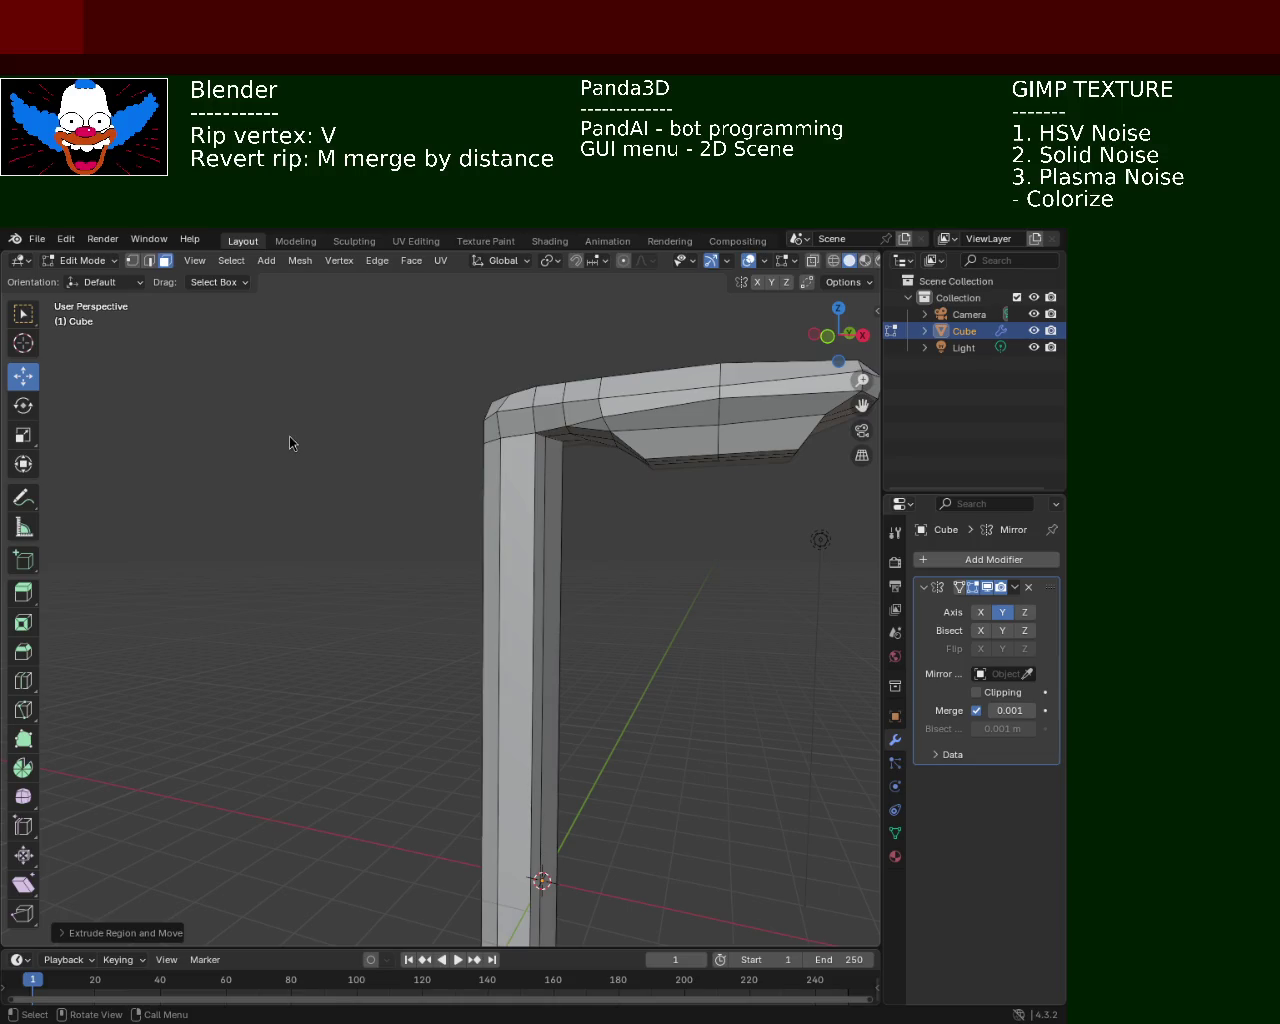
Lower the single vertex at the pole's top, where it meets the lamp head, slightly
{"action": "mouse_move", "coordinate": [693, 446]}
{"action": "middle_mouse_down"}
{"action": "mouse_move", "coordinate": [481, 581]}
{"action": "mouse_move", "coordinate": [583, 578]}
{"action": "mouse_move", "coordinate": [594, 452]}
{"action": "mouse_move", "coordinate": [609, 601]}
{"action": "mouse_move", "coordinate": [571, 420]}
{"action": "mouse_move", "coordinate": [586, 357]}
{"action": "mouse_move", "coordinate": [549, 472]}
{"action": "mouse_move", "coordinate": [551, 417]}
{"action": "mouse_move", "coordinate": [369, 371]}
{"action": "middle_mouse_up"}
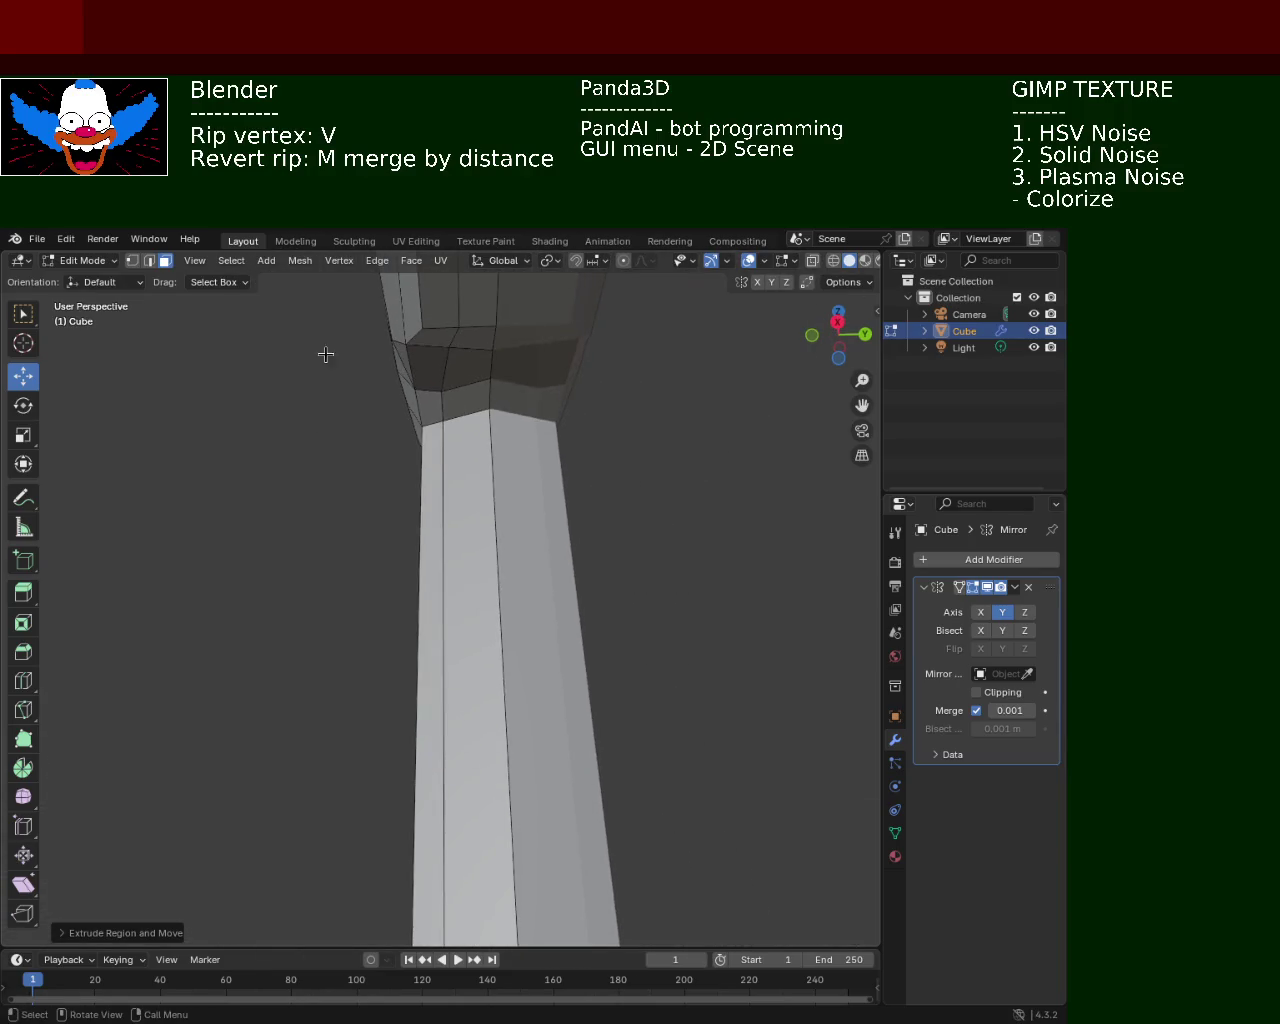
{"action": "left_click", "coordinate": [132, 260]}
{"action": "left_click", "coordinate": [490, 410]}
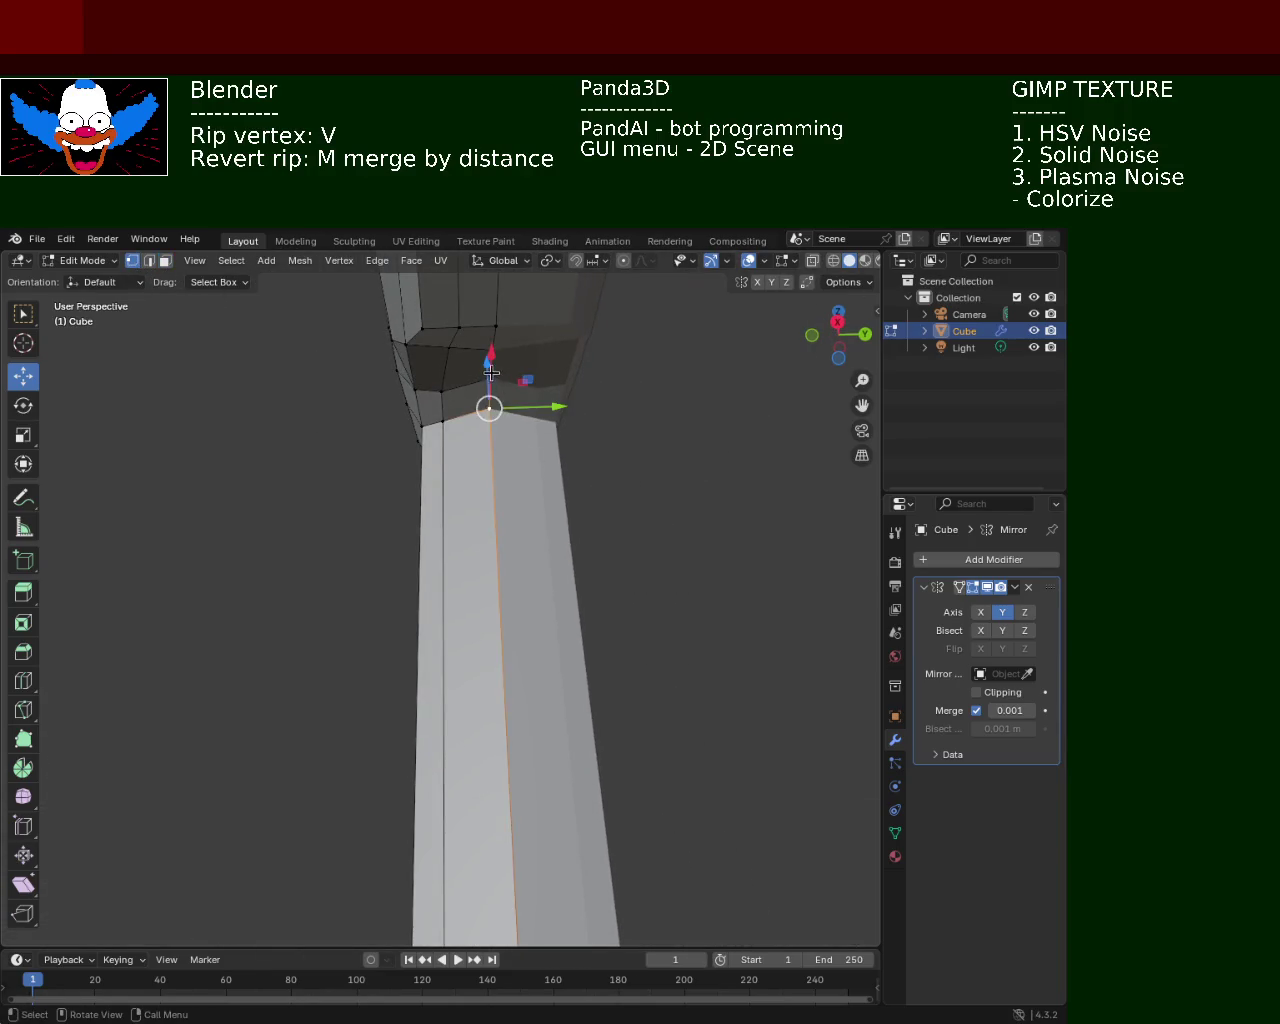
{"action": "key", "text": "g"}
{"action": "left_click", "coordinate": [505, 430]}
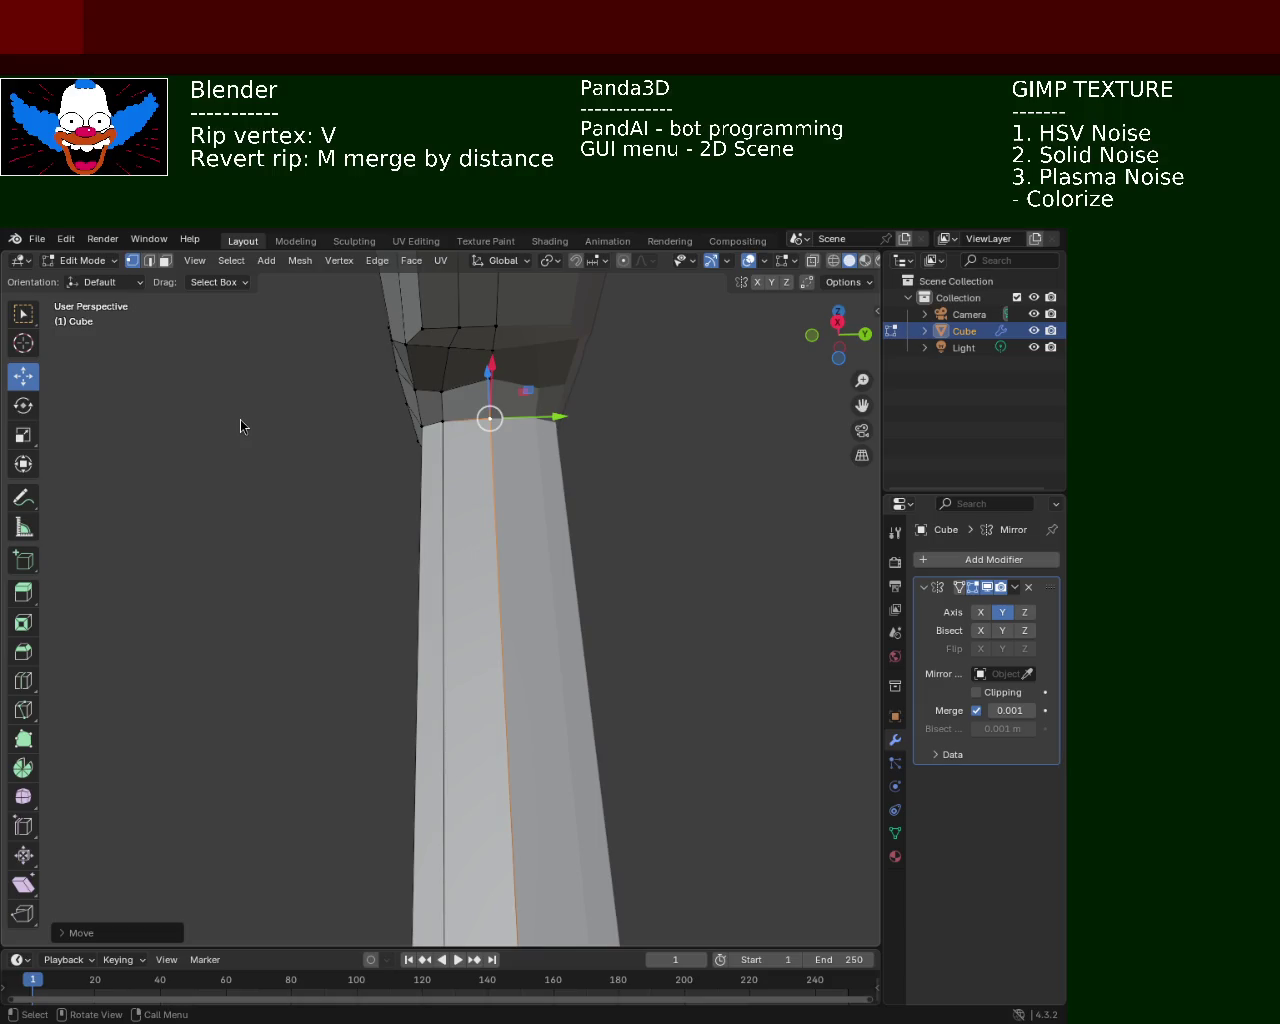
{"action": "mouse_move", "coordinate": [480, 463]}
{"action": "middle_mouse_down"}
{"action": "mouse_move", "coordinate": [684, 578]}
{"action": "mouse_move", "coordinate": [437, 463]}
{"action": "mouse_move", "coordinate": [629, 559]}
{"action": "middle_mouse_up"}
{"action": "scroll", "coordinate": [629, 559], "scroll_direction": "up", "scroll_amount": 3}
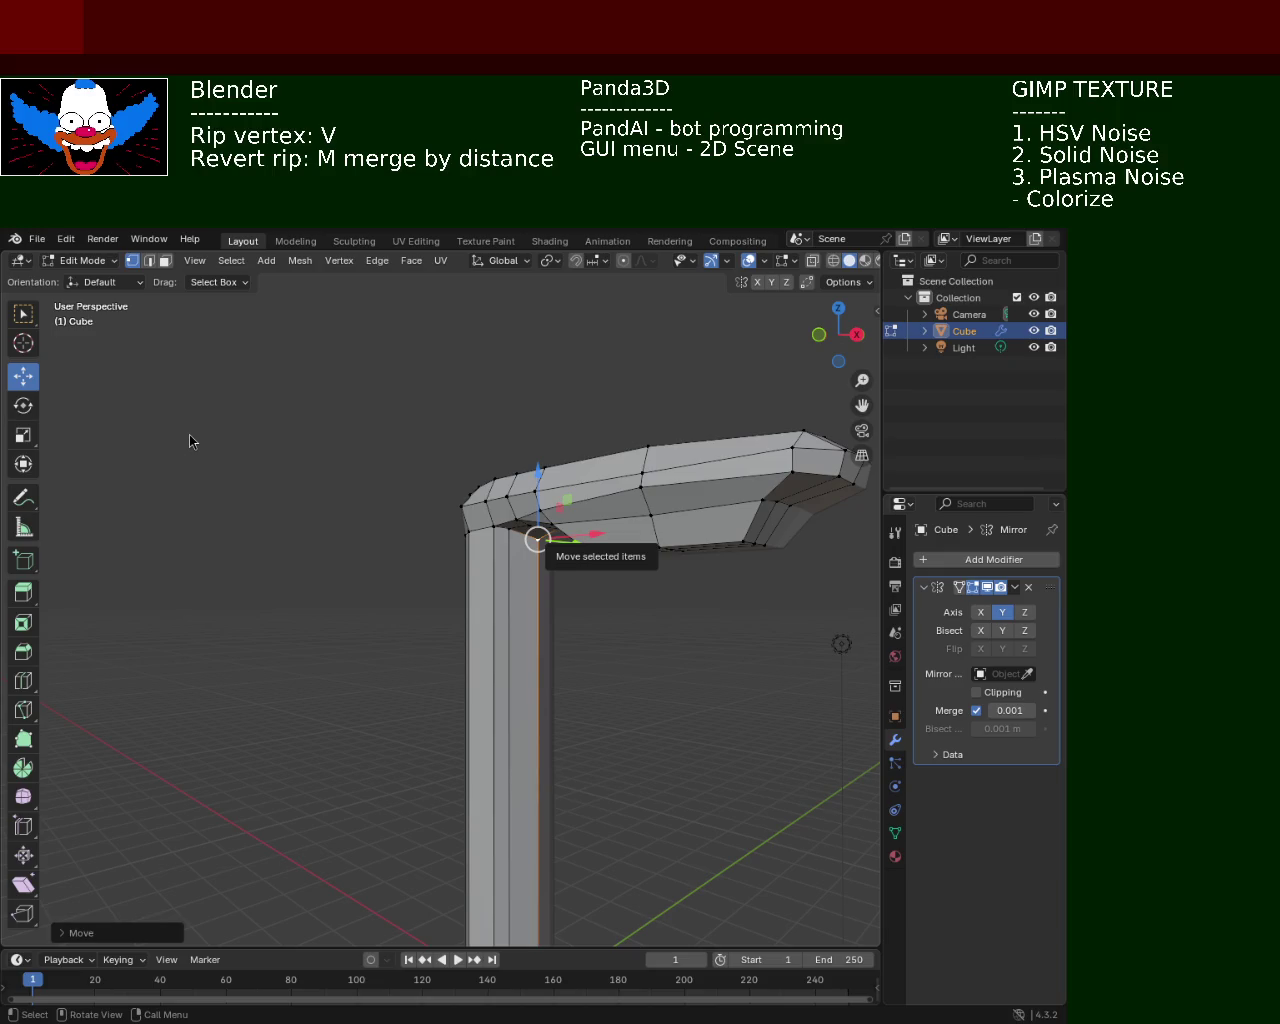
{"action": "scroll", "coordinate": [552, 611], "scroll_direction": "down", "scroll_amount": 4}
Orbit the view around the lamp mesh
{"action": "mouse_move", "coordinate": [552, 611]}
{"action": "middle_mouse_down"}
{"action": "mouse_move", "coordinate": [502, 604]}
{"action": "mouse_move", "coordinate": [454, 499]}
{"action": "mouse_move", "coordinate": [423, 489]}
{"action": "mouse_move", "coordinate": [491, 489]}
{"action": "middle_mouse_up"}
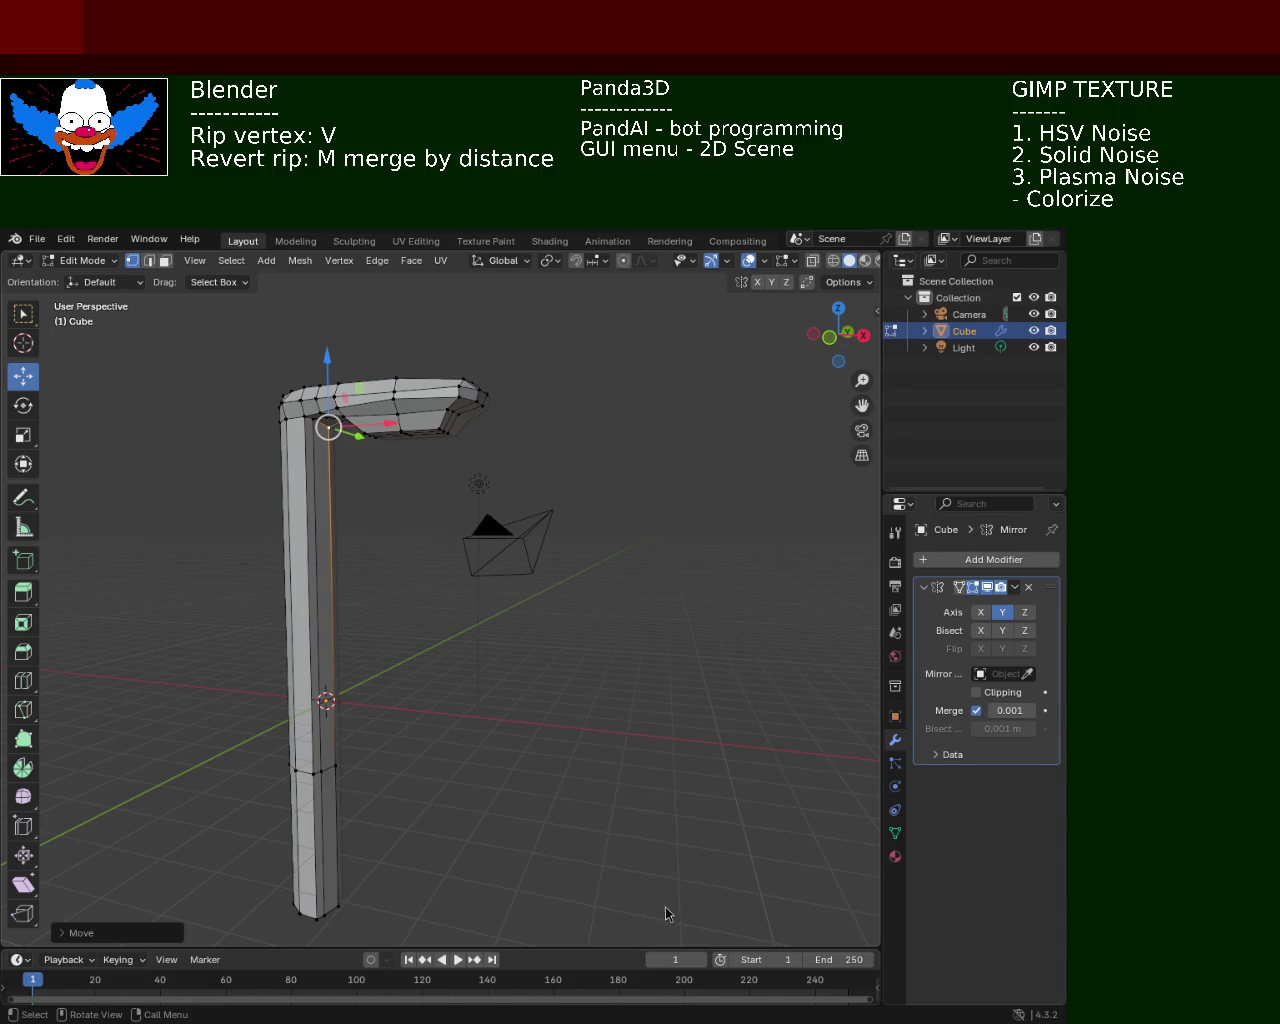
{"action": "mouse_move", "coordinate": [678, 490]}
{"action": "middle_mouse_down"}
{"action": "mouse_move", "coordinate": [446, 568]}
{"action": "mouse_move", "coordinate": [551, 608]}
{"action": "mouse_move", "coordinate": [551, 440]}
{"action": "mouse_move", "coordinate": [520, 450]}
{"action": "mouse_move", "coordinate": [476, 436]}
{"action": "mouse_move", "coordinate": [551, 431]}
{"action": "mouse_move", "coordinate": [553, 444]}
{"action": "middle_mouse_up"}
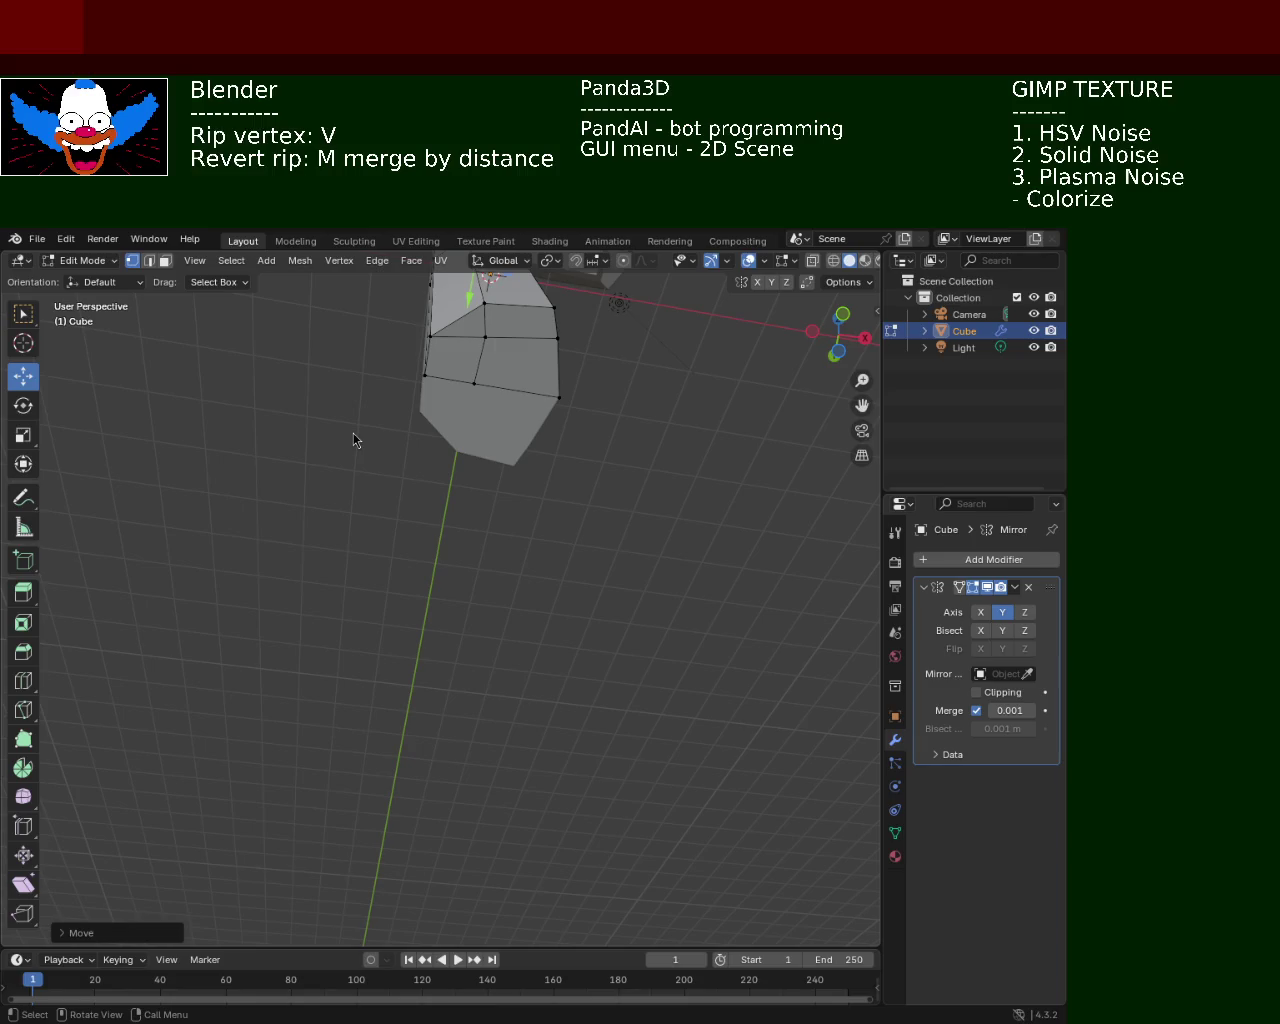
{"action": "mouse_move", "coordinate": [614, 439]}
{"action": "middle_mouse_down"}
{"action": "mouse_move", "coordinate": [483, 589]}
{"action": "mouse_move", "coordinate": [414, 543]}
{"action": "middle_mouse_up"}
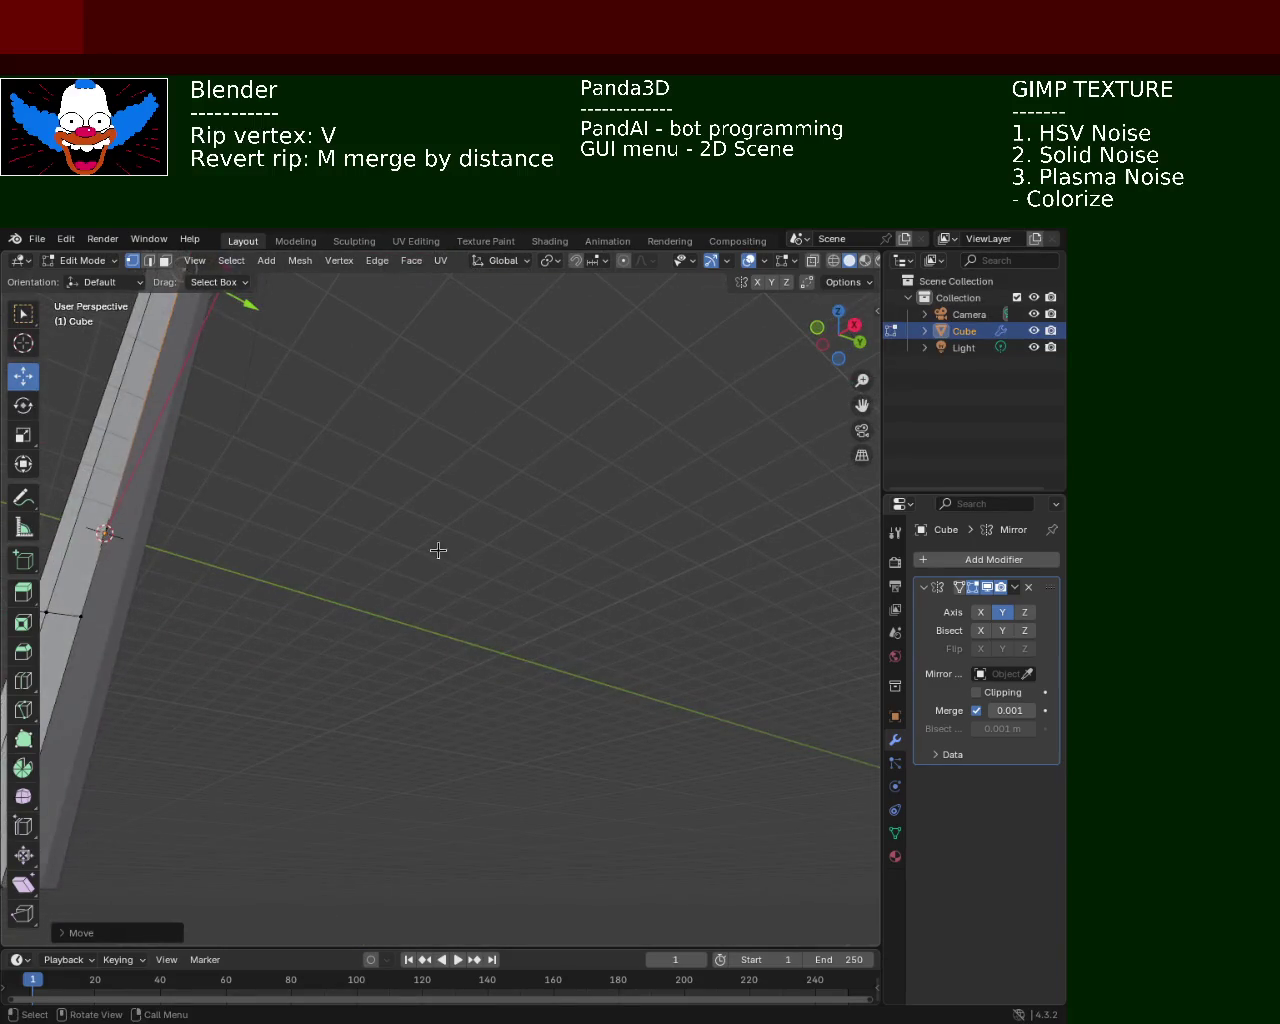
{"action": "middle_click_drag", "start_coordinate": [357, 374], "coordinate": [491, 523]}
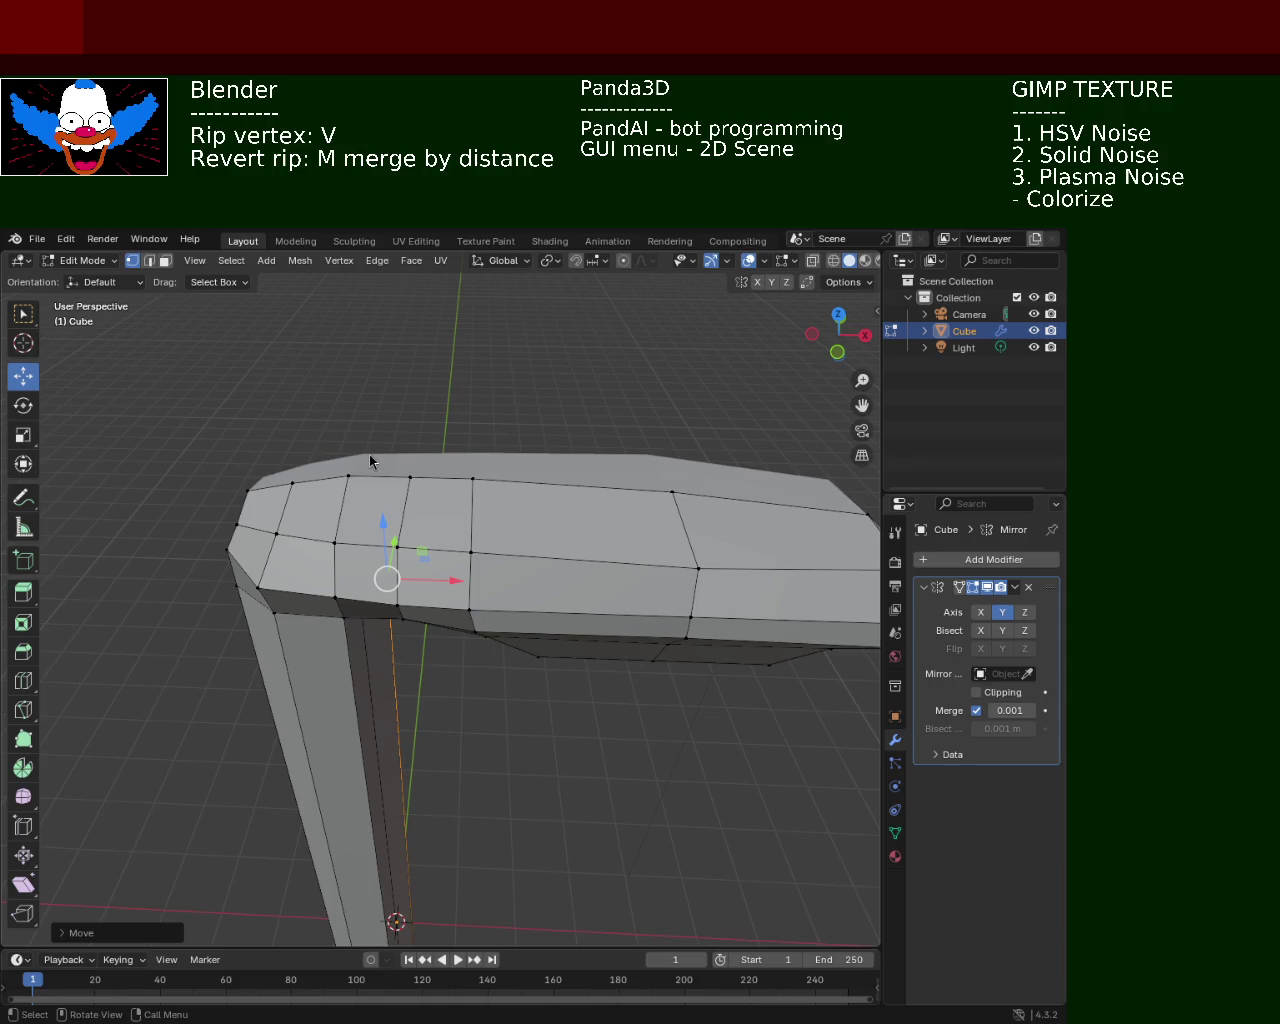
{"action": "mouse_move", "coordinate": [516, 708]}
{"action": "middle_mouse_down"}
{"action": "mouse_move", "coordinate": [574, 557]}
{"action": "mouse_move", "coordinate": [534, 600]}
{"action": "mouse_move", "coordinate": [480, 594]}
{"action": "mouse_move", "coordinate": [540, 531]}
{"action": "mouse_move", "coordinate": [503, 566]}
{"action": "mouse_move", "coordinate": [517, 477]}
{"action": "mouse_move", "coordinate": [510, 575]}
{"action": "mouse_move", "coordinate": [566, 529]}
{"action": "middle_mouse_up"}
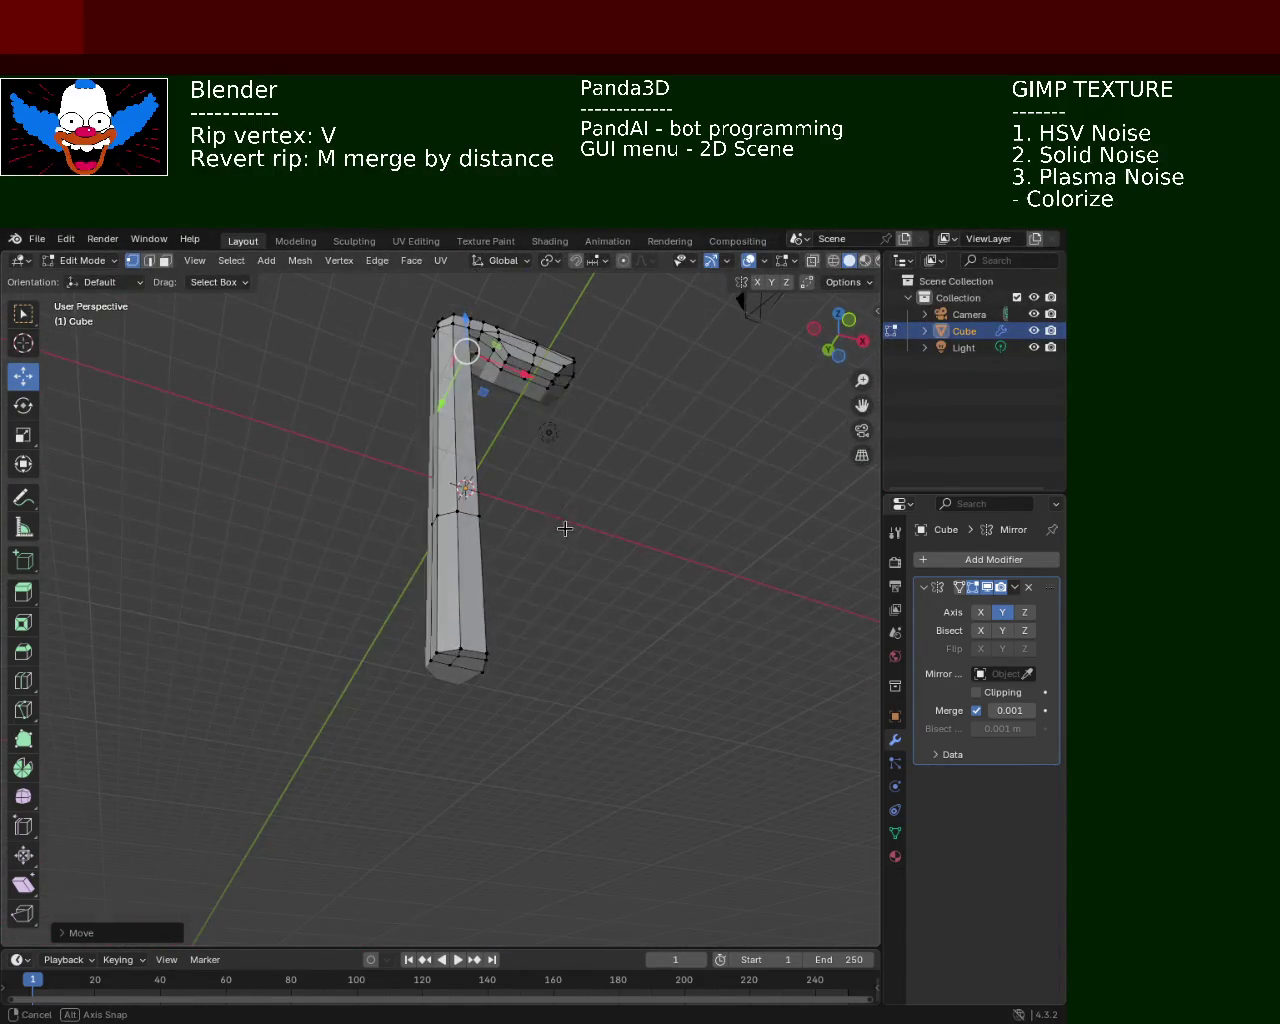
Extrude the pole's bottom face about 5.125 m downward to lengthen the post
{"action": "left_click", "coordinate": [166, 262]}
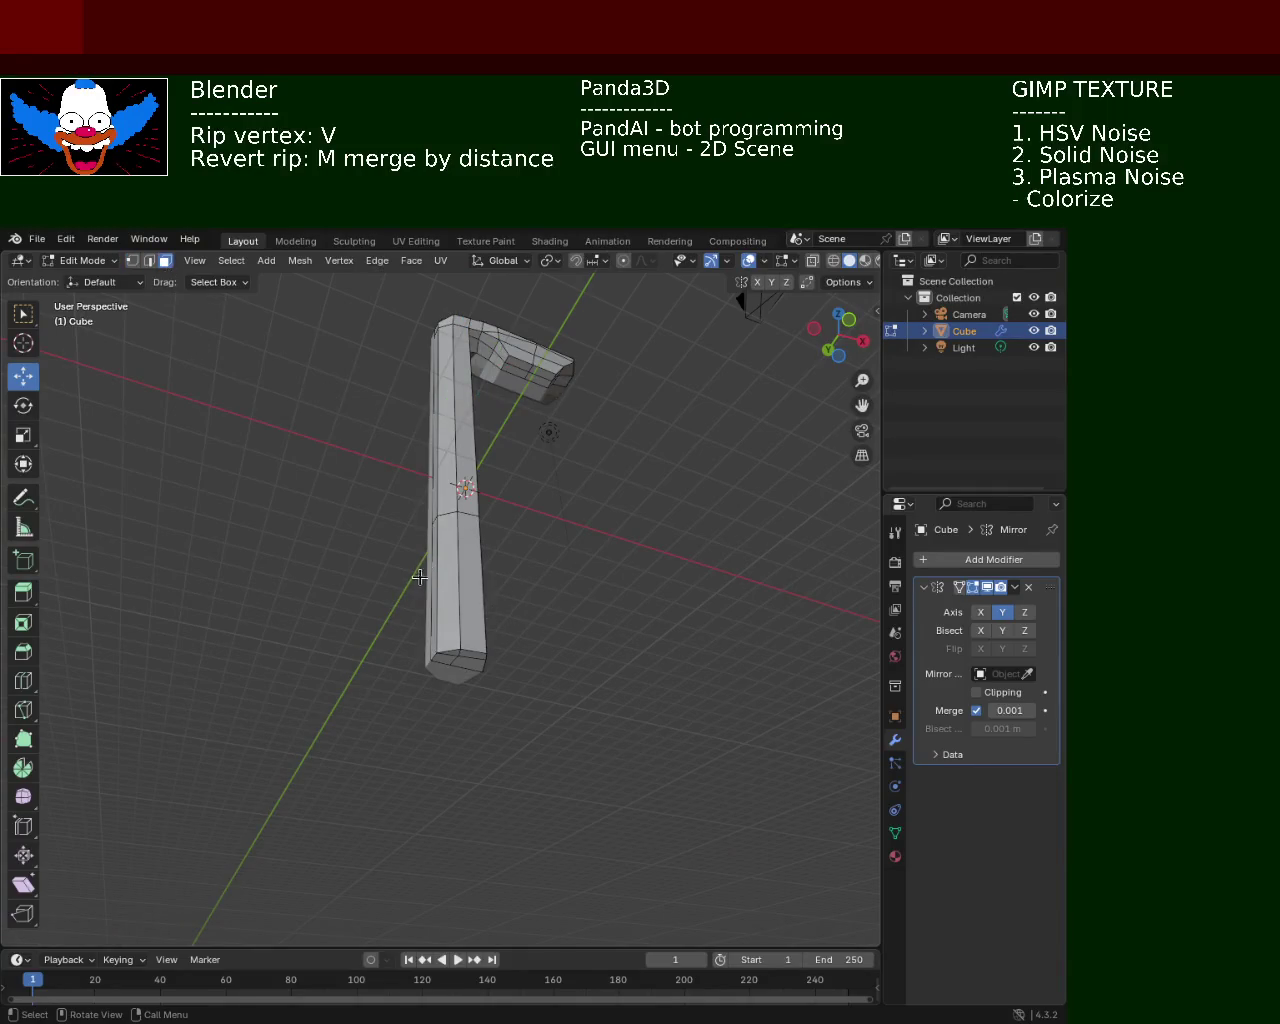
{"action": "left_click", "coordinate": [469, 657]}
{"action": "left_click", "coordinate": [442, 654], "text": "shift"}
{"action": "left_click", "coordinate": [442, 654], "text": "shift"}
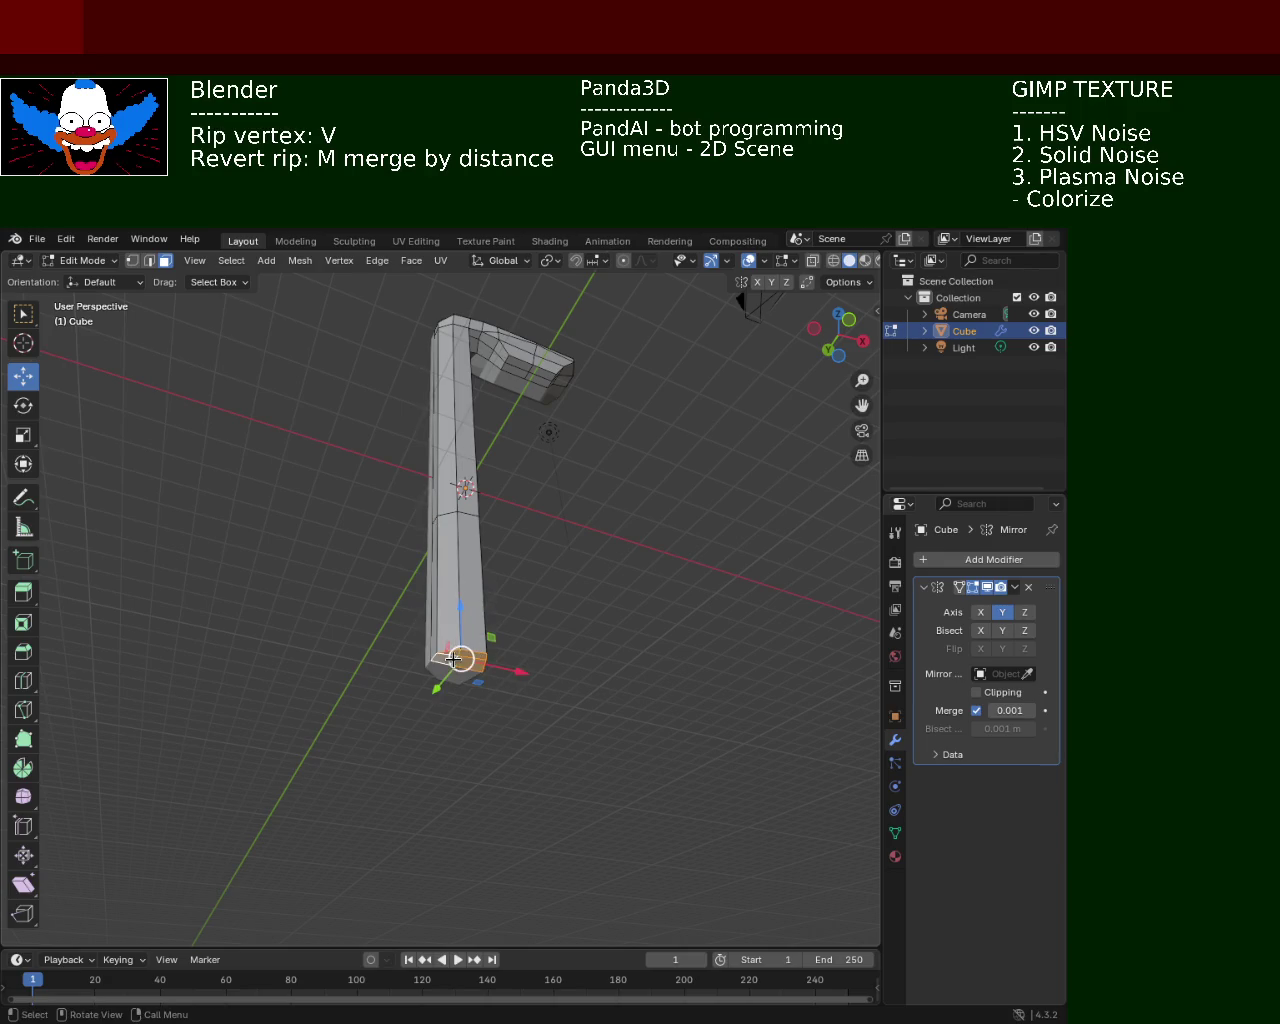
{"action": "key", "text": "e"}
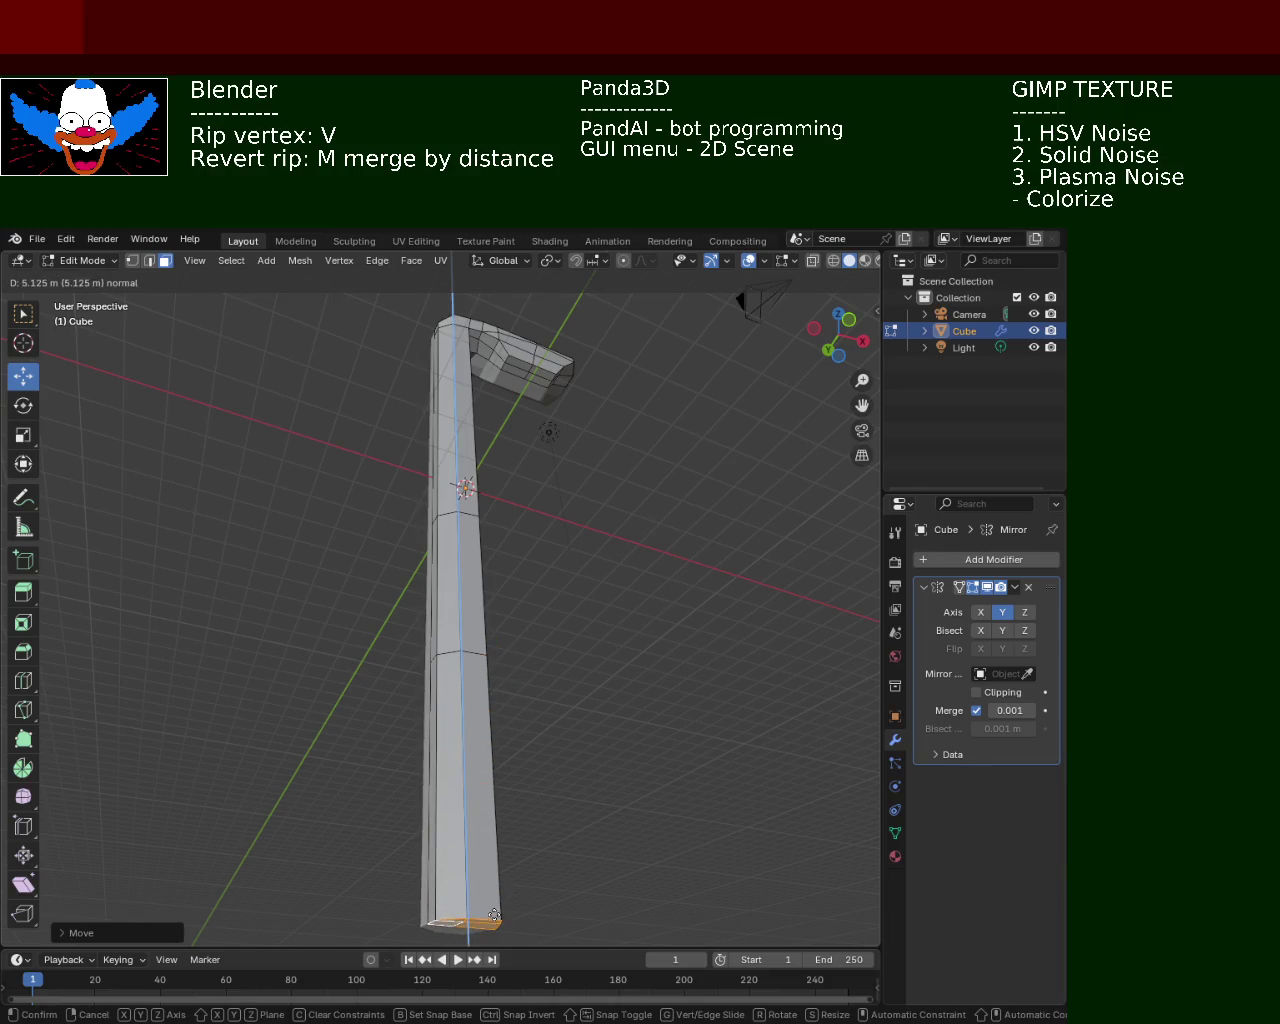
{"action": "left_click", "coordinate": [521, 884]}
{"action": "mouse_move", "coordinate": [507, 571]}
{"action": "middle_mouse_down"}
{"action": "mouse_move", "coordinate": [457, 635]}
{"action": "mouse_move", "coordinate": [457, 466]}
{"action": "mouse_move", "coordinate": [486, 450]}
{"action": "middle_mouse_up"}
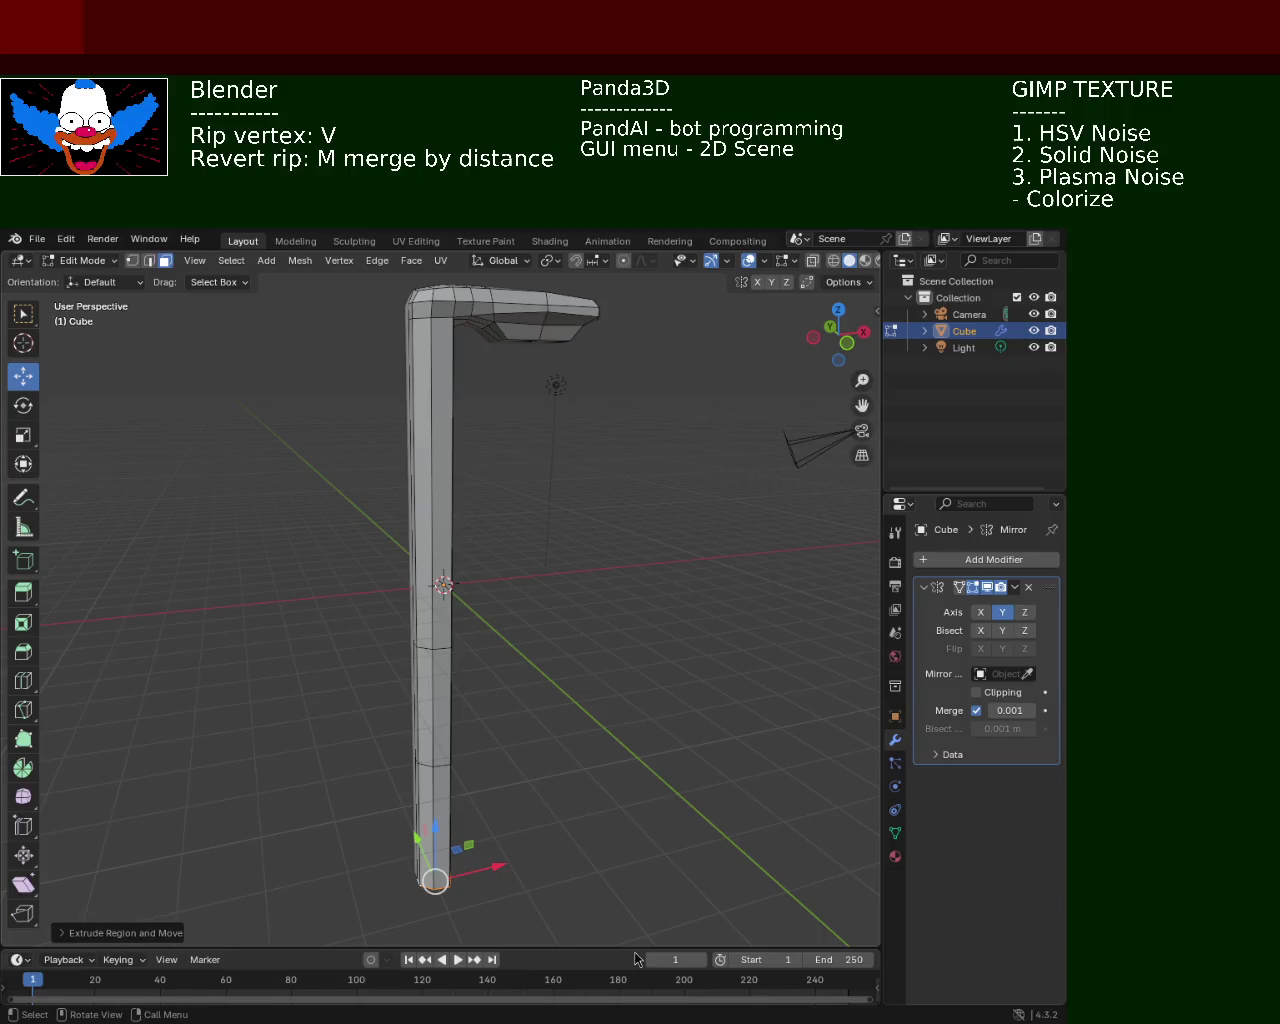
Nudge a vertex at the head's inner corner upward and slide another along X
{"action": "mouse_move", "coordinate": [623, 655]}
{"action": "middle_mouse_down"}
{"action": "mouse_move", "coordinate": [563, 500]}
{"action": "mouse_move", "coordinate": [523, 634]}
{"action": "mouse_move", "coordinate": [500, 449]}
{"action": "mouse_move", "coordinate": [532, 451]}
{"action": "mouse_move", "coordinate": [594, 534]}
{"action": "mouse_move", "coordinate": [520, 526]}
{"action": "middle_mouse_up"}
{"action": "scroll", "coordinate": [500, 666], "scroll_direction": "up", "scroll_amount": 3}
{"action": "scroll", "coordinate": [500, 449], "scroll_direction": "up", "scroll_amount": 3}
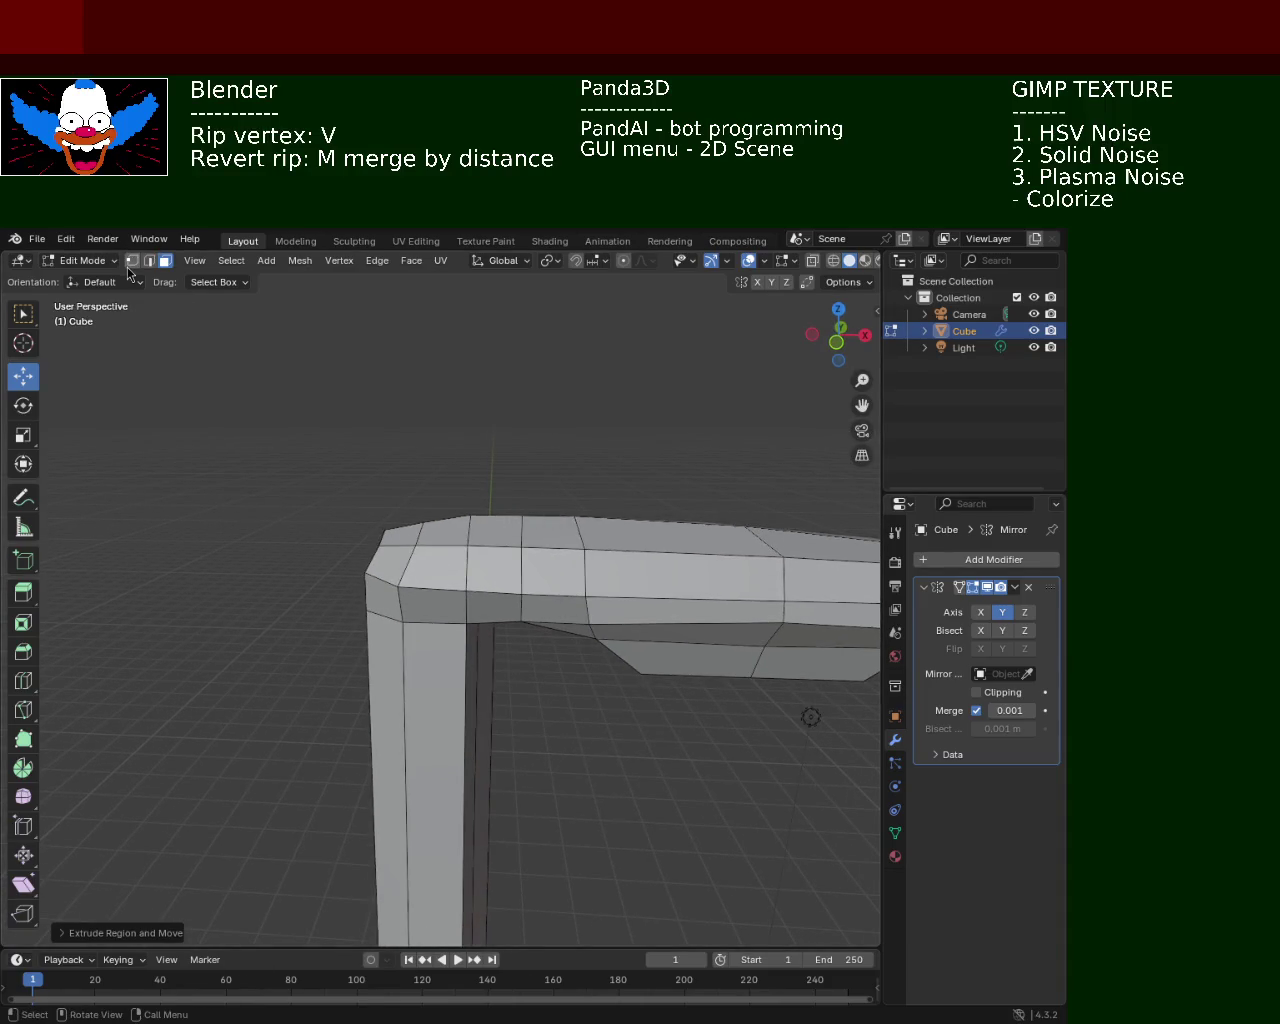
{"action": "left_click", "coordinate": [131, 261]}
{"action": "left_click", "coordinate": [504, 572]}
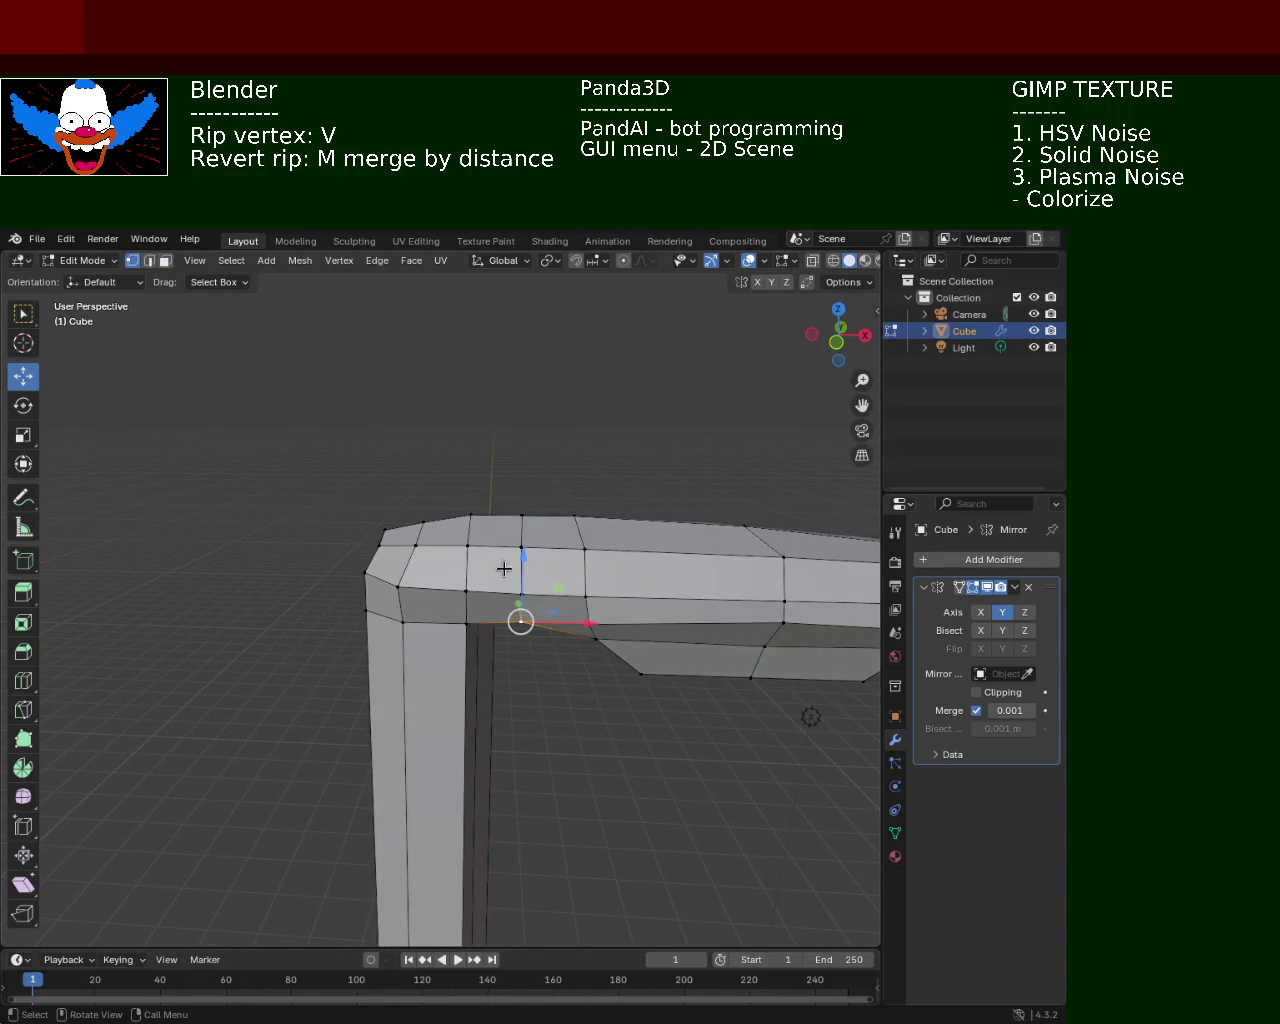
{"action": "left_click_drag", "start_coordinate": [522, 558], "coordinate": [524, 552]}
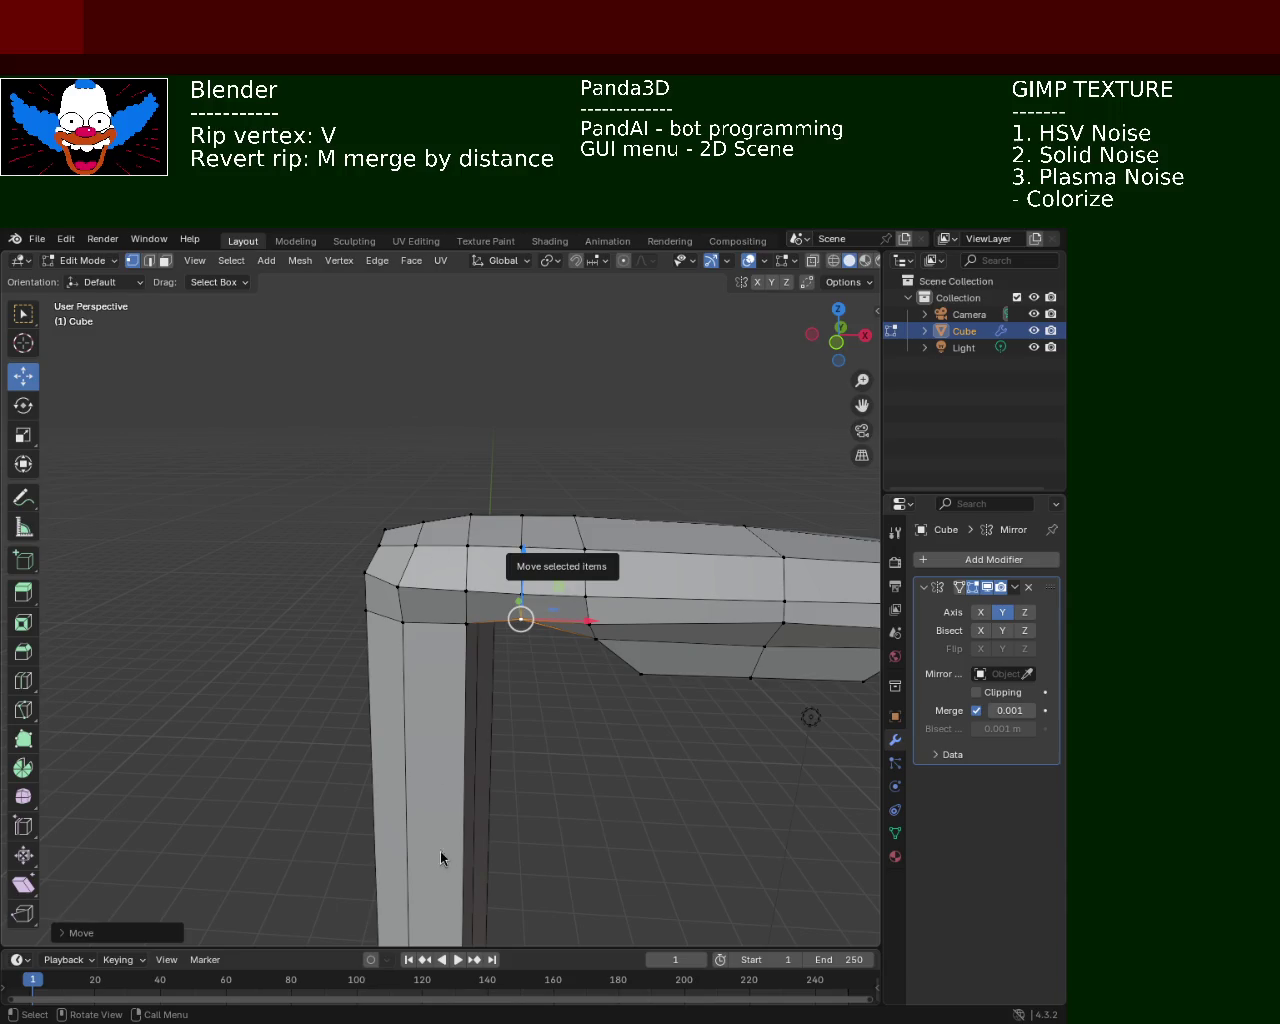
{"action": "mouse_move", "coordinate": [650, 590]}
{"action": "middle_mouse_down"}
{"action": "mouse_move", "coordinate": [574, 606]}
{"action": "mouse_move", "coordinate": [351, 477]}
{"action": "mouse_move", "coordinate": [454, 591]}
{"action": "mouse_move", "coordinate": [480, 537]}
{"action": "mouse_move", "coordinate": [528, 567]}
{"action": "mouse_move", "coordinate": [545, 550]}
{"action": "mouse_move", "coordinate": [515, 562]}
{"action": "middle_mouse_up"}
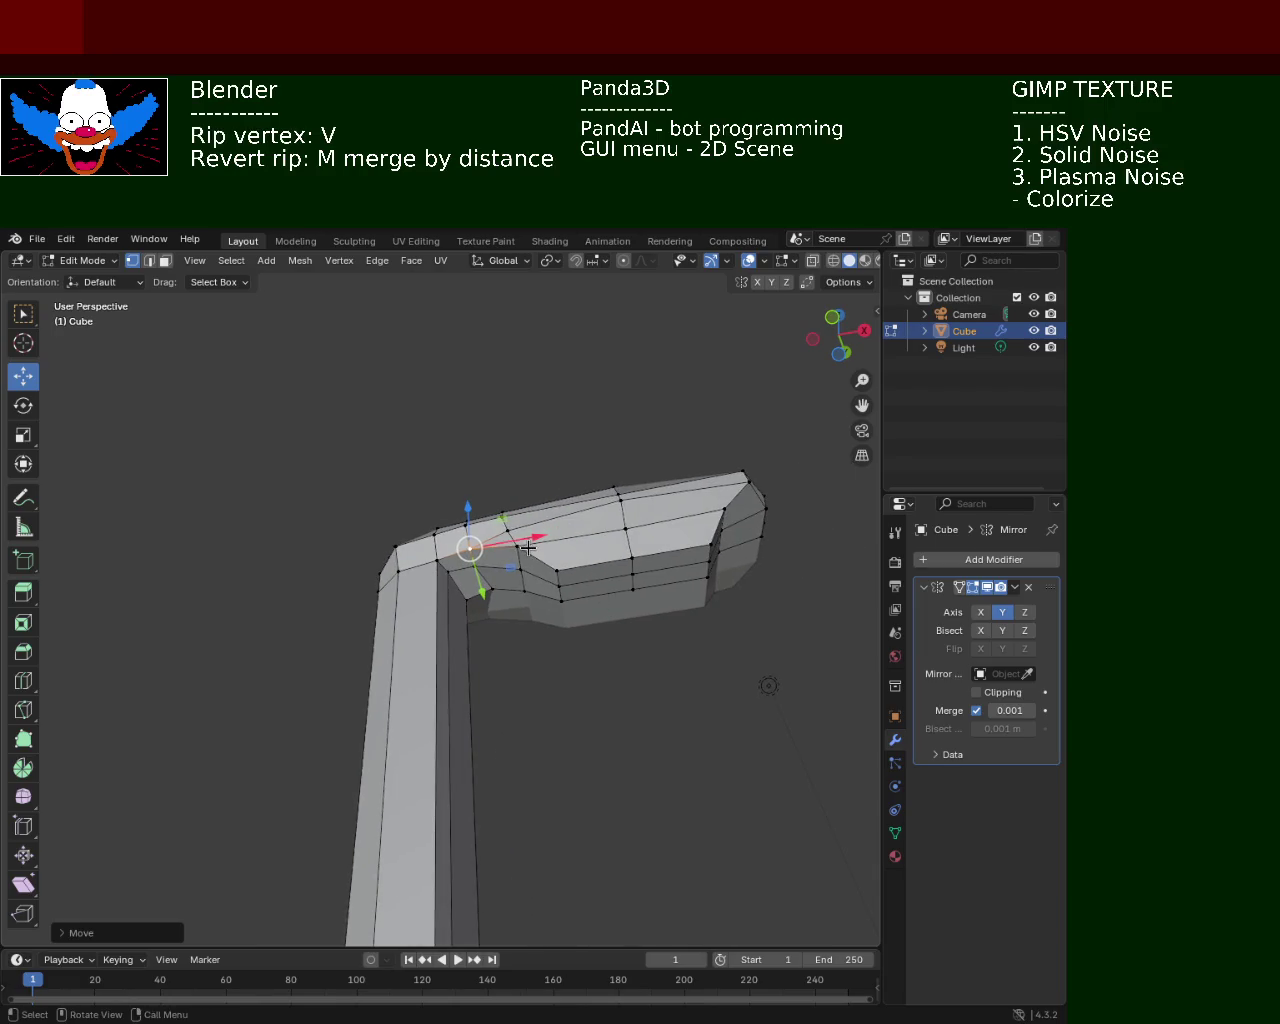
{"action": "left_click", "coordinate": [515, 564]}
{"action": "left_click_drag", "start_coordinate": [588, 553], "coordinate": [610, 556]}
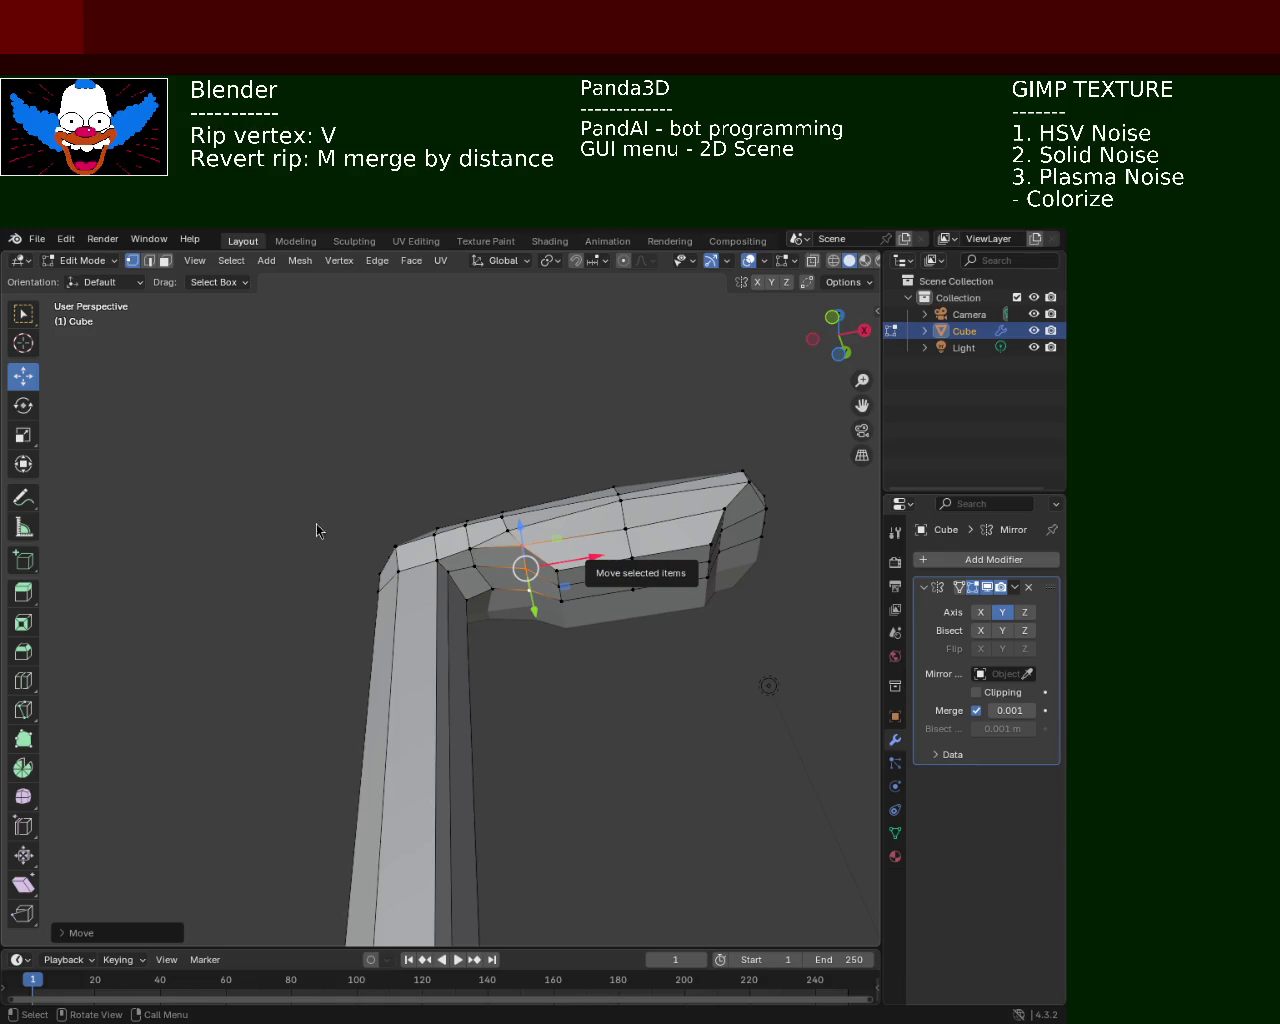
Rip the head's top corner vertex with V and move it along Y
{"action": "mouse_move", "coordinate": [587, 601]}
{"action": "middle_mouse_down"}
{"action": "mouse_move", "coordinate": [516, 578]}
{"action": "mouse_move", "coordinate": [503, 594]}
{"action": "middle_mouse_up"}
{"action": "scroll", "coordinate": [470, 484], "scroll_direction": "up", "scroll_amount": 3}
{"action": "middle_click_drag", "start_coordinate": [470, 484], "coordinate": [376, 478]}
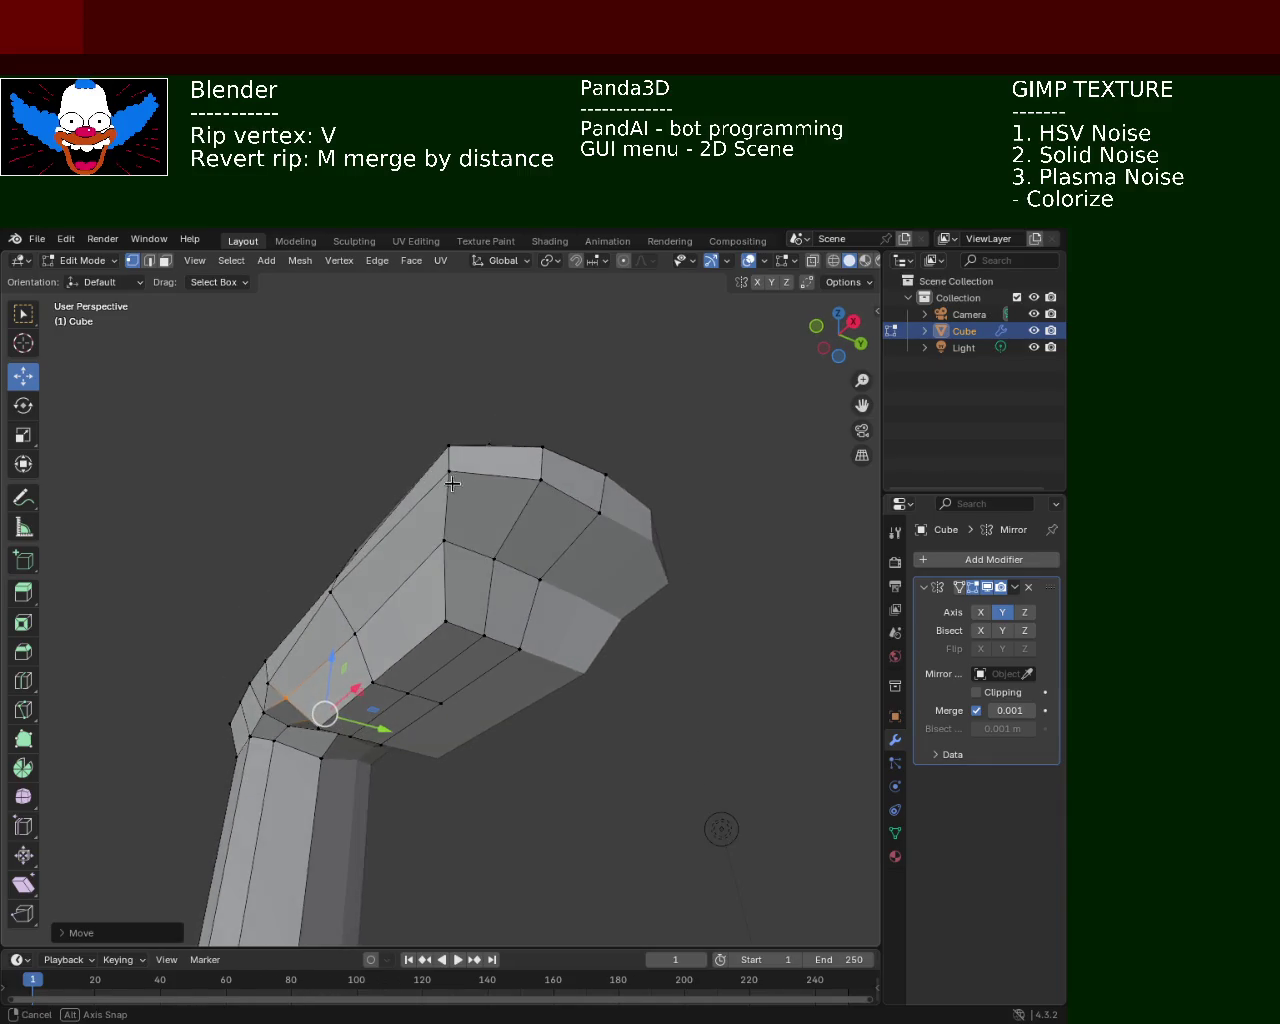
{"action": "left_click", "coordinate": [366, 488]}
{"action": "key", "text": "v"}
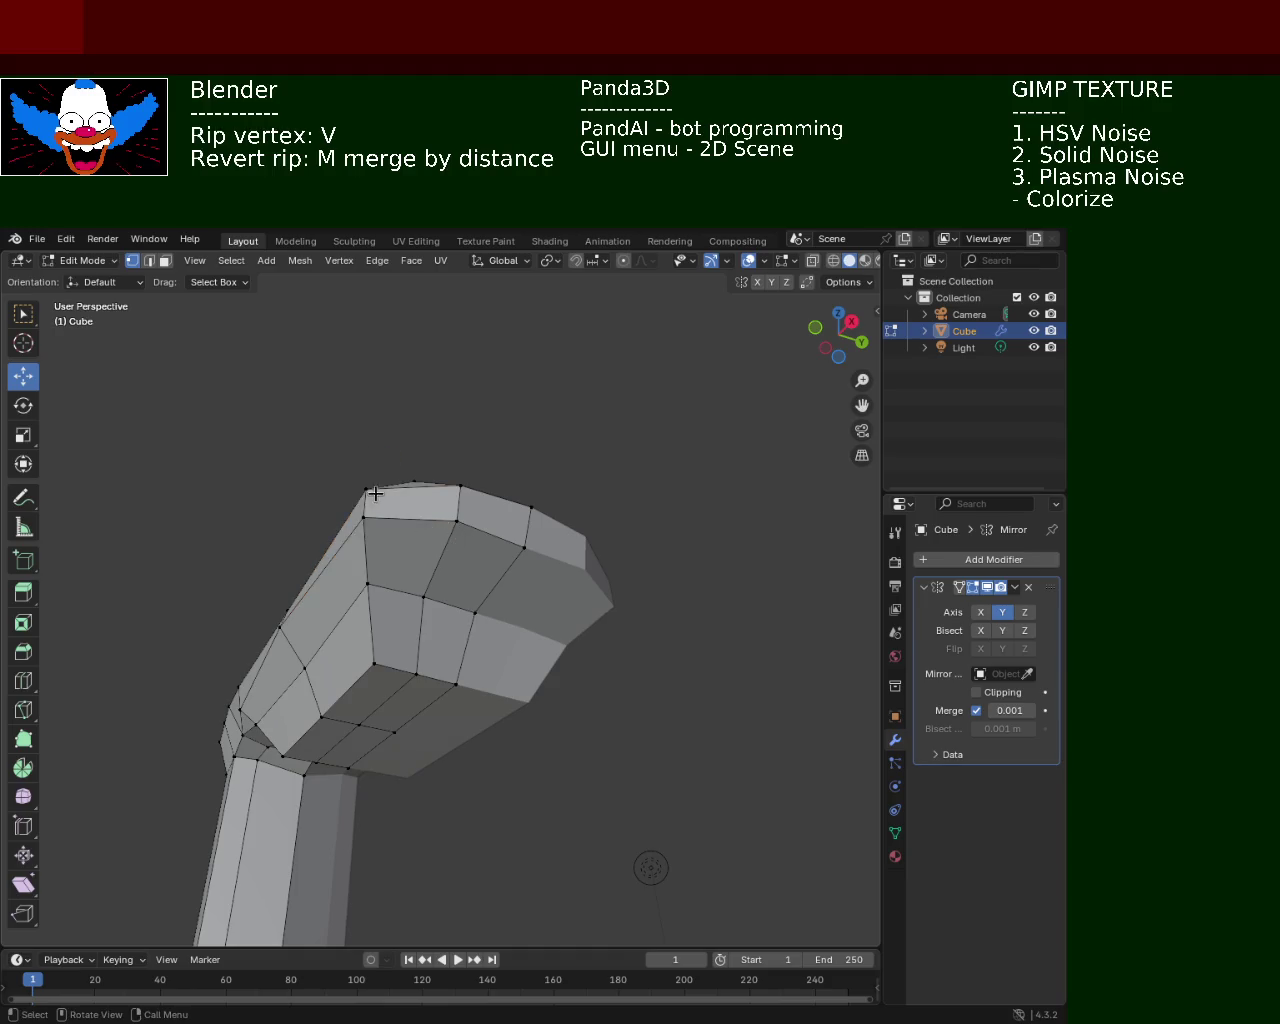
{"action": "key", "text": "y"}
{"action": "left_click", "coordinate": [430, 521]}
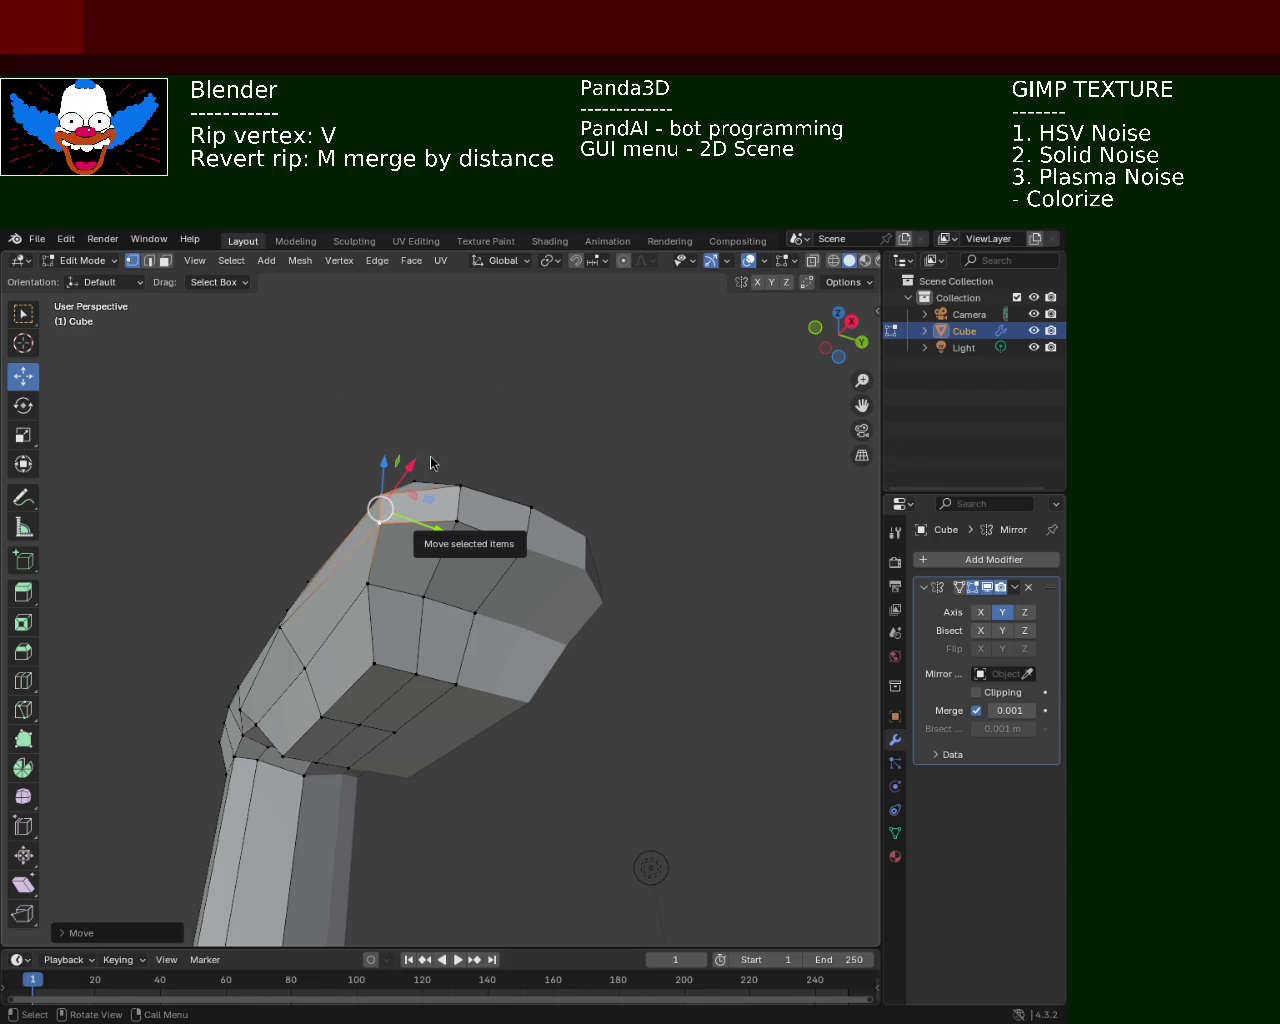
Zoom in on the lamp head's bend
{"action": "scroll", "coordinate": [557, 500], "scroll_direction": "up", "scroll_amount": 5}
Dissolve the edge at the inner corner of the bend
{"action": "mouse_move", "coordinate": [583, 434]}
{"action": "middle_mouse_down"}
{"action": "mouse_move", "coordinate": [496, 448]}
{"action": "mouse_move", "coordinate": [560, 500]}
{"action": "mouse_move", "coordinate": [640, 646]}
{"action": "mouse_move", "coordinate": [534, 452]}
{"action": "middle_mouse_up"}
{"action": "scroll", "coordinate": [429, 566], "scroll_direction": "up", "scroll_amount": 2}
{"action": "scroll", "coordinate": [429, 566], "scroll_direction": "up", "scroll_amount": 5}
{"action": "scroll", "coordinate": [457, 514], "scroll_direction": "down", "scroll_amount": 1}
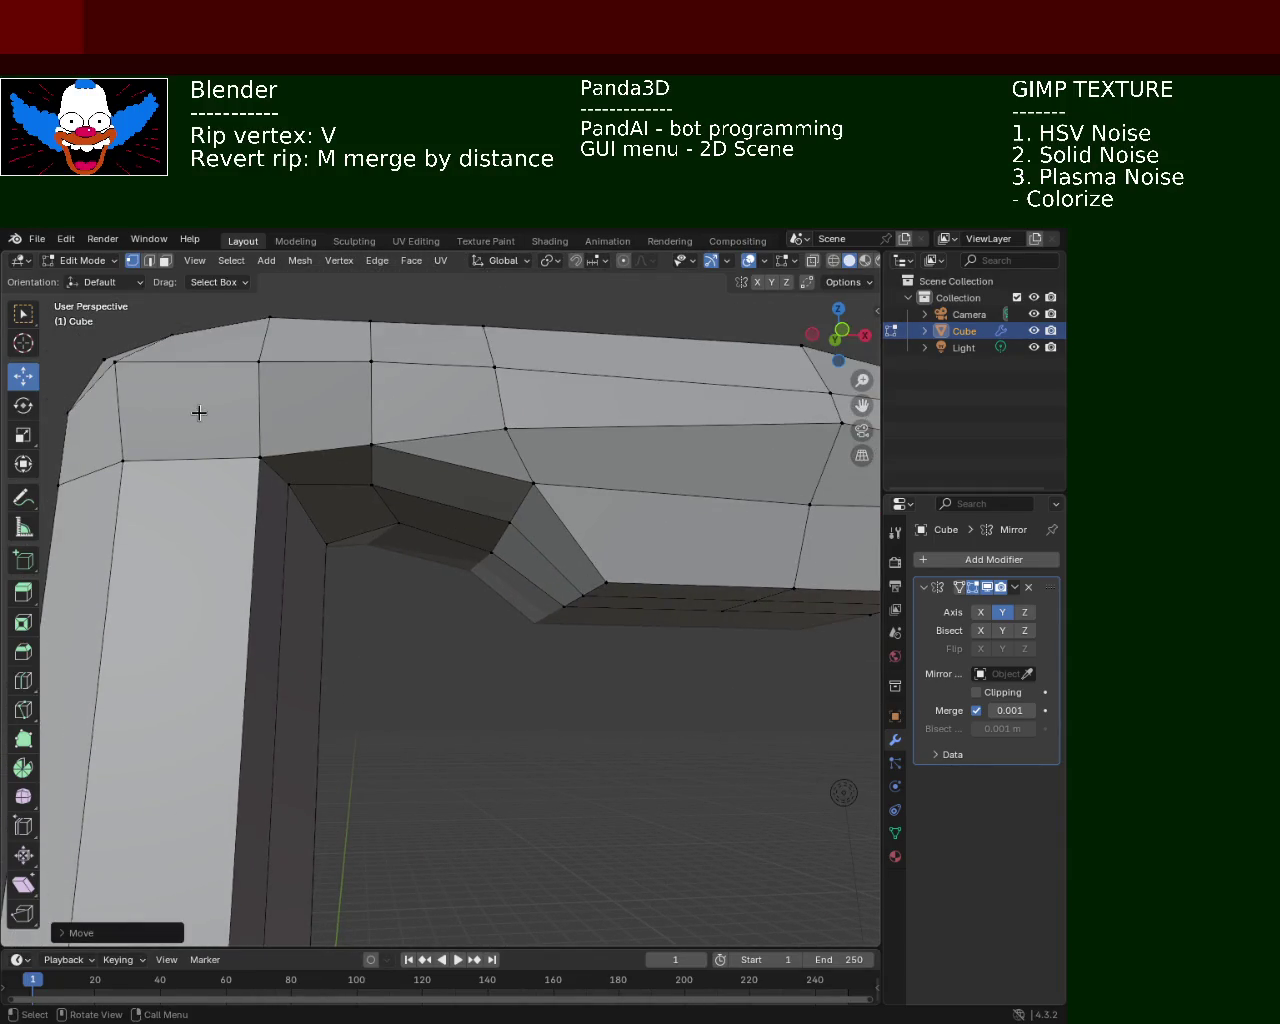
{"action": "left_click", "coordinate": [371, 443]}
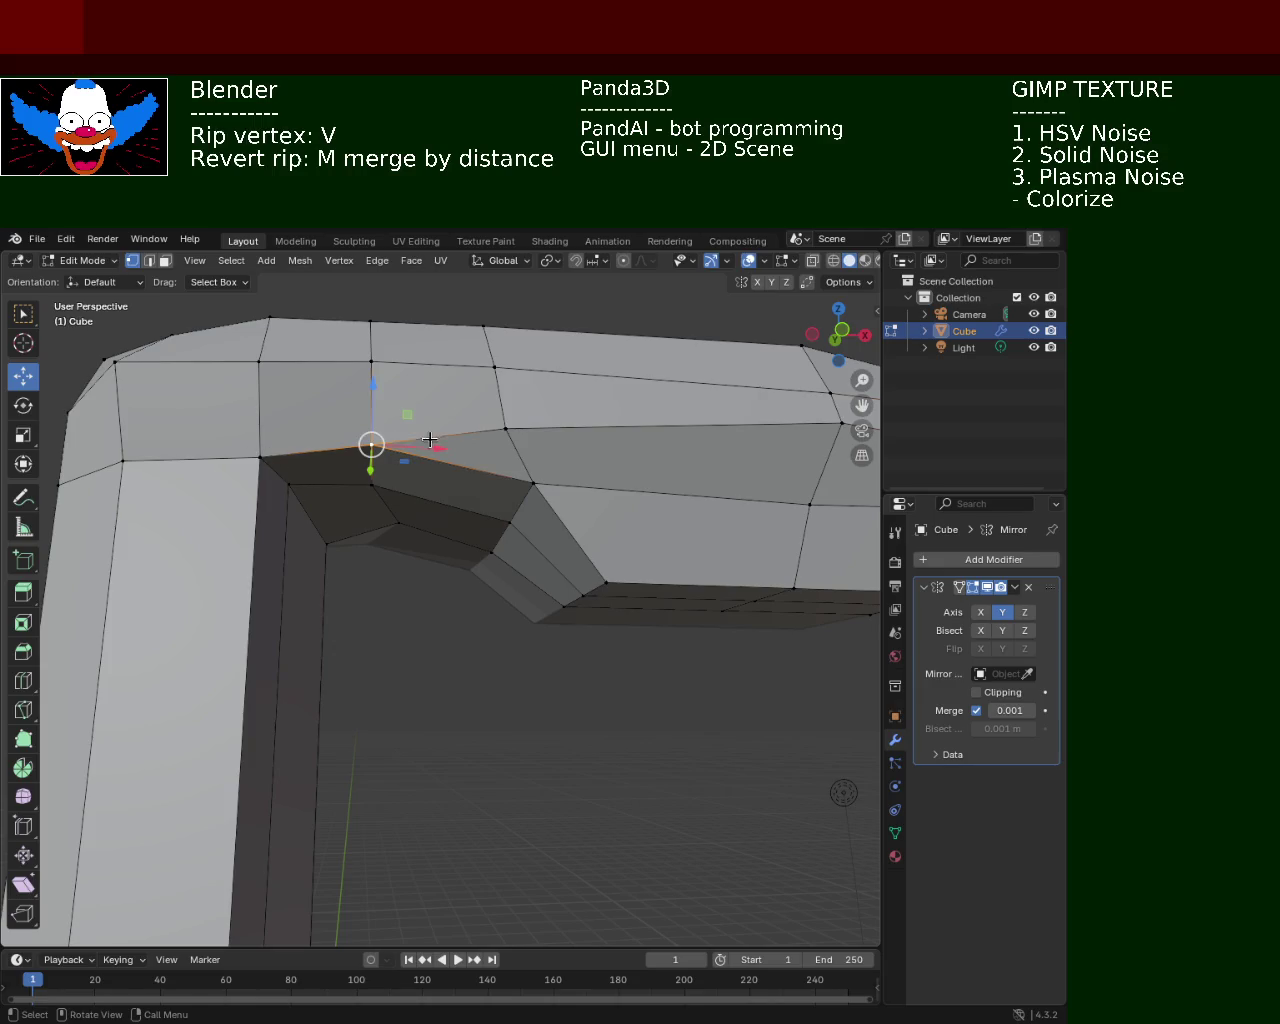
{"action": "left_click", "coordinate": [149, 260]}
{"action": "left_click", "coordinate": [469, 467]}
{"action": "key", "text": "x"}
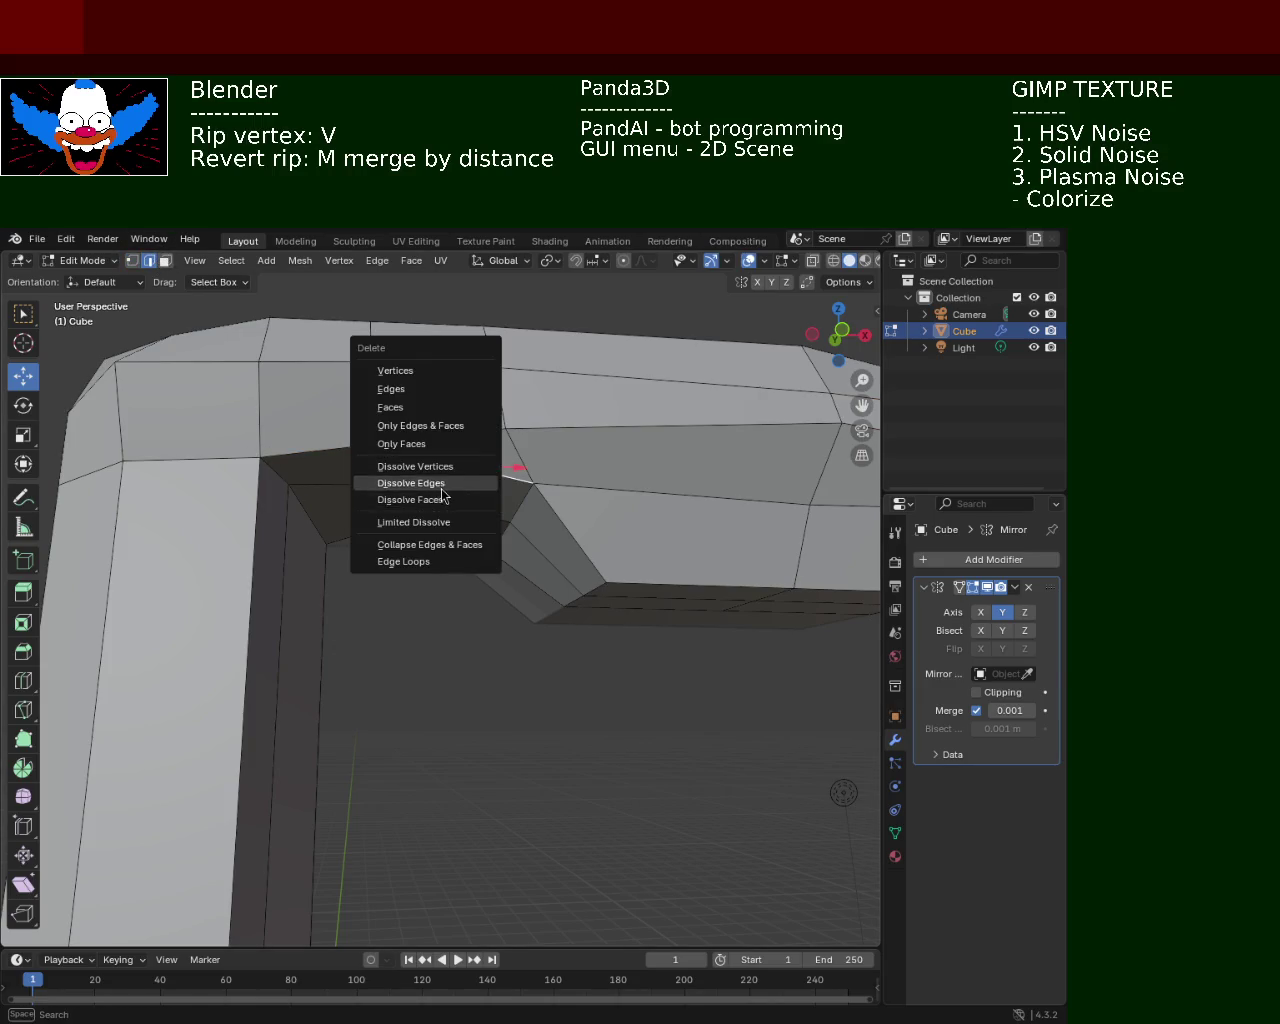
{"action": "left_click", "coordinate": [462, 482]}
{"action": "middle_click_drag", "start_coordinate": [532, 531], "coordinate": [520, 468]}
{"action": "left_click", "coordinate": [532, 386]}
{"action": "mouse_move", "coordinate": [532, 386]}
{"action": "middle_mouse_down"}
{"action": "mouse_move", "coordinate": [508, 494]}
{"action": "mouse_move", "coordinate": [512, 478]}
{"action": "middle_mouse_up"}
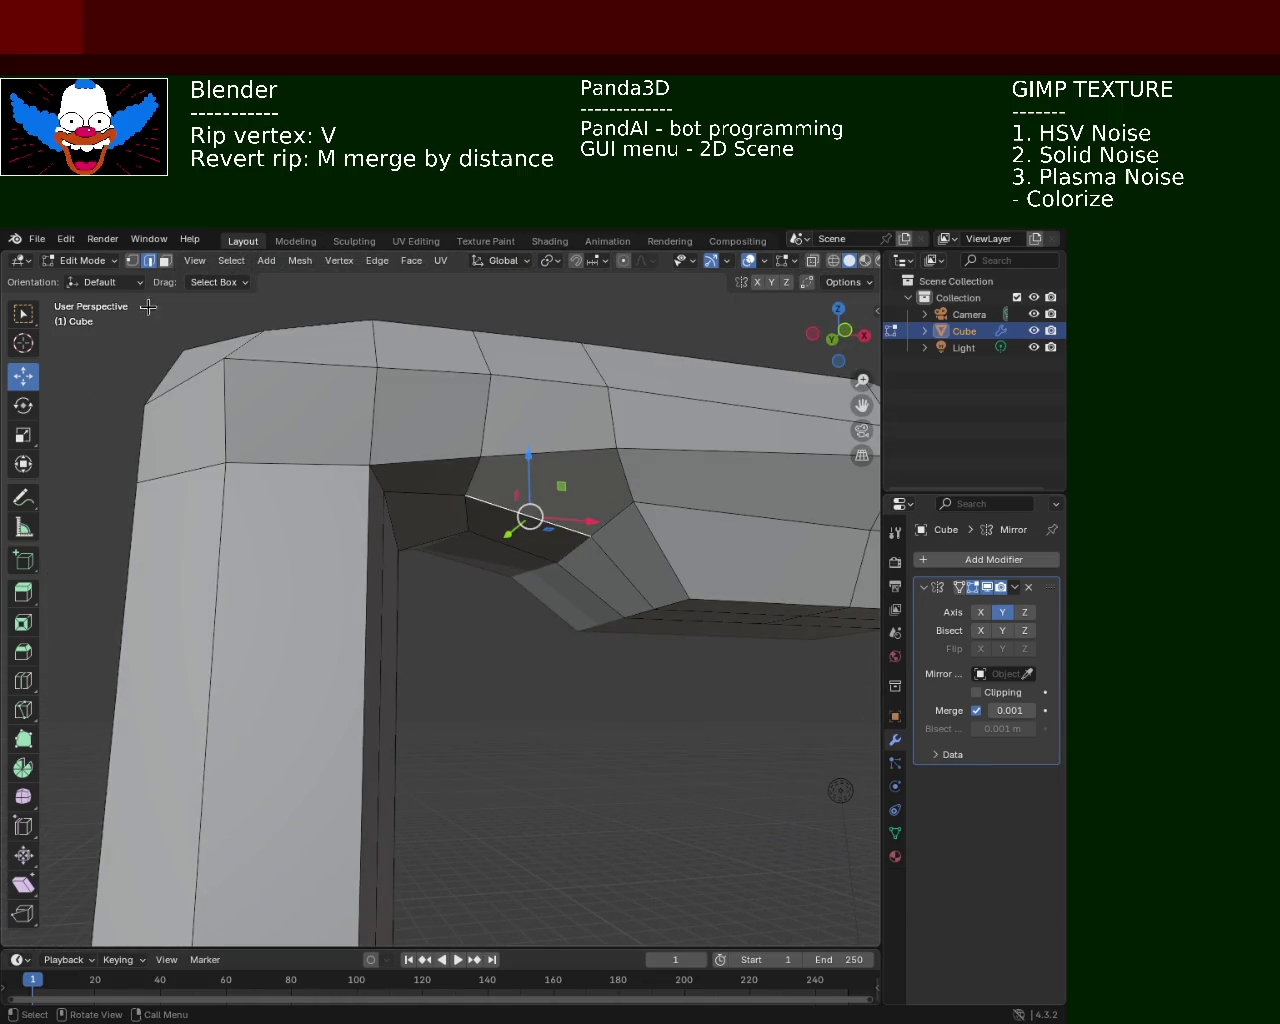
Rip two vertices on the head's top edge and lift them upward
{"action": "left_click", "coordinate": [131, 260]}
{"action": "middle_click_drag", "start_coordinate": [546, 571], "coordinate": [560, 480], "text": "shift"}
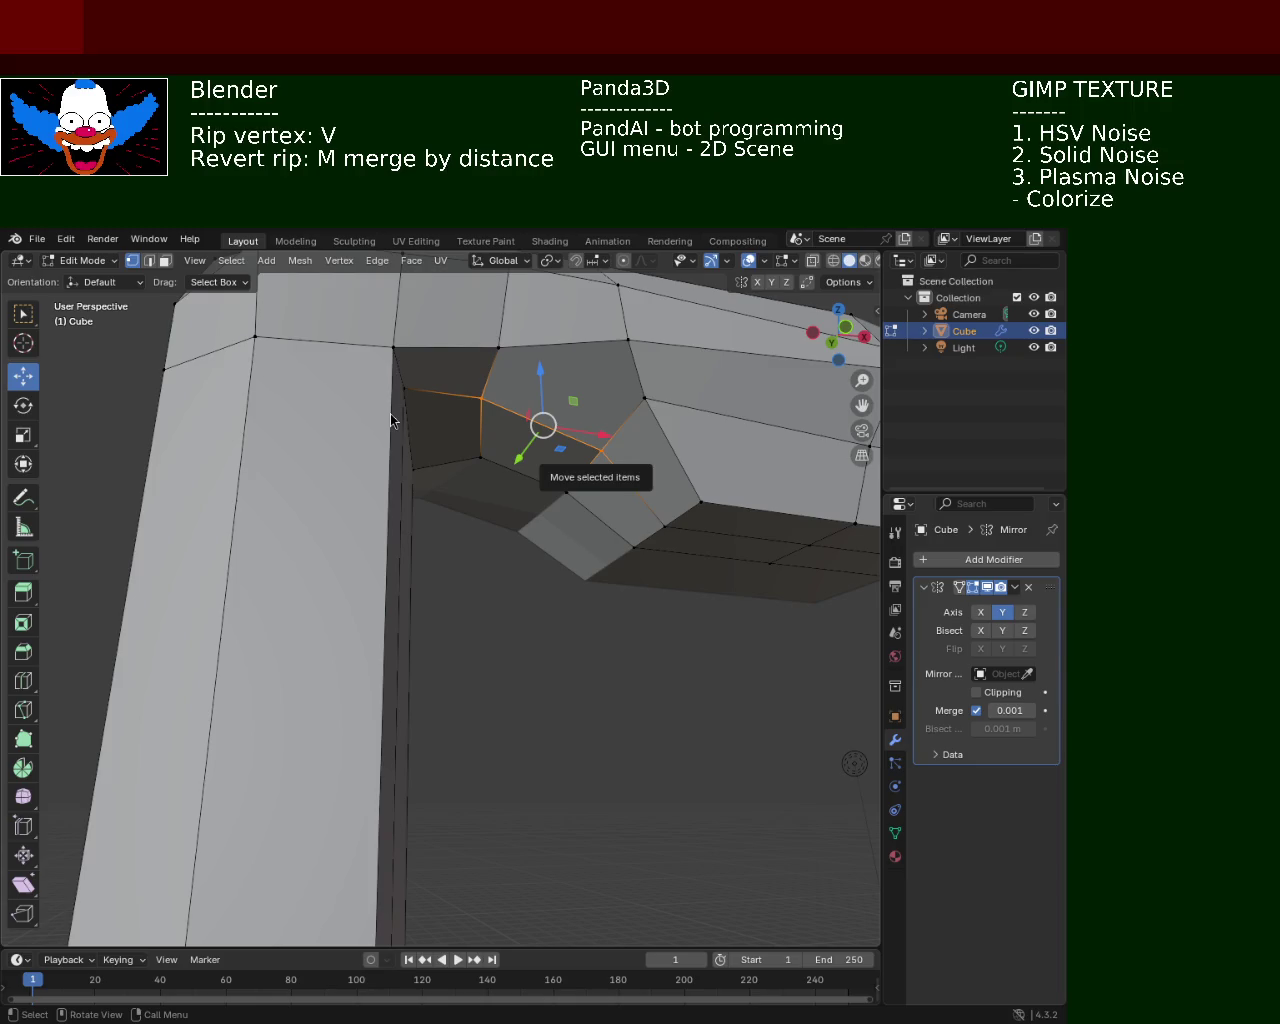
{"action": "left_click", "coordinate": [510, 378]}
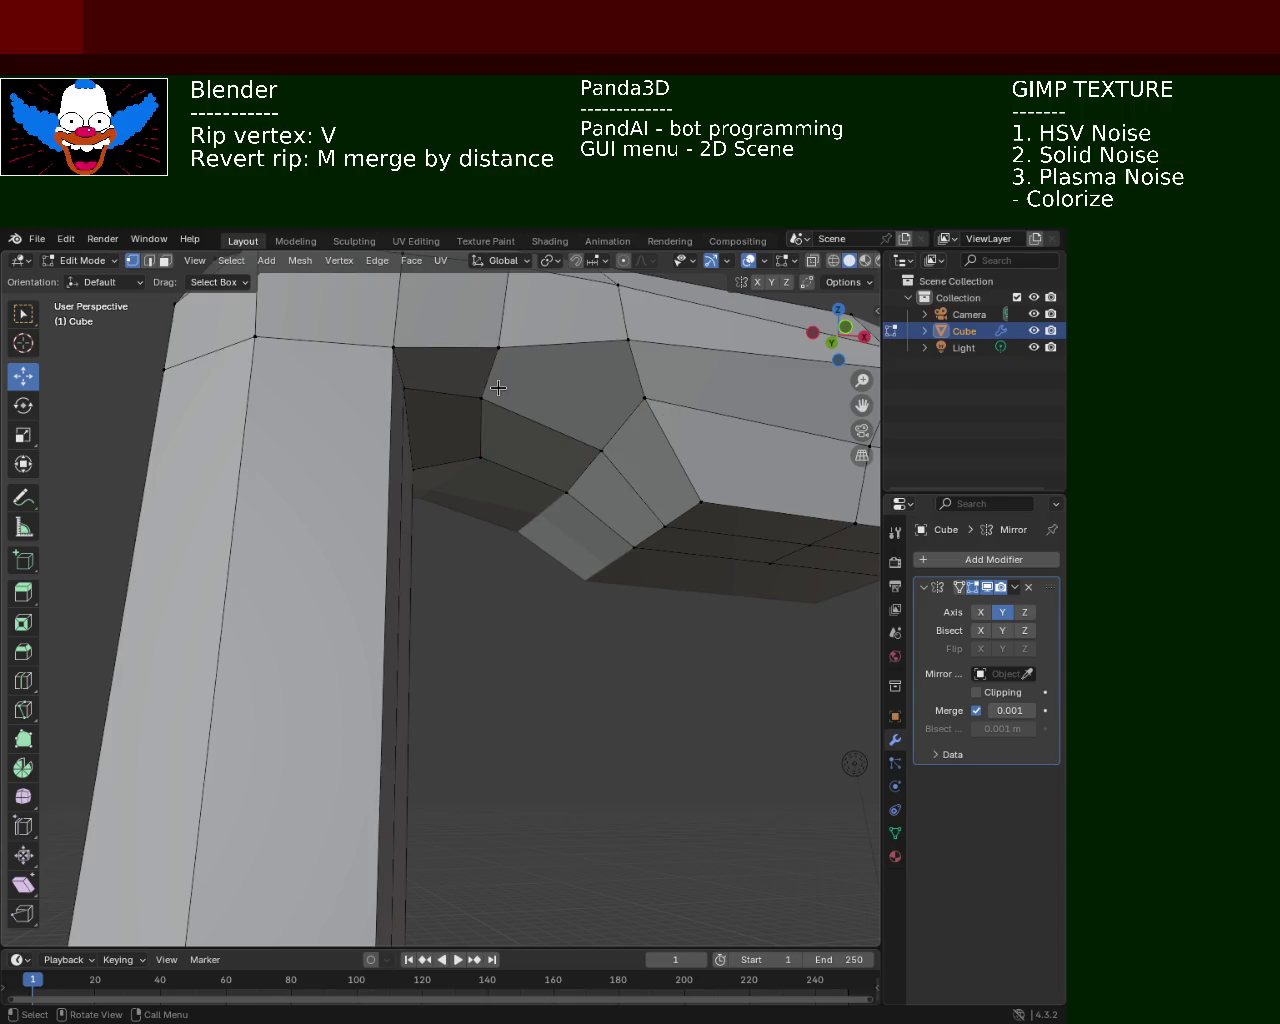
{"action": "mouse_move", "coordinate": [506, 377]}
{"action": "middle_mouse_down"}
{"action": "mouse_move", "coordinate": [457, 360]}
{"action": "mouse_move", "coordinate": [494, 418]}
{"action": "middle_mouse_up"}
{"action": "left_click", "coordinate": [483, 398]}
{"action": "left_click", "coordinate": [377, 400], "text": "shift"}
{"action": "key", "text": "v"}
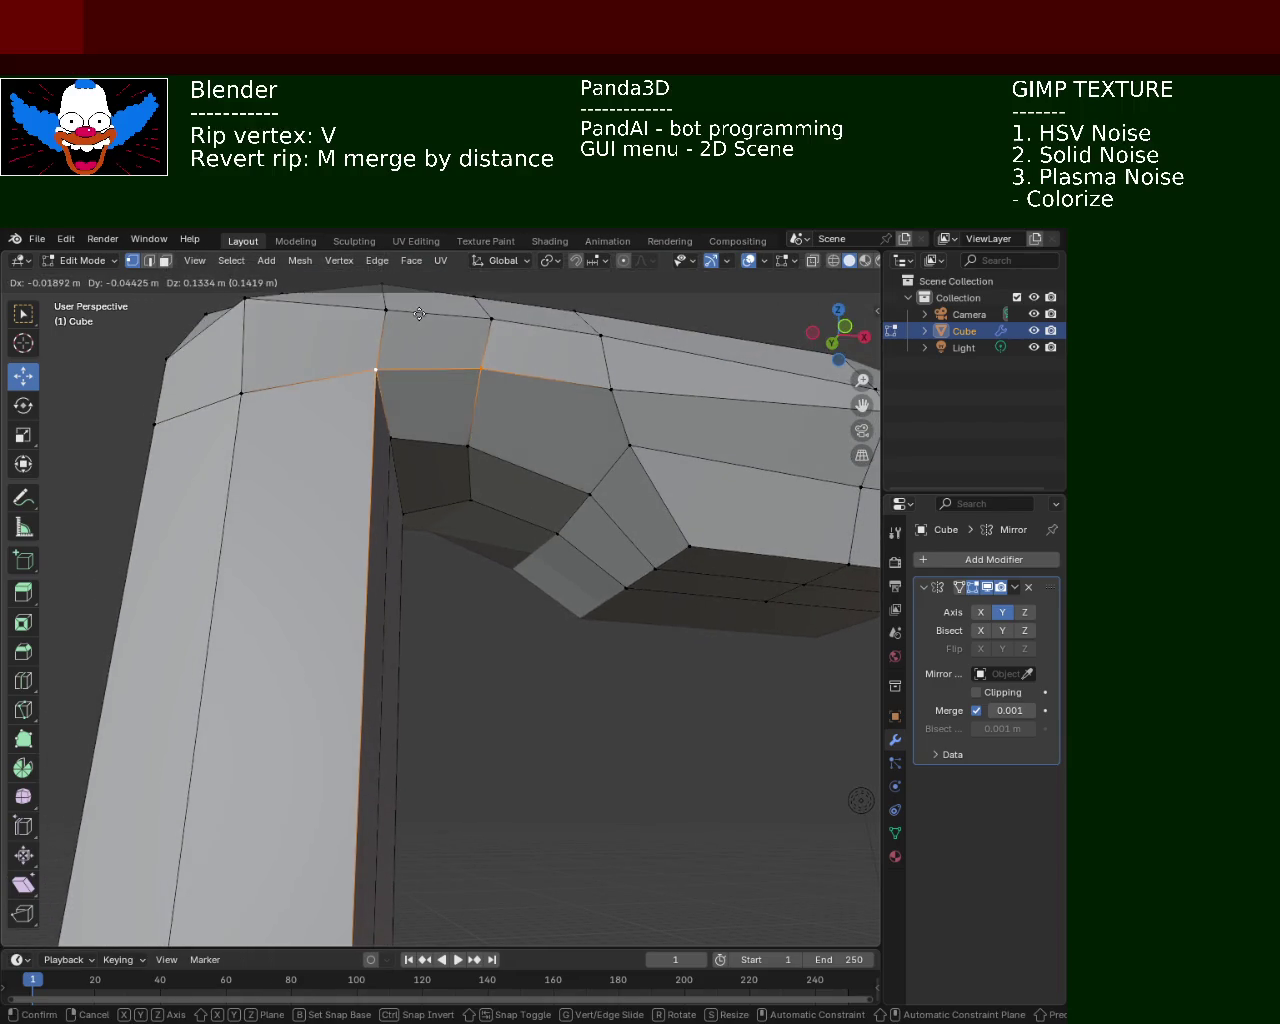
{"action": "left_click", "coordinate": [420, 316]}
{"action": "left_click_drag", "start_coordinate": [428, 367], "coordinate": [436, 333]}
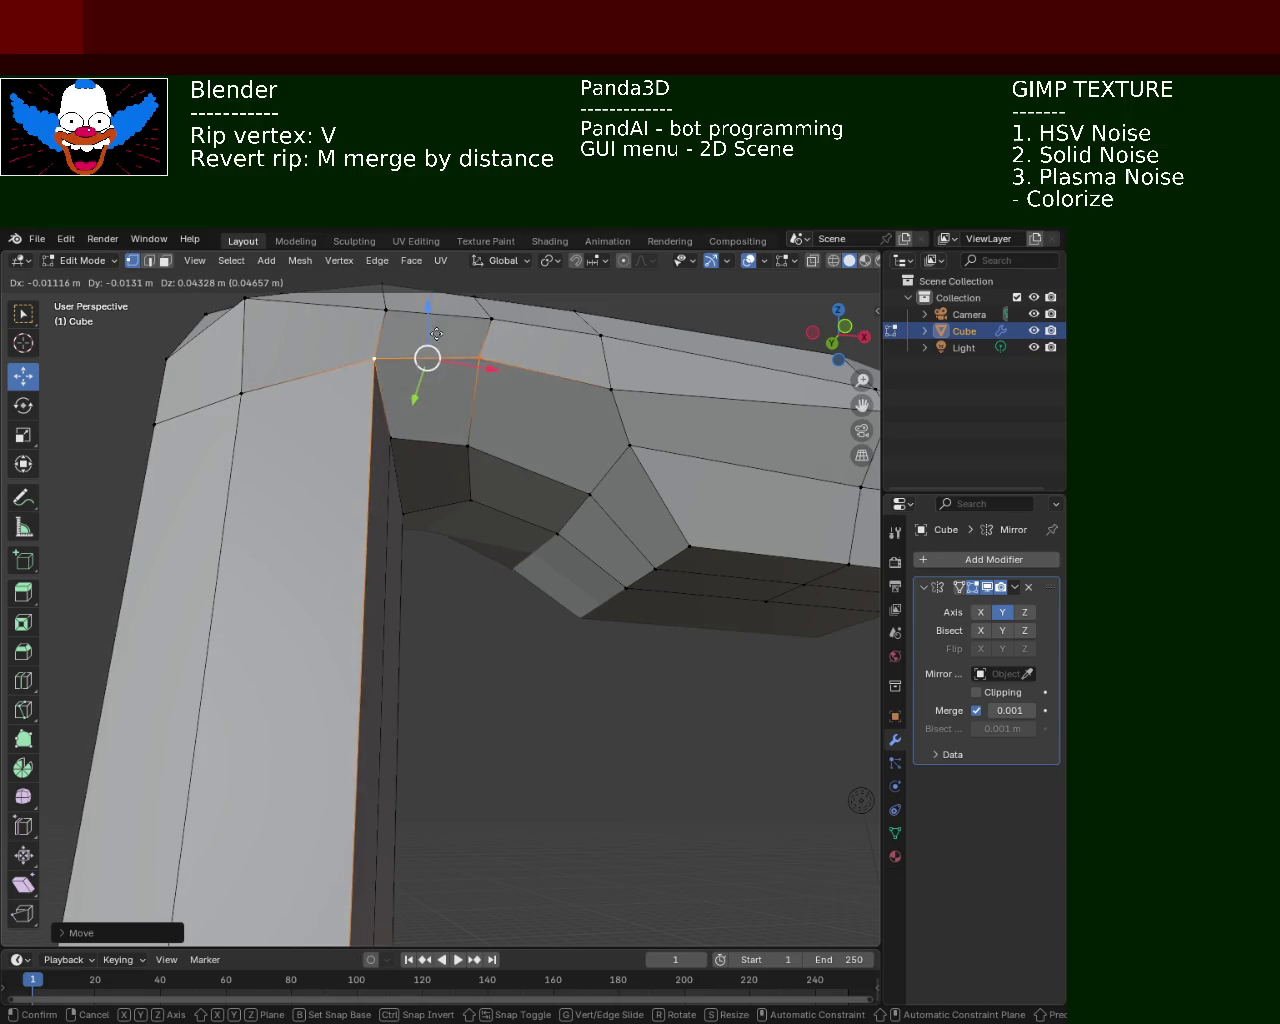
{"action": "left_click", "coordinate": [436, 333]}
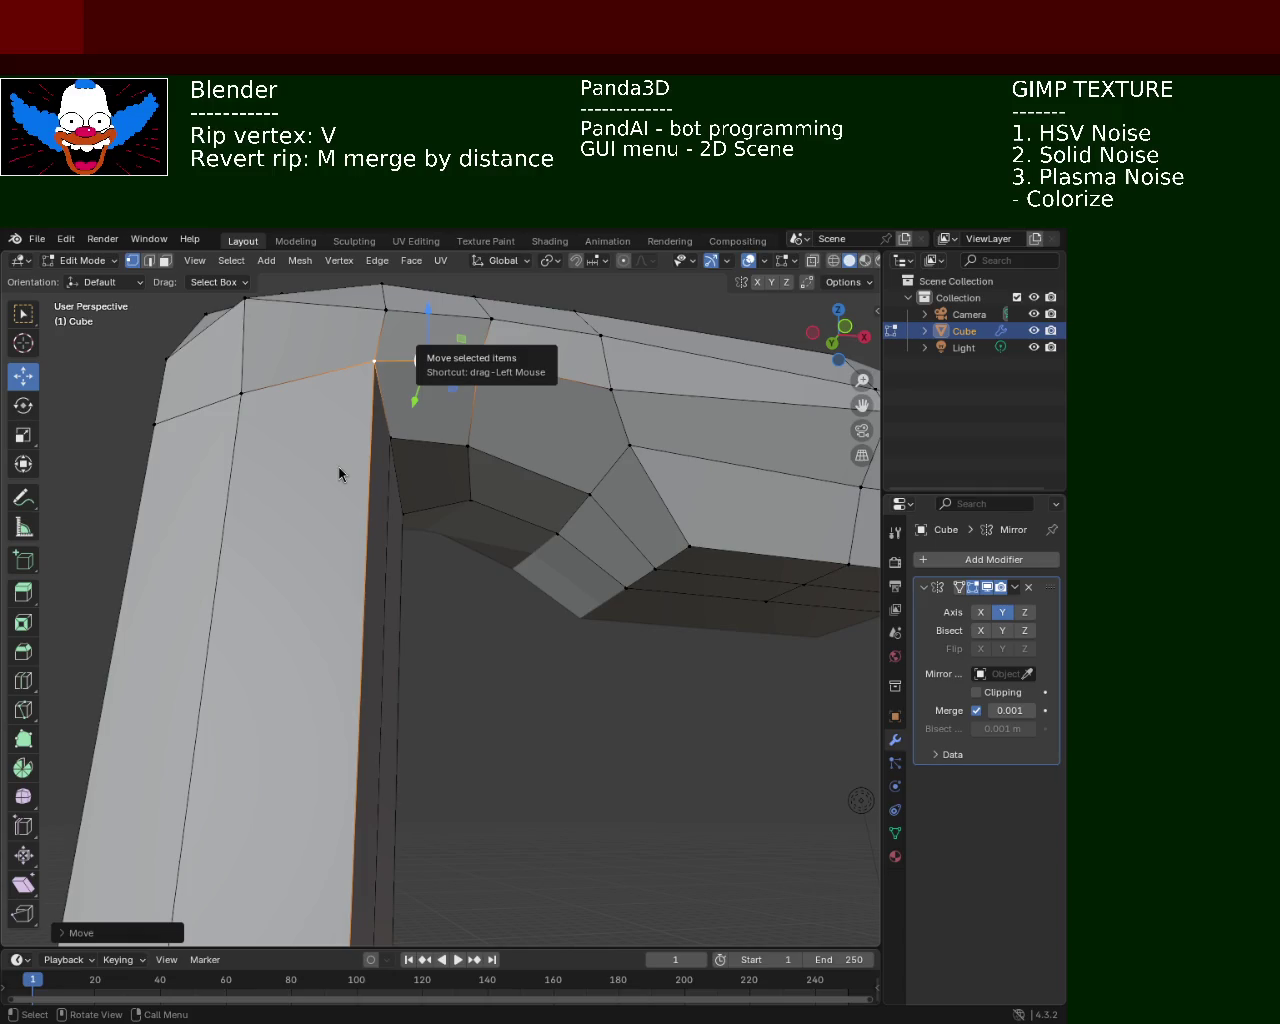
Lower the inner corner's bottom edge along Z
{"action": "mouse_move", "coordinate": [734, 526]}
{"action": "middle_mouse_down"}
{"action": "mouse_move", "coordinate": [688, 531]}
{"action": "mouse_move", "coordinate": [386, 451]}
{"action": "mouse_move", "coordinate": [381, 494]}
{"action": "middle_mouse_up"}
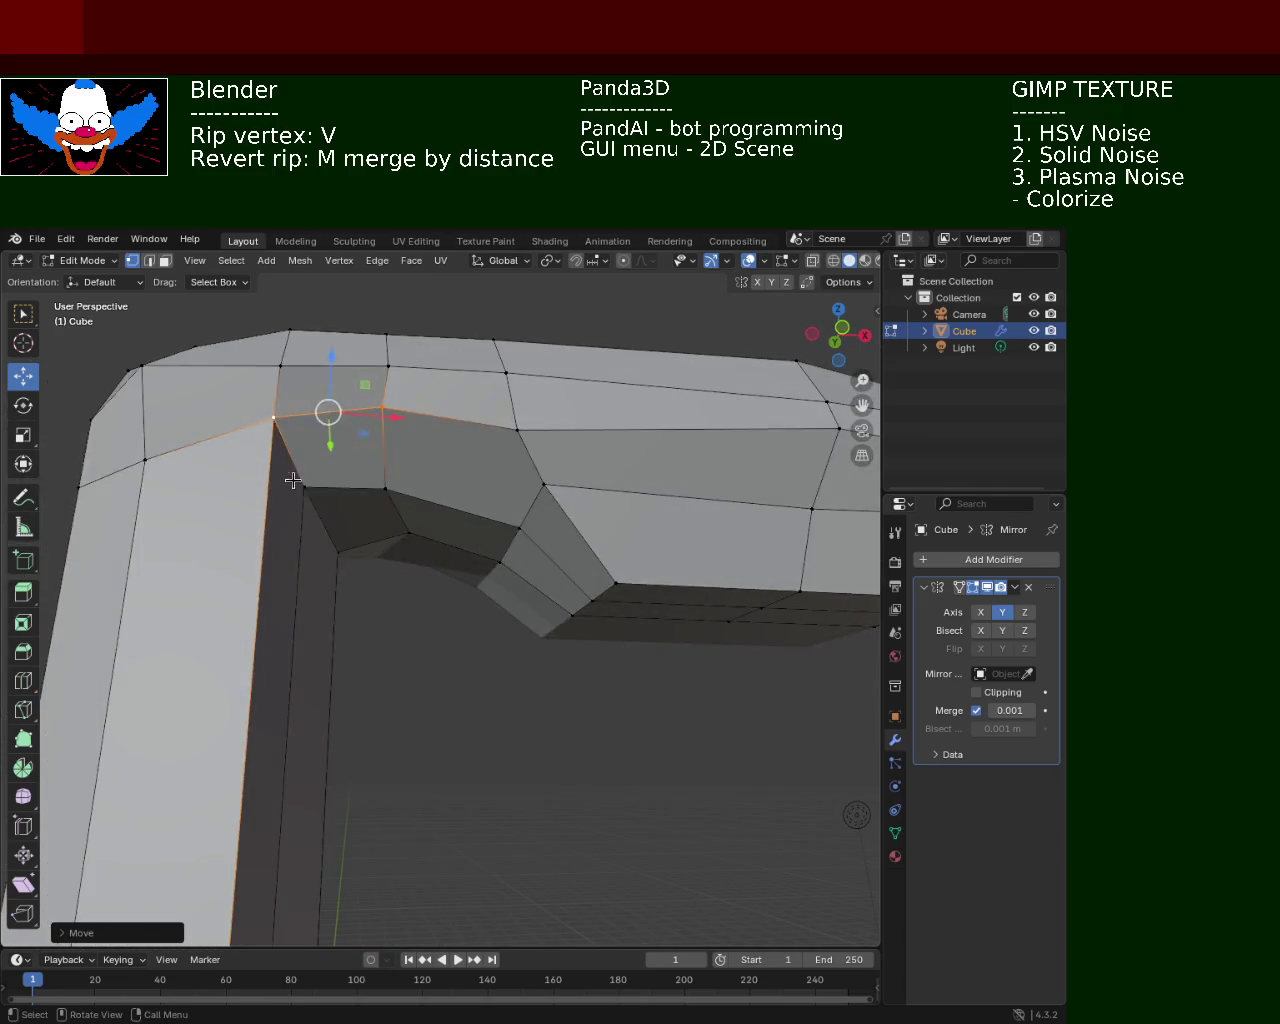
{"action": "left_click", "coordinate": [381, 494], "text": "shift"}
{"action": "key", "text": "g"}
{"action": "key", "text": "z"}
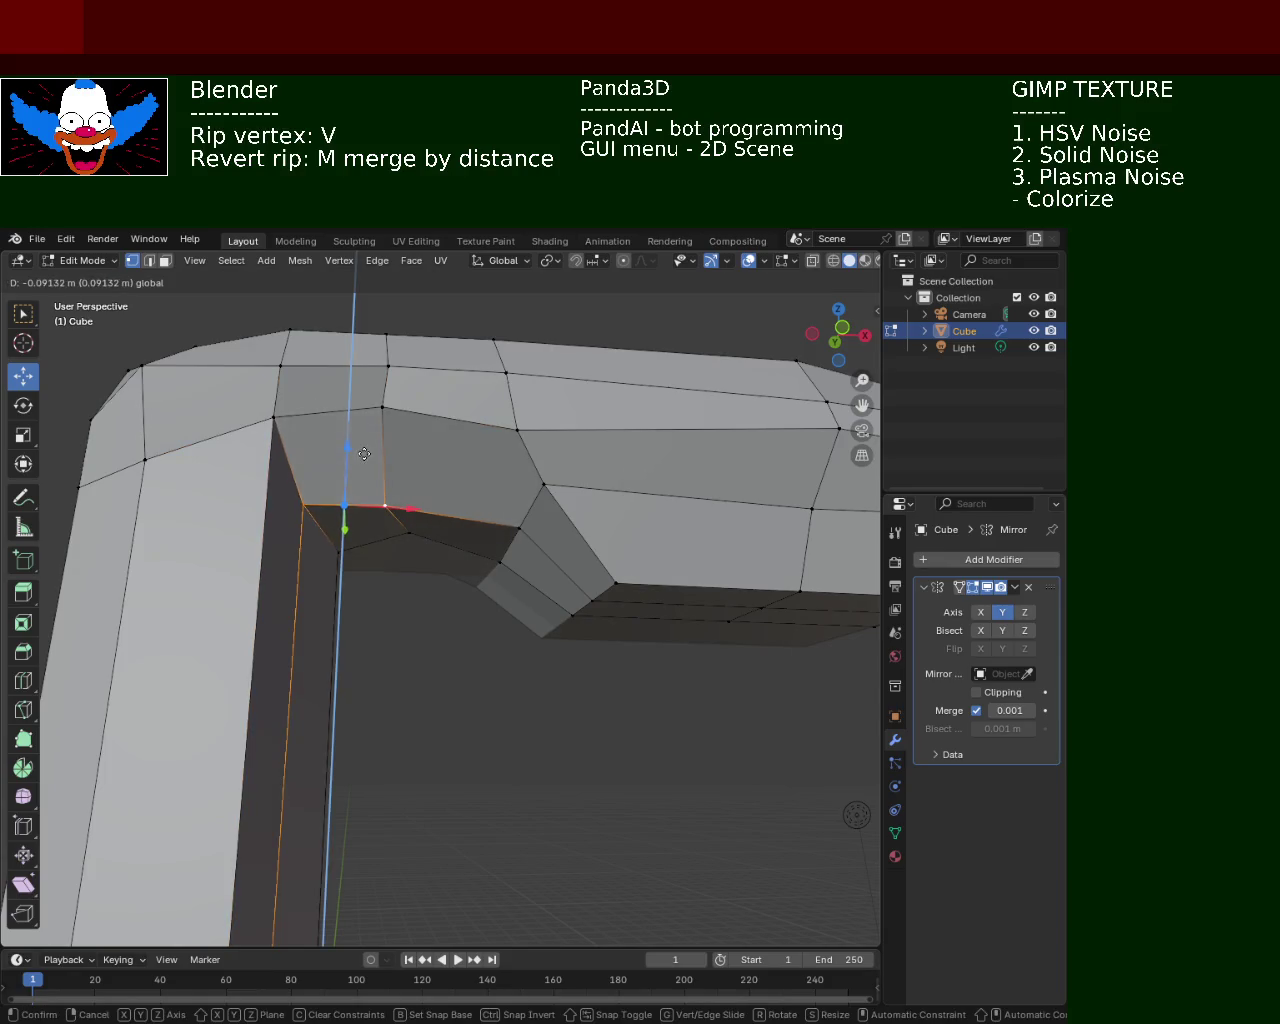
{"action": "left_click", "coordinate": [300, 421]}
Connect the pole's inner-side vertex to the opposite vertex with J, then undo the cut
{"action": "left_click", "coordinate": [274, 417]}
{"action": "left_click", "coordinate": [303, 505], "text": "shift"}
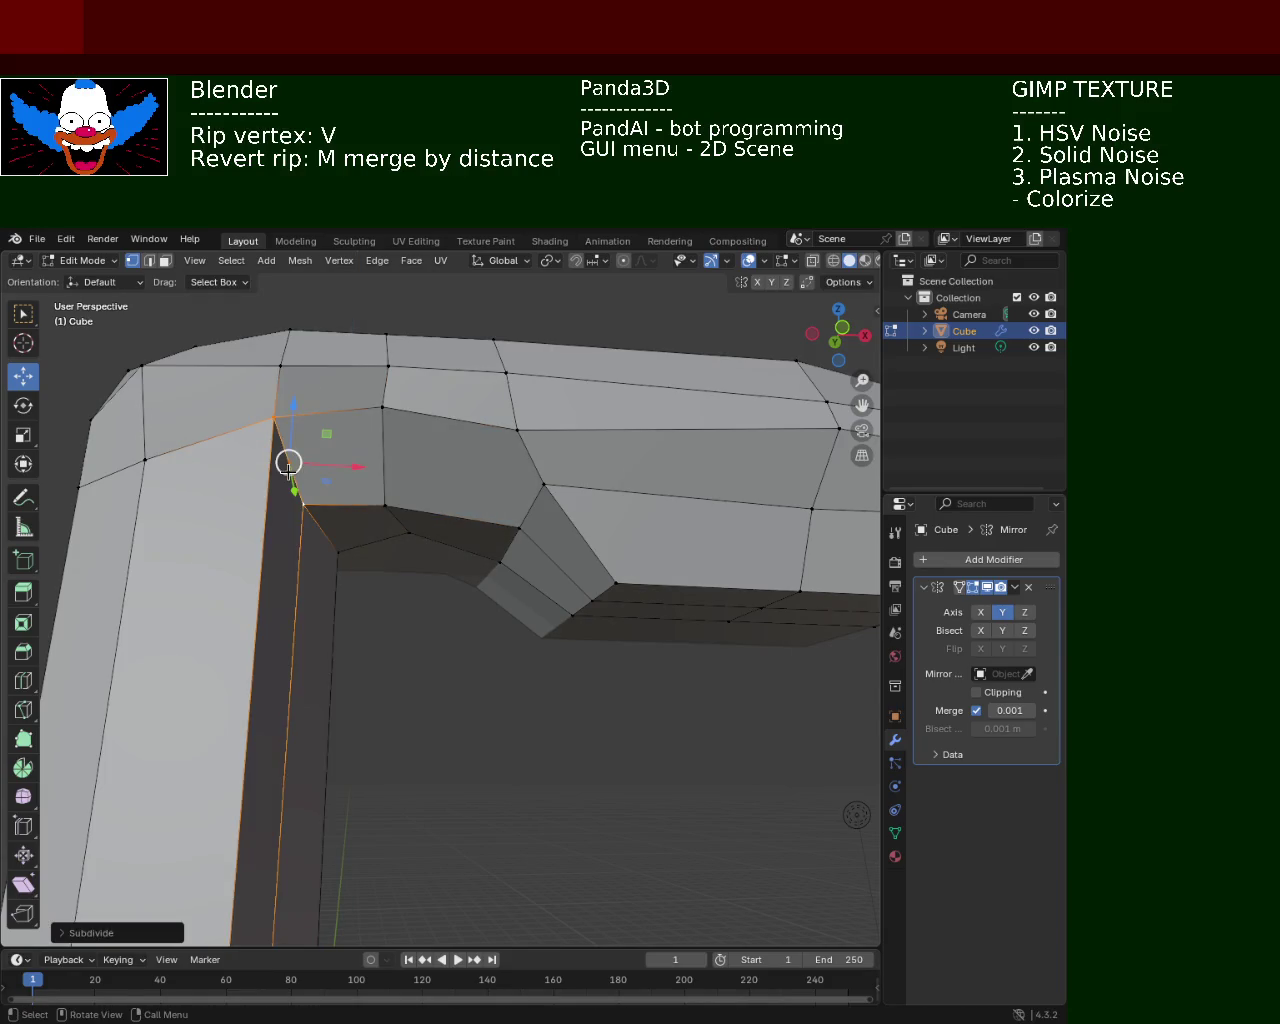
{"action": "left_click", "coordinate": [497, 466]}
{"action": "left_click", "coordinate": [543, 485]}
{"action": "left_click", "coordinate": [295, 457], "text": "shift"}
{"action": "key", "text": "j"}
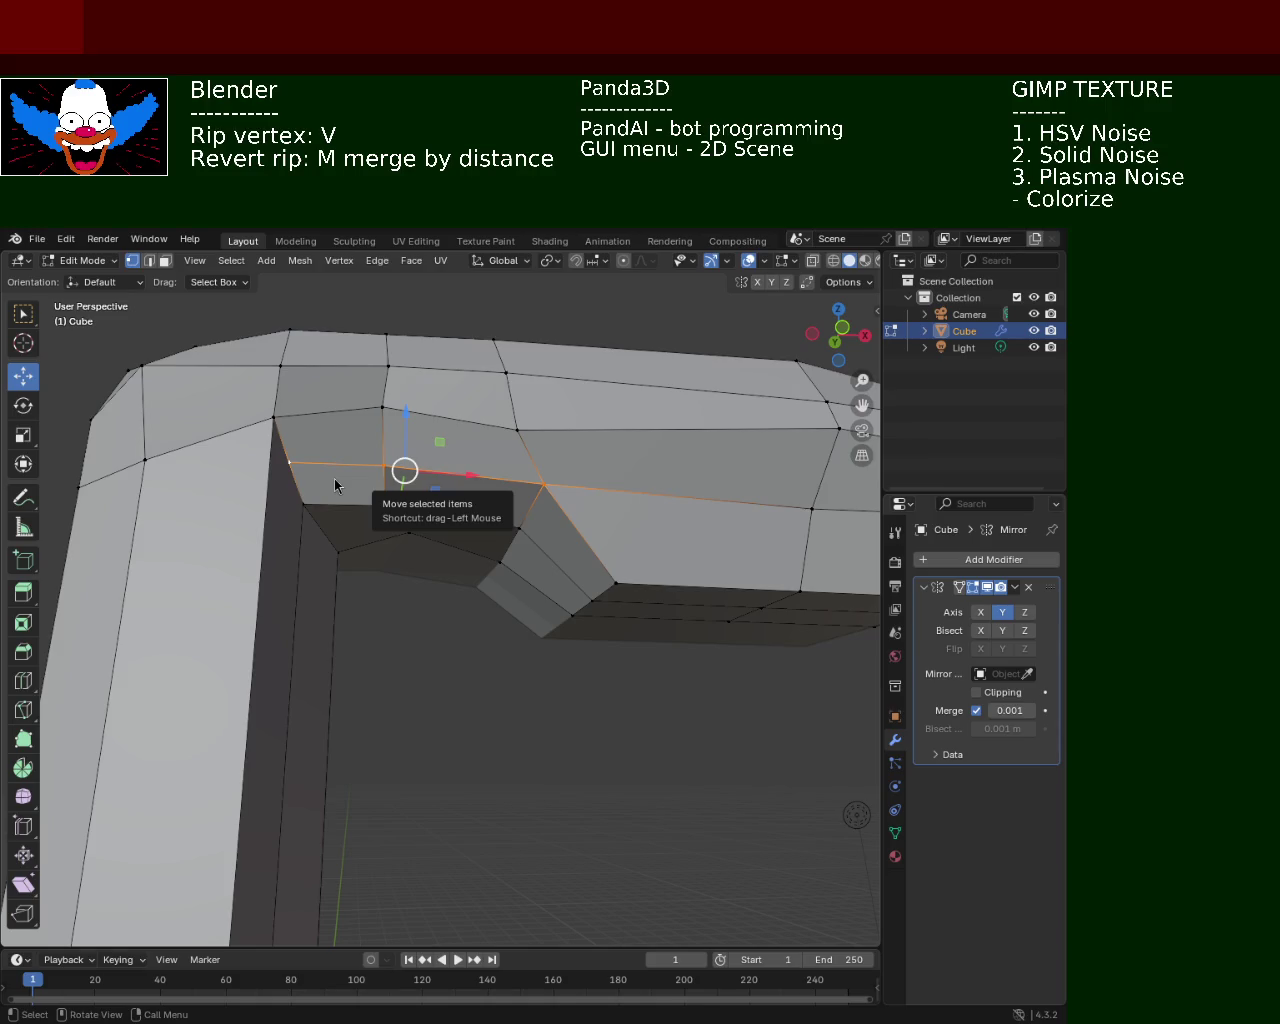
{"action": "key", "text": "ctrl+z"}
{"action": "key", "text": "ctrl+z"}
Raise a vertex on the head's top along Z
{"action": "left_click", "coordinate": [517, 430]}
{"action": "key", "text": "g"}
{"action": "key", "text": "z"}
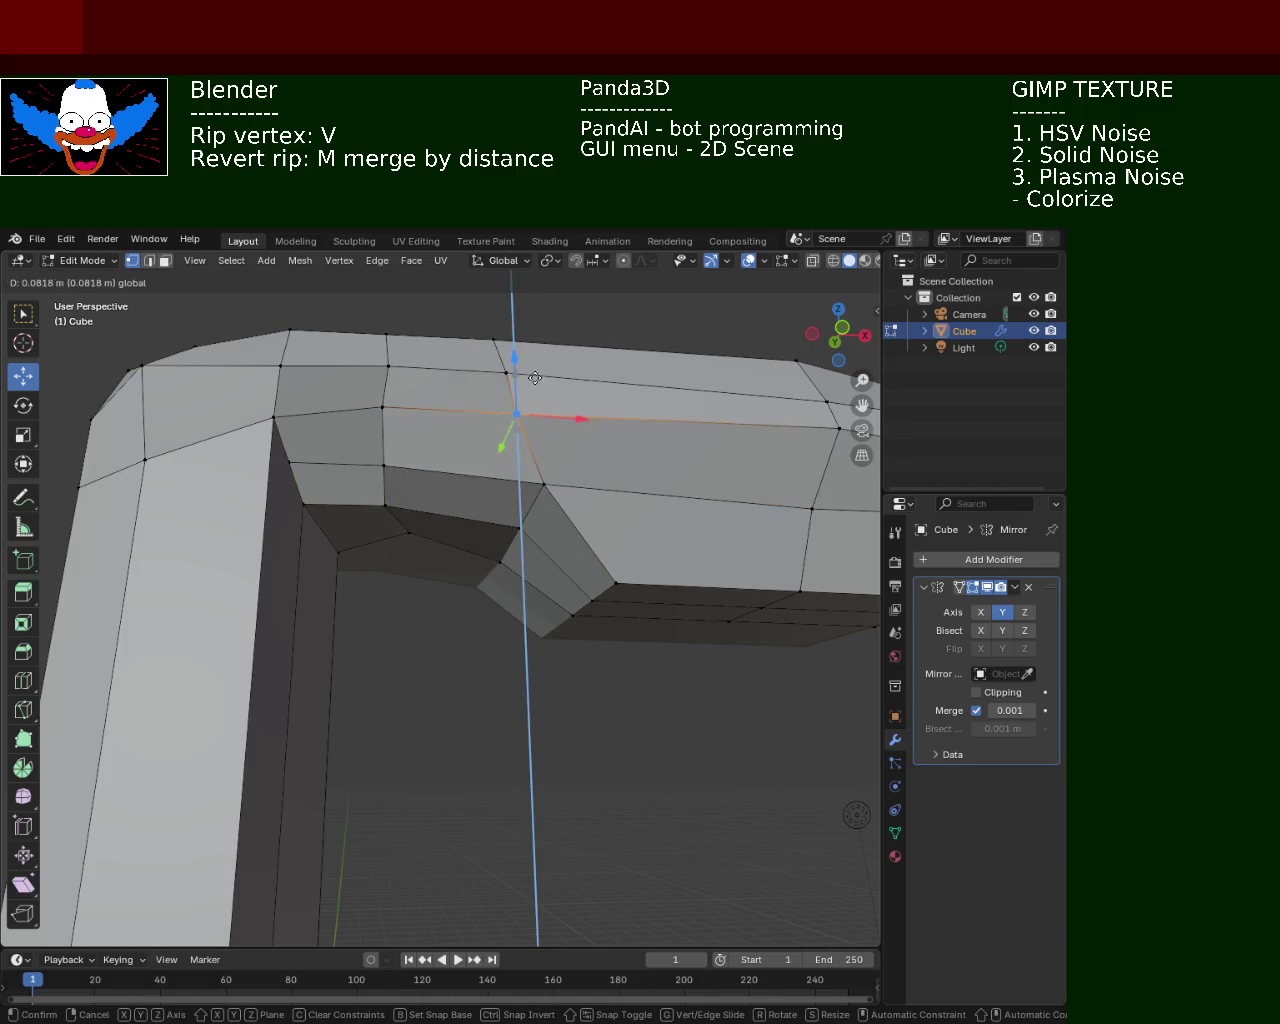
{"action": "left_click", "coordinate": [566, 399]}
Shift another head vertex sideways along the Y axis
{"action": "mouse_move", "coordinate": [263, 429]}
{"action": "middle_mouse_down"}
{"action": "mouse_move", "coordinate": [426, 463]}
{"action": "mouse_move", "coordinate": [566, 535]}
{"action": "mouse_move", "coordinate": [491, 549]}
{"action": "mouse_move", "coordinate": [531, 675]}
{"action": "mouse_move", "coordinate": [559, 612]}
{"action": "middle_mouse_up"}
{"action": "left_click", "coordinate": [557, 665]}
{"action": "left_click", "coordinate": [378, 744]}
{"action": "left_click", "coordinate": [482, 712]}
{"action": "left_click_drag", "start_coordinate": [449, 700], "coordinate": [421, 679]}
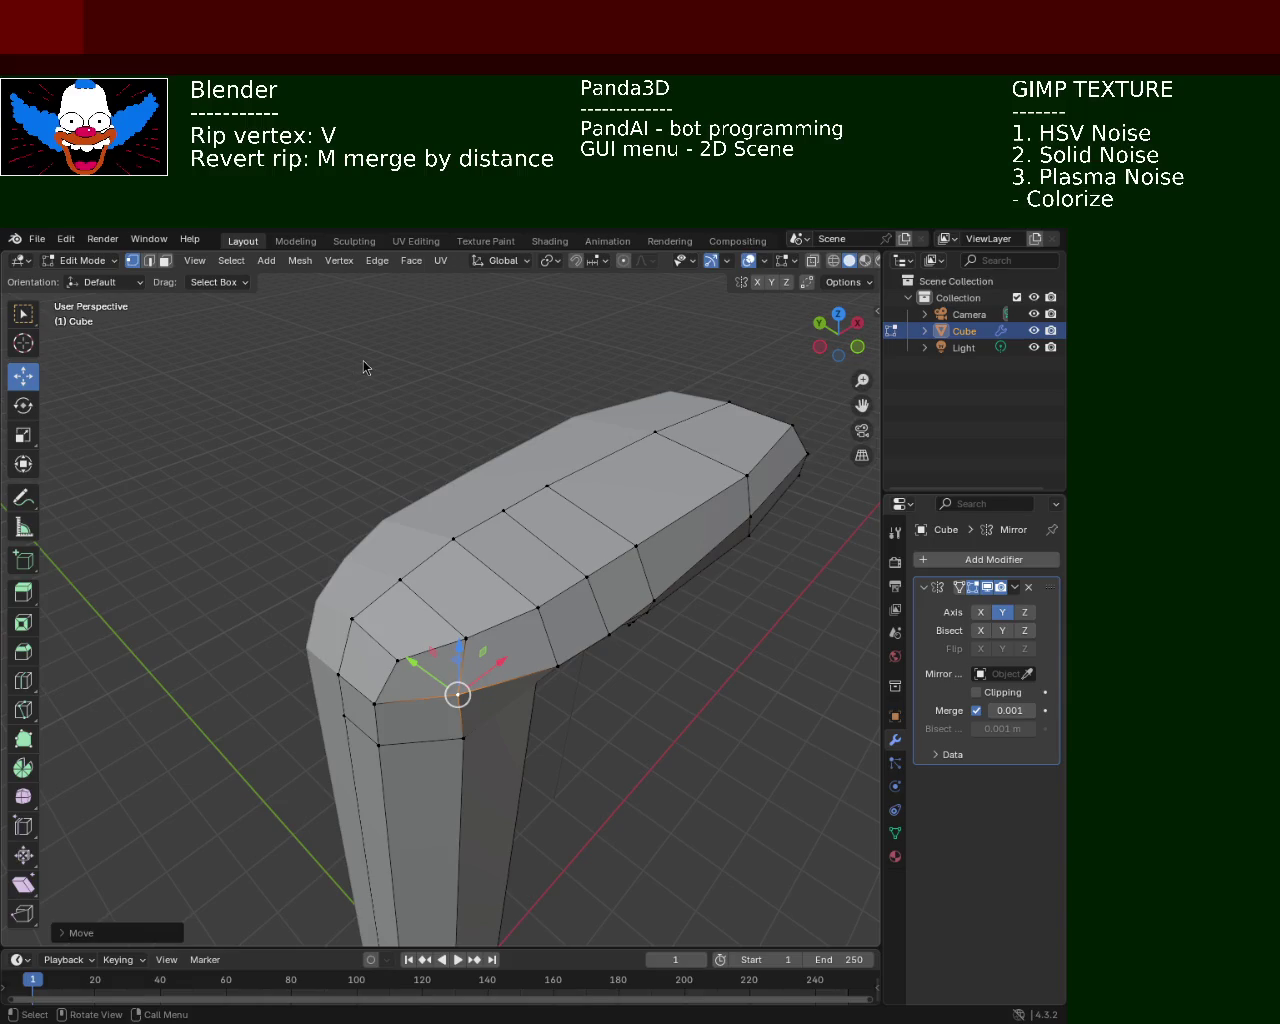
Rip an inner corner vertex with V and move it slightly
{"action": "mouse_move", "coordinate": [449, 531]}
{"action": "middle_mouse_down"}
{"action": "mouse_move", "coordinate": [419, 386]}
{"action": "mouse_move", "coordinate": [366, 449]}
{"action": "middle_mouse_up"}
{"action": "left_click", "coordinate": [343, 403]}
{"action": "left_click", "coordinate": [341, 358]}
{"action": "key", "text": "v"}
{"action": "left_click", "coordinate": [272, 352]}
Raise the pole's front vertical edge loops about 0.19 m along Z
{"action": "mouse_move", "coordinate": [272, 352]}
{"action": "middle_mouse_down"}
{"action": "mouse_move", "coordinate": [377, 438]}
{"action": "mouse_move", "coordinate": [443, 451]}
{"action": "middle_mouse_up"}
{"action": "left_click", "coordinate": [535, 440], "text": "alt"}
{"action": "left_click", "coordinate": [413, 440], "text": "alt+shift"}
{"action": "left_click", "coordinate": [485, 418], "text": "alt+shift"}
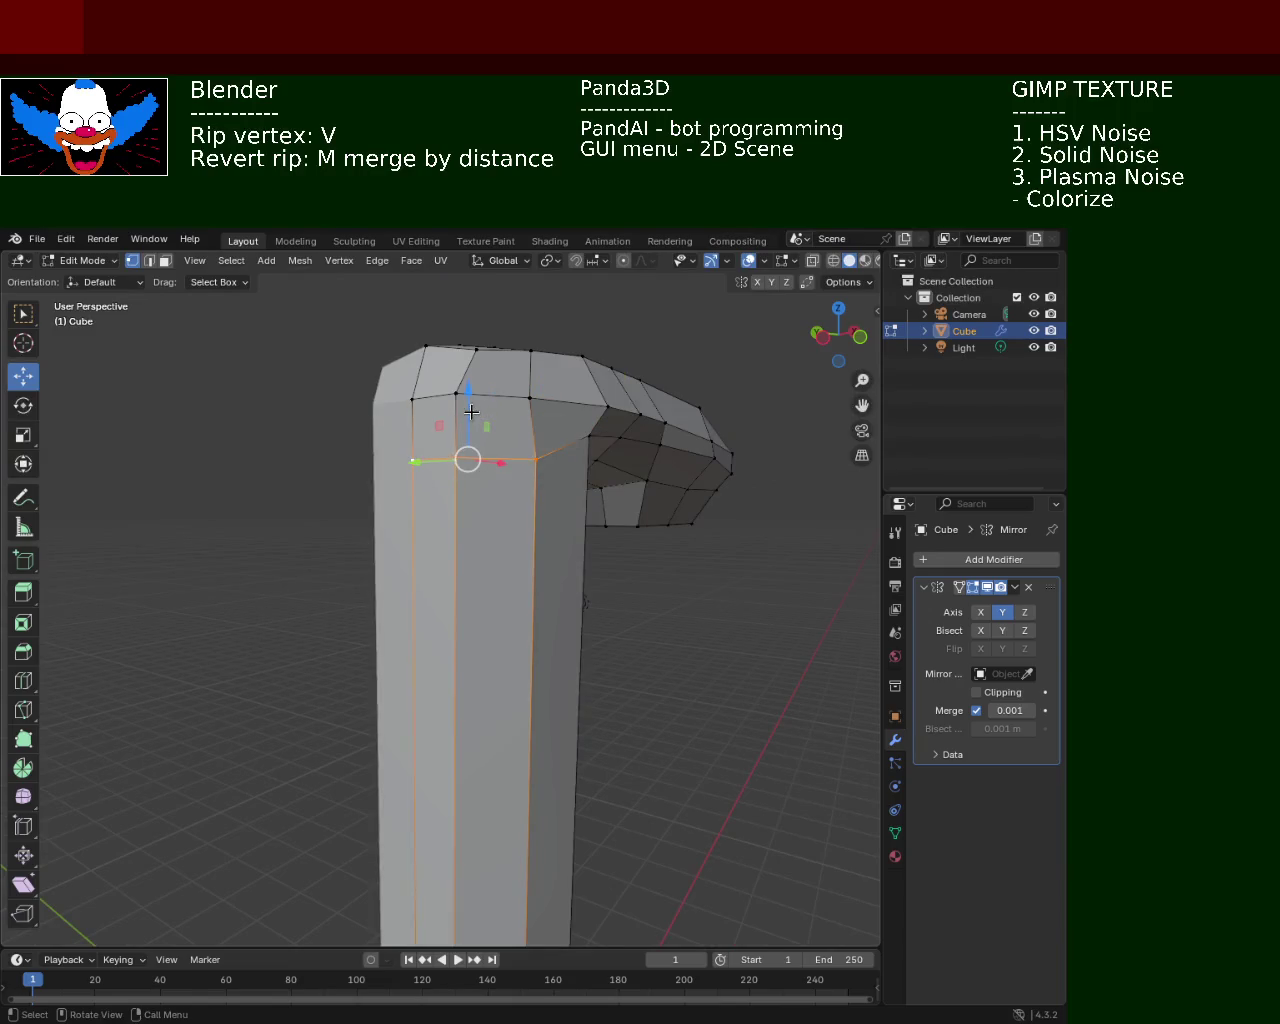
{"action": "key", "text": "g"}
{"action": "key", "text": "z"}
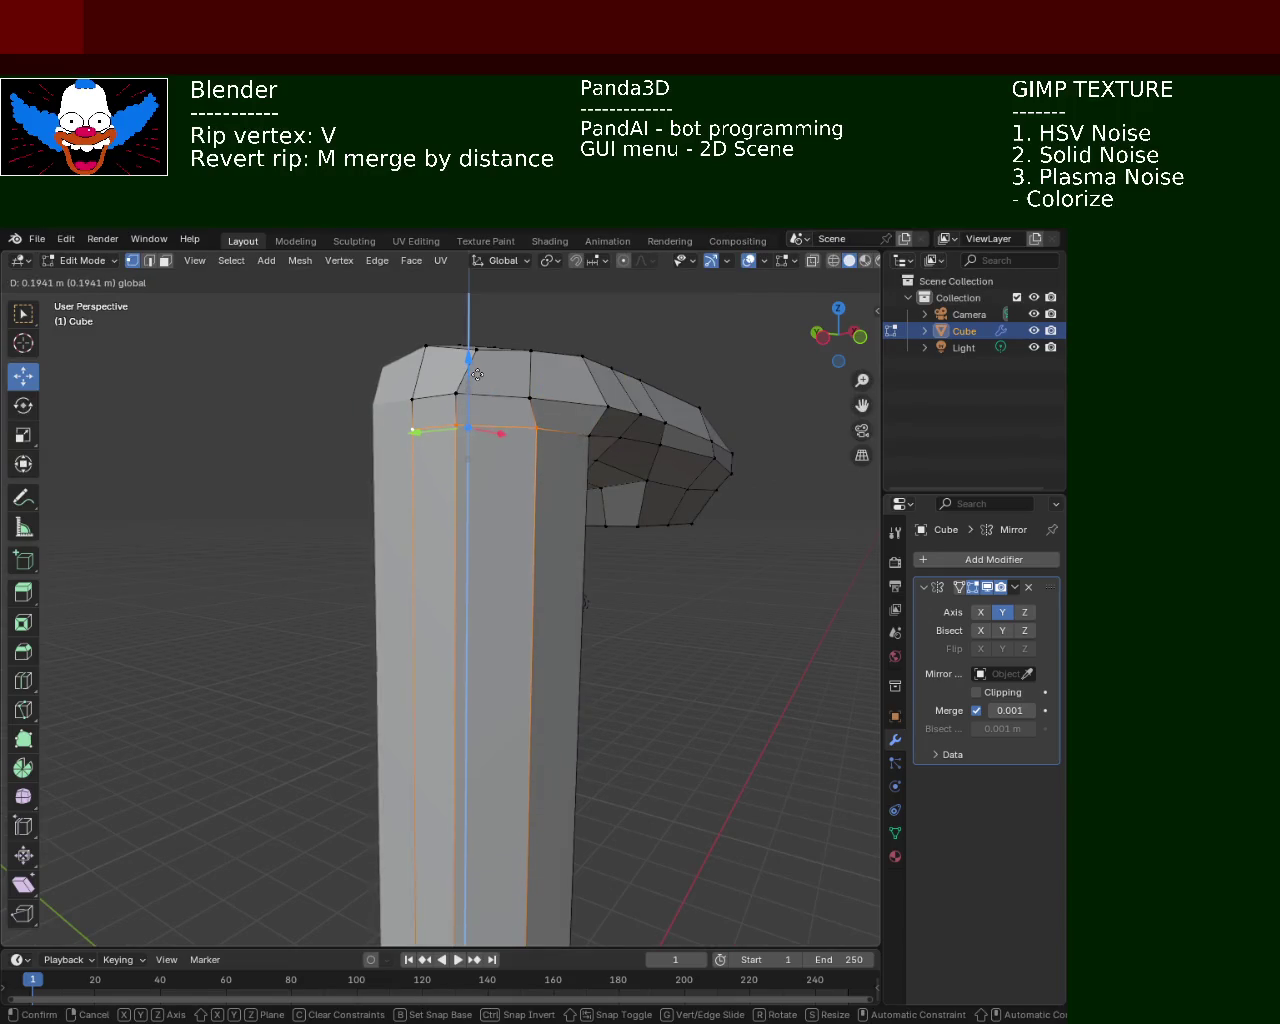
{"action": "left_click", "coordinate": [475, 377]}
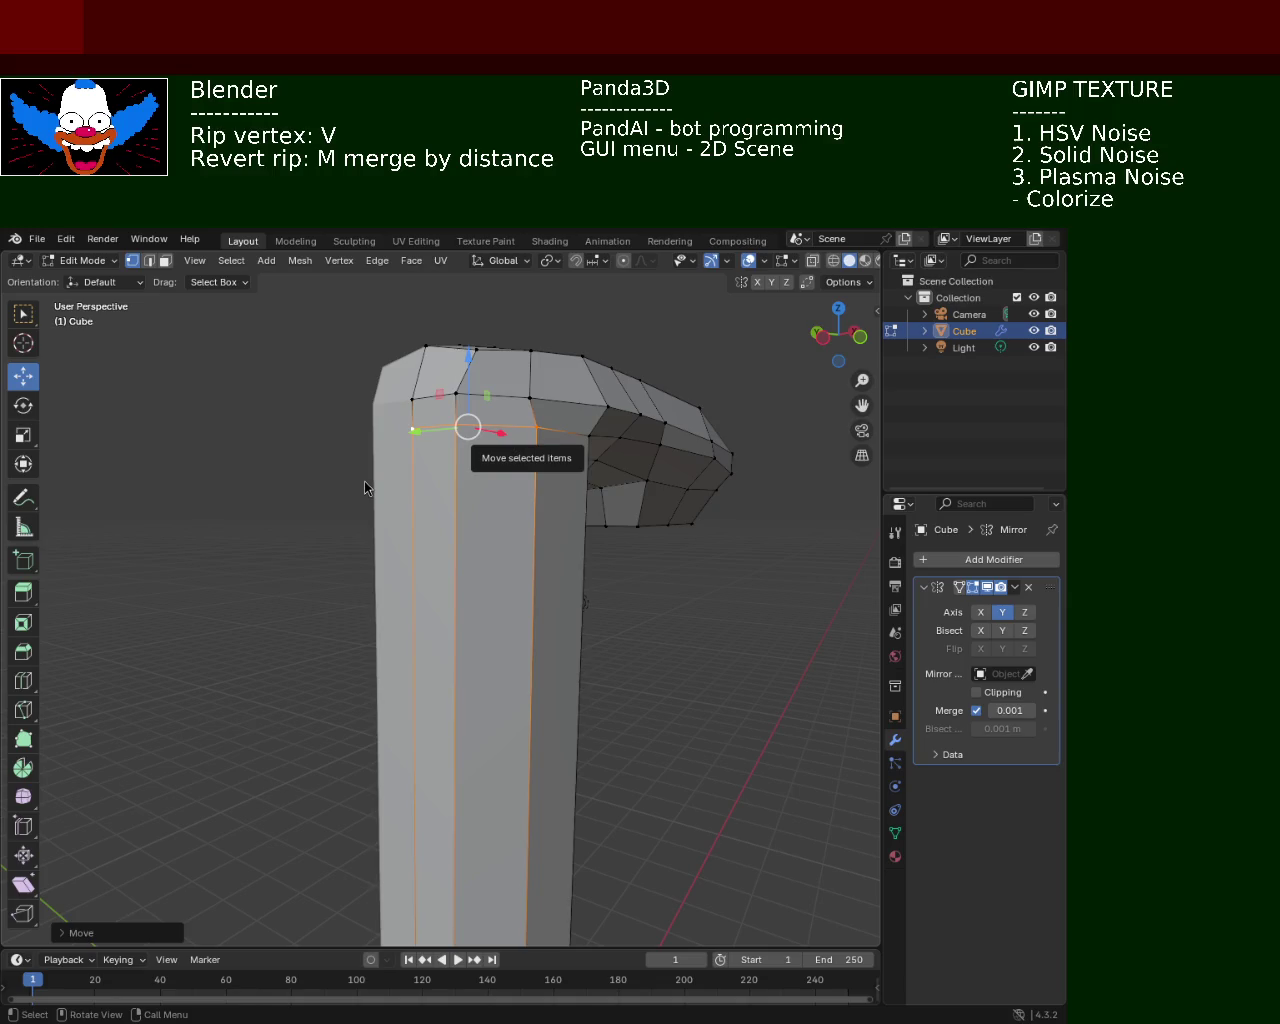
{"action": "mouse_move", "coordinate": [570, 478]}
{"action": "middle_mouse_down"}
{"action": "mouse_move", "coordinate": [477, 489]}
{"action": "mouse_move", "coordinate": [529, 560]}
{"action": "mouse_move", "coordinate": [620, 623]}
{"action": "mouse_move", "coordinate": [514, 540]}
{"action": "mouse_move", "coordinate": [391, 518]}
{"action": "mouse_move", "coordinate": [443, 517]}
{"action": "mouse_move", "coordinate": [620, 594]}
{"action": "mouse_move", "coordinate": [469, 549]}
{"action": "mouse_move", "coordinate": [602, 438]}
{"action": "middle_mouse_up"}
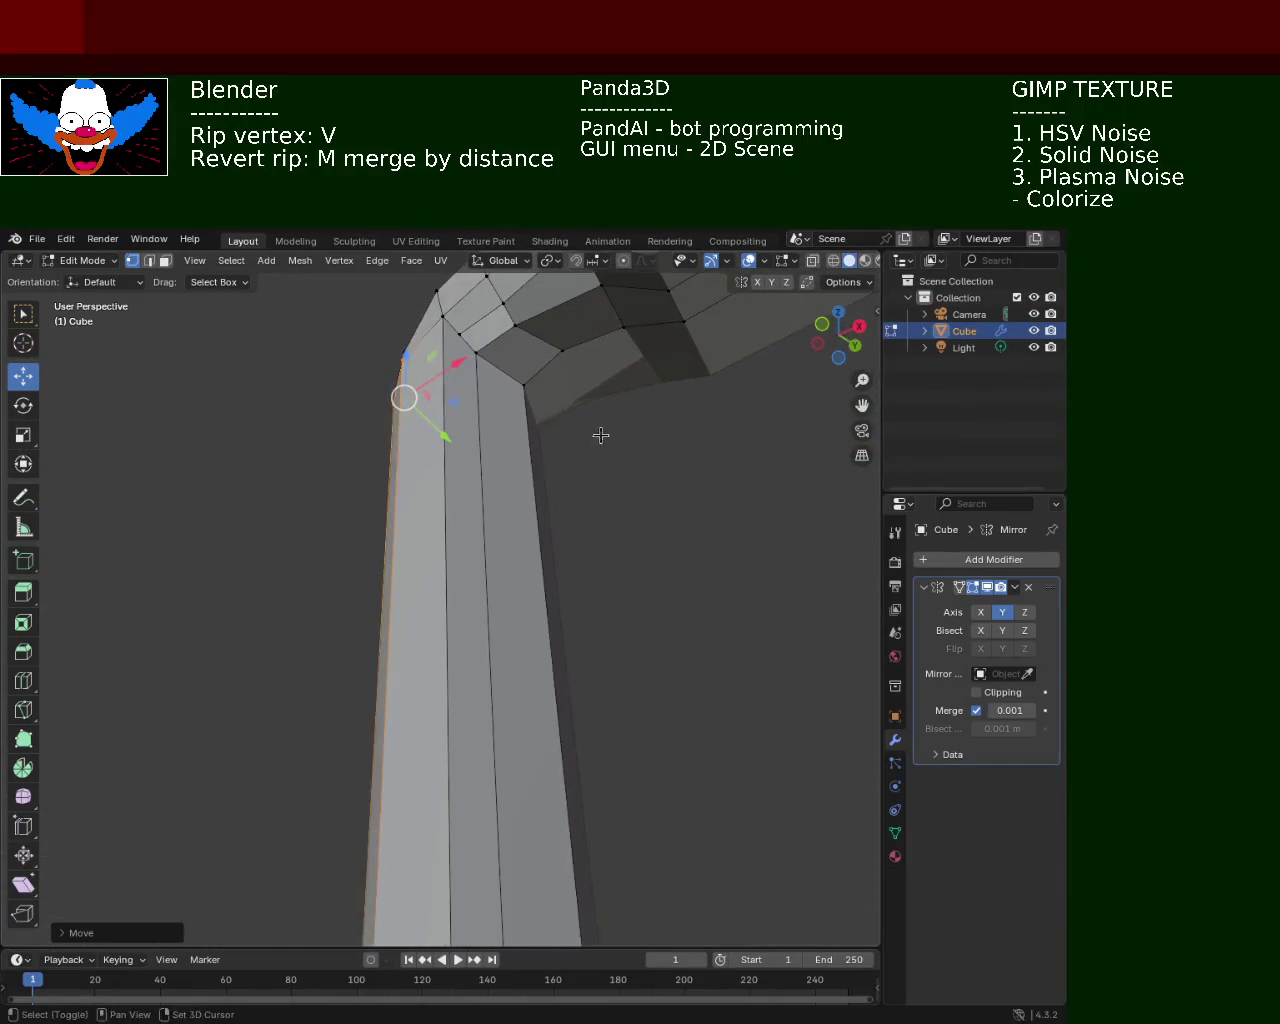
Undo the ripped vertex move, then rip and reposition it along Z and X
{"action": "middle_click_drag", "start_coordinate": [523, 380], "coordinate": [404, 535]}
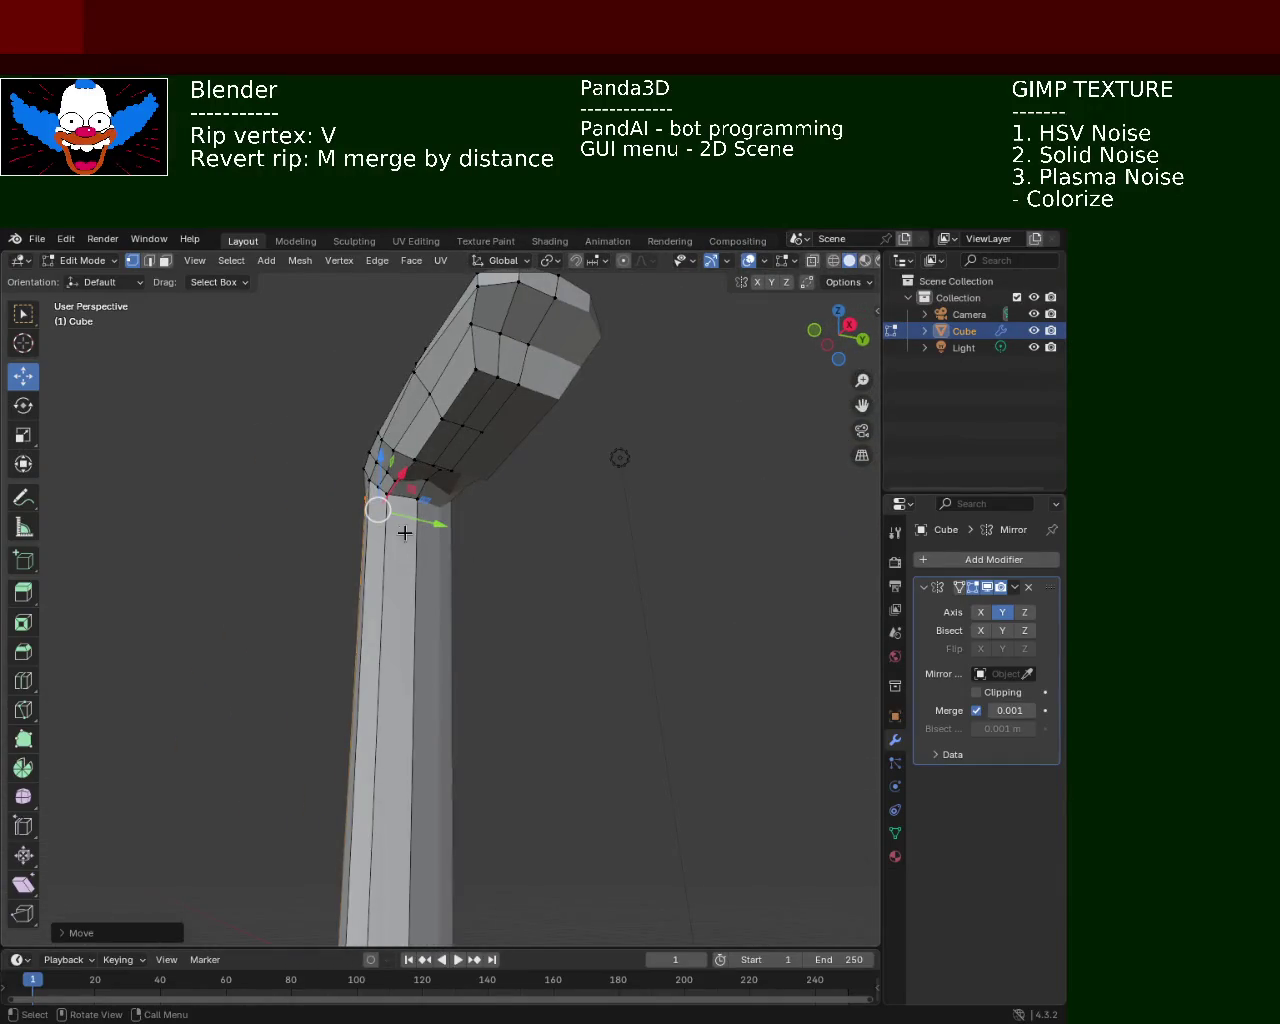
{"action": "key", "text": "ctrl+z"}
{"action": "middle_click_drag", "start_coordinate": [441, 434], "coordinate": [505, 524]}
{"action": "key", "text": "v"}
{"action": "key", "text": "z"}
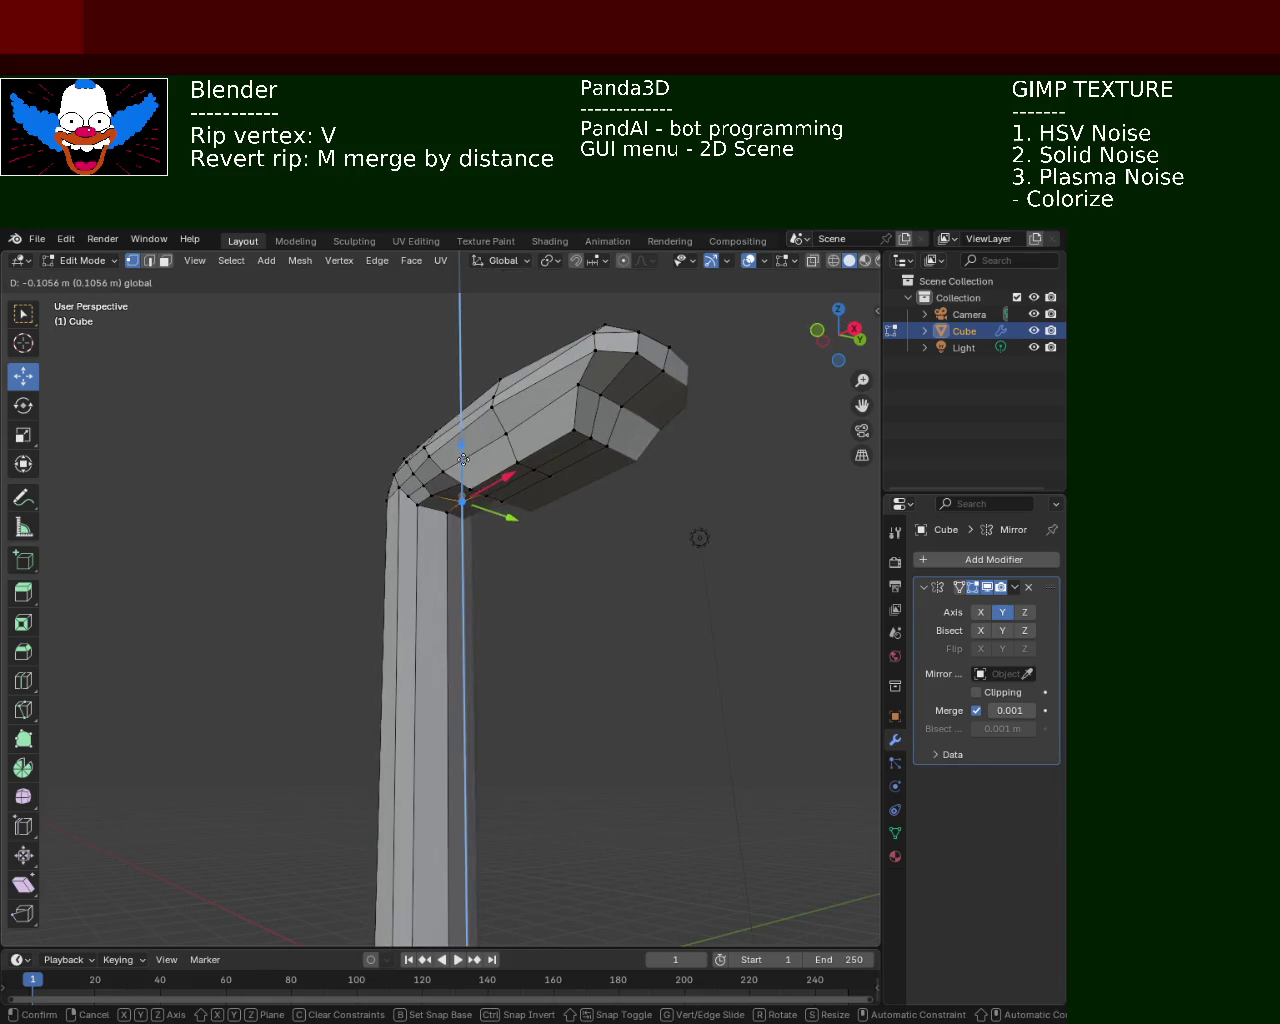
{"action": "left_click", "coordinate": [463, 459]}
{"action": "mouse_move", "coordinate": [463, 459]}
{"action": "middle_mouse_down"}
{"action": "mouse_move", "coordinate": [560, 500]}
{"action": "mouse_move", "coordinate": [638, 473]}
{"action": "mouse_move", "coordinate": [570, 554]}
{"action": "mouse_move", "coordinate": [611, 477]}
{"action": "middle_mouse_up"}
{"action": "key", "text": "v"}
{"action": "key", "text": "x"}
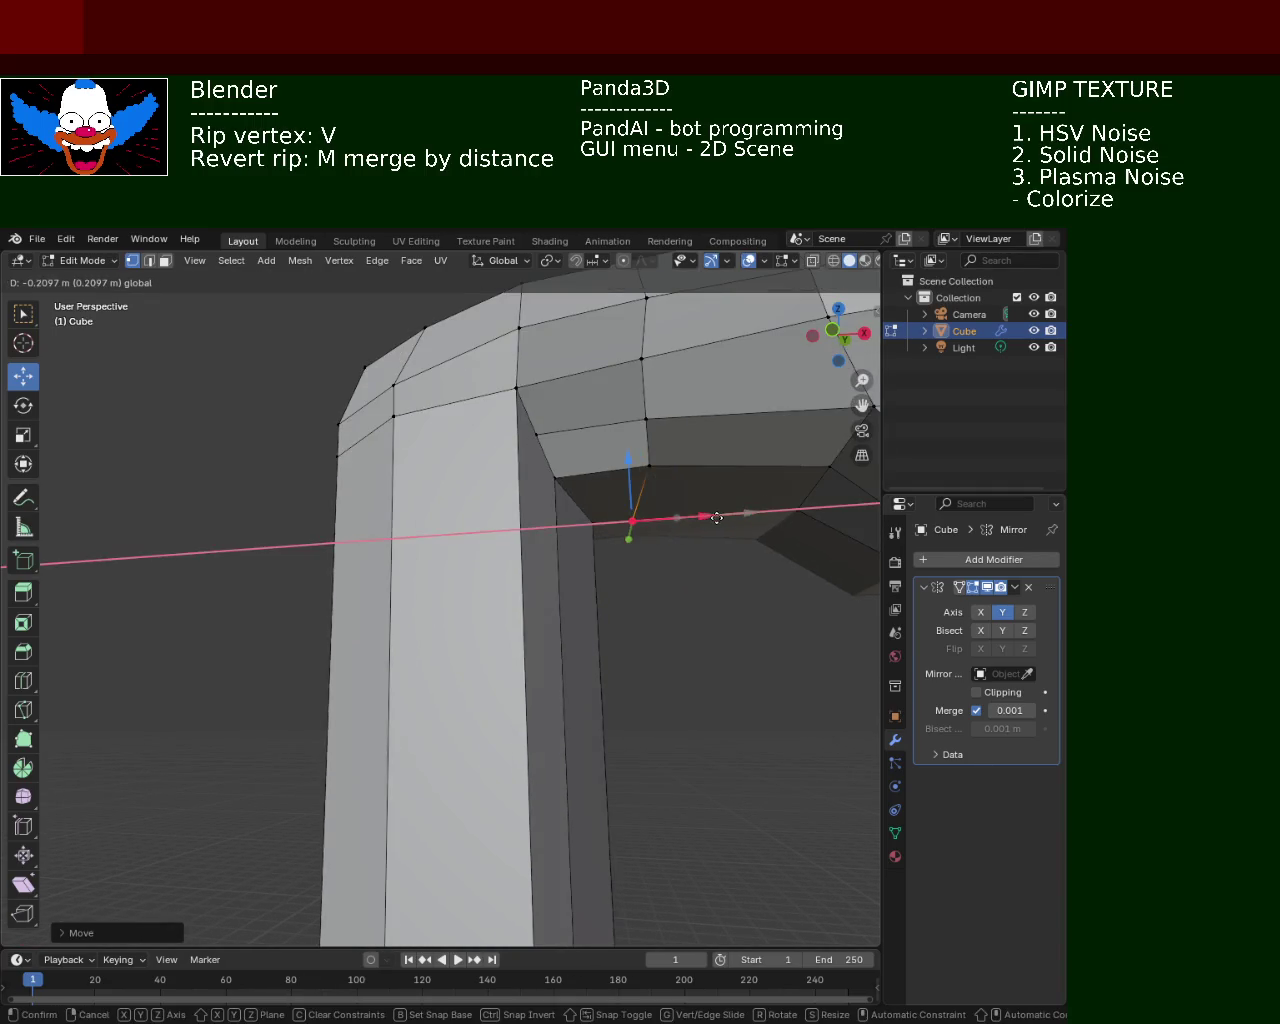
{"action": "left_click", "coordinate": [714, 517]}
Raise the ripped vertex and a neighbouring vertex on the bend's underside
{"action": "mouse_move", "coordinate": [714, 517]}
{"action": "middle_mouse_down"}
{"action": "mouse_move", "coordinate": [631, 559]}
{"action": "mouse_move", "coordinate": [594, 443]}
{"action": "middle_mouse_up"}
{"action": "left_click", "coordinate": [602, 438]}
{"action": "left_click", "coordinate": [604, 367]}
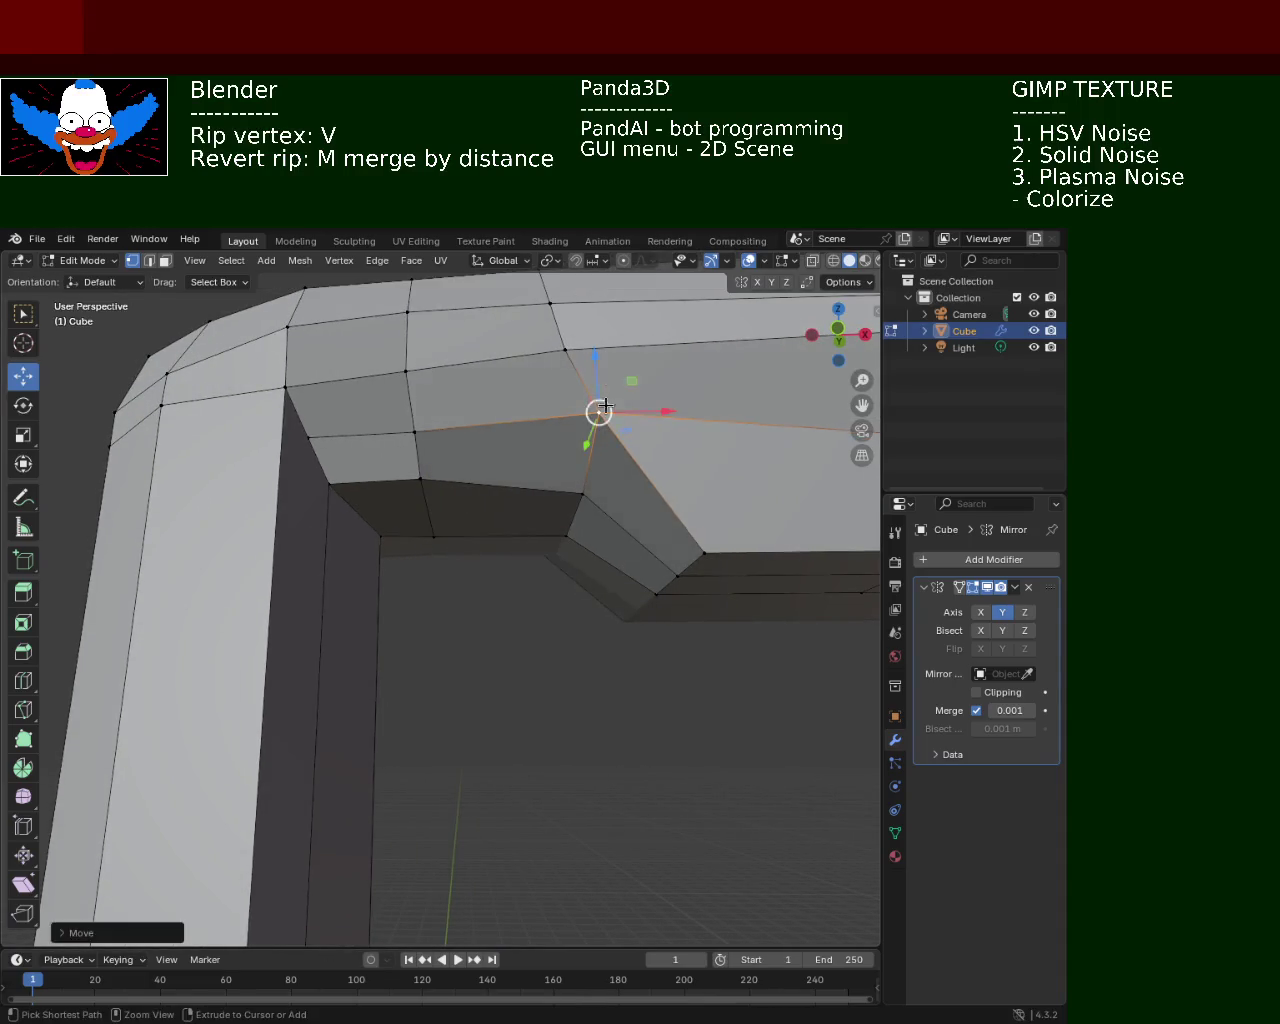
{"action": "left_click_drag", "start_coordinate": [597, 388], "coordinate": [591, 358]}
{"action": "middle_click_drag", "start_coordinate": [591, 358], "coordinate": [430, 560]}
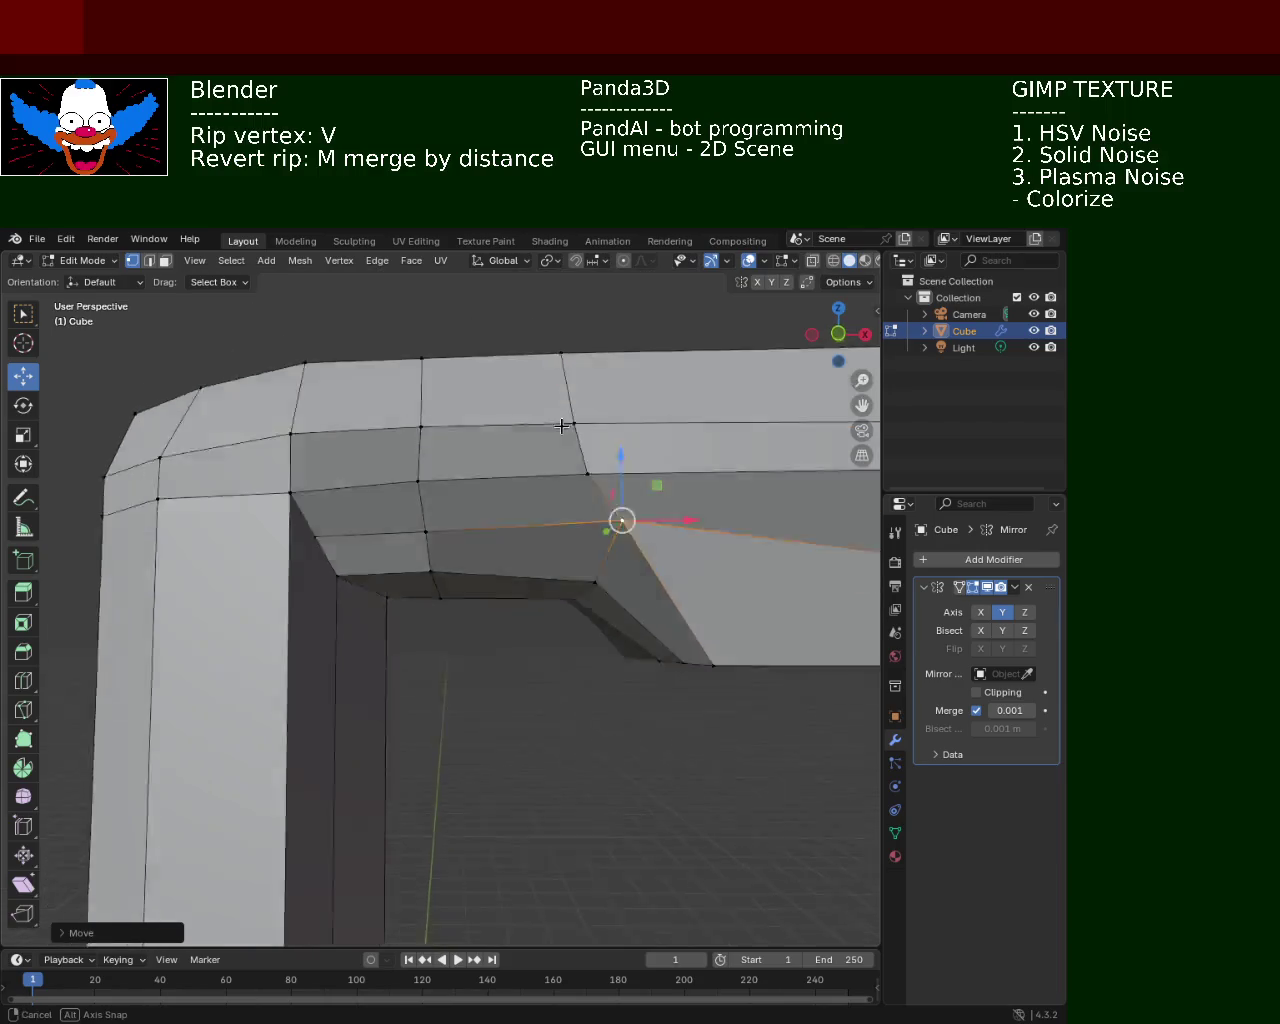
{"action": "left_click", "coordinate": [425, 583]}
{"action": "left_click_drag", "start_coordinate": [428, 530], "coordinate": [421, 500]}
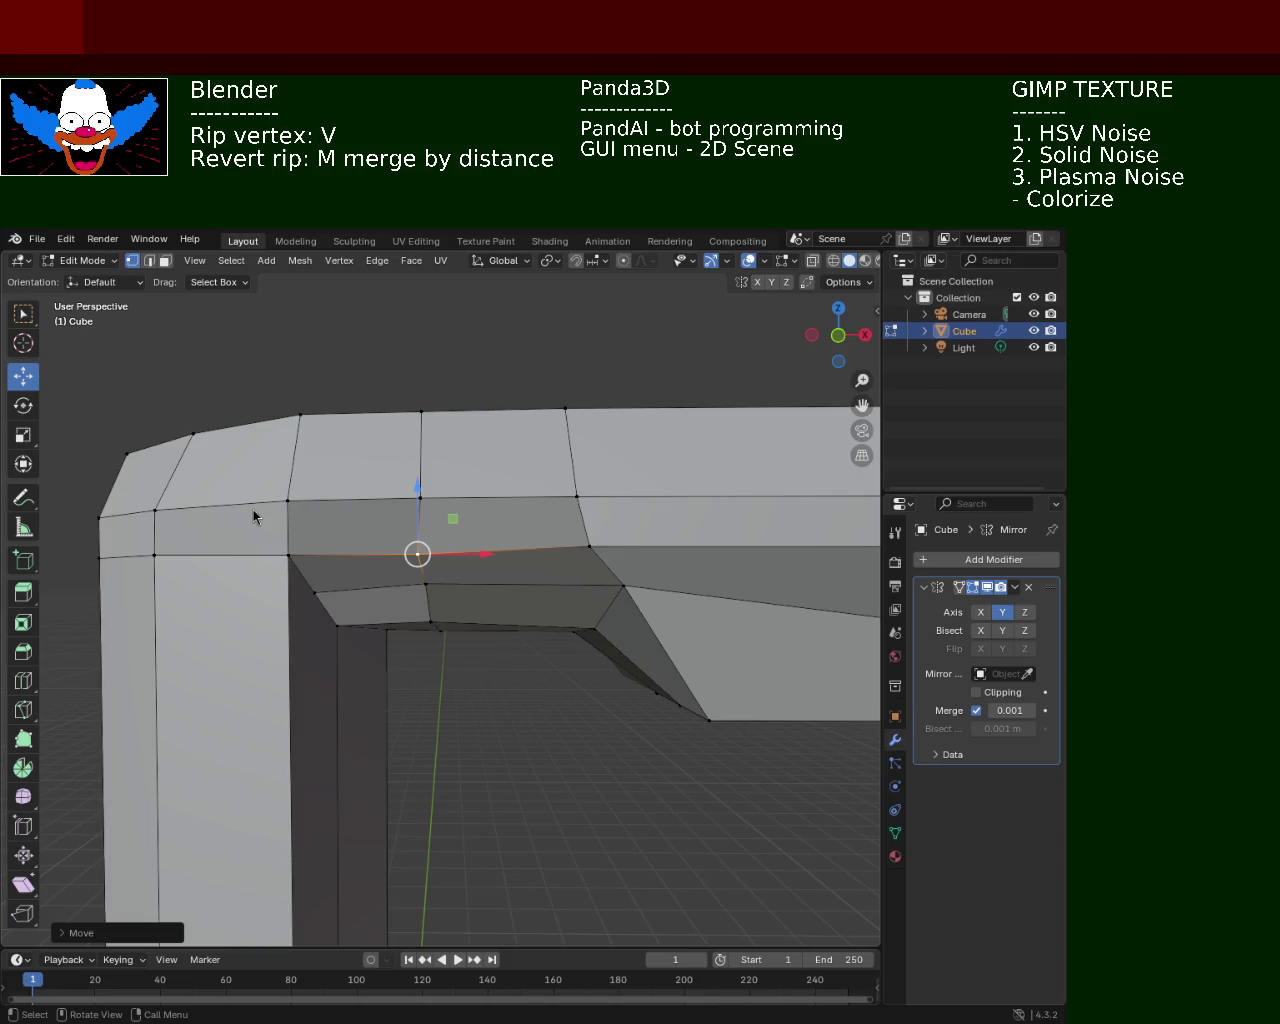
Slide the inner corner vertex along Y toward the pole and lift it slightly in Z
{"action": "mouse_move", "coordinate": [664, 630]}
{"action": "middle_mouse_down"}
{"action": "mouse_move", "coordinate": [414, 560]}
{"action": "mouse_move", "coordinate": [357, 500]}
{"action": "mouse_move", "coordinate": [494, 537]}
{"action": "middle_mouse_up"}
{"action": "left_click_drag", "start_coordinate": [494, 537], "coordinate": [426, 503]}
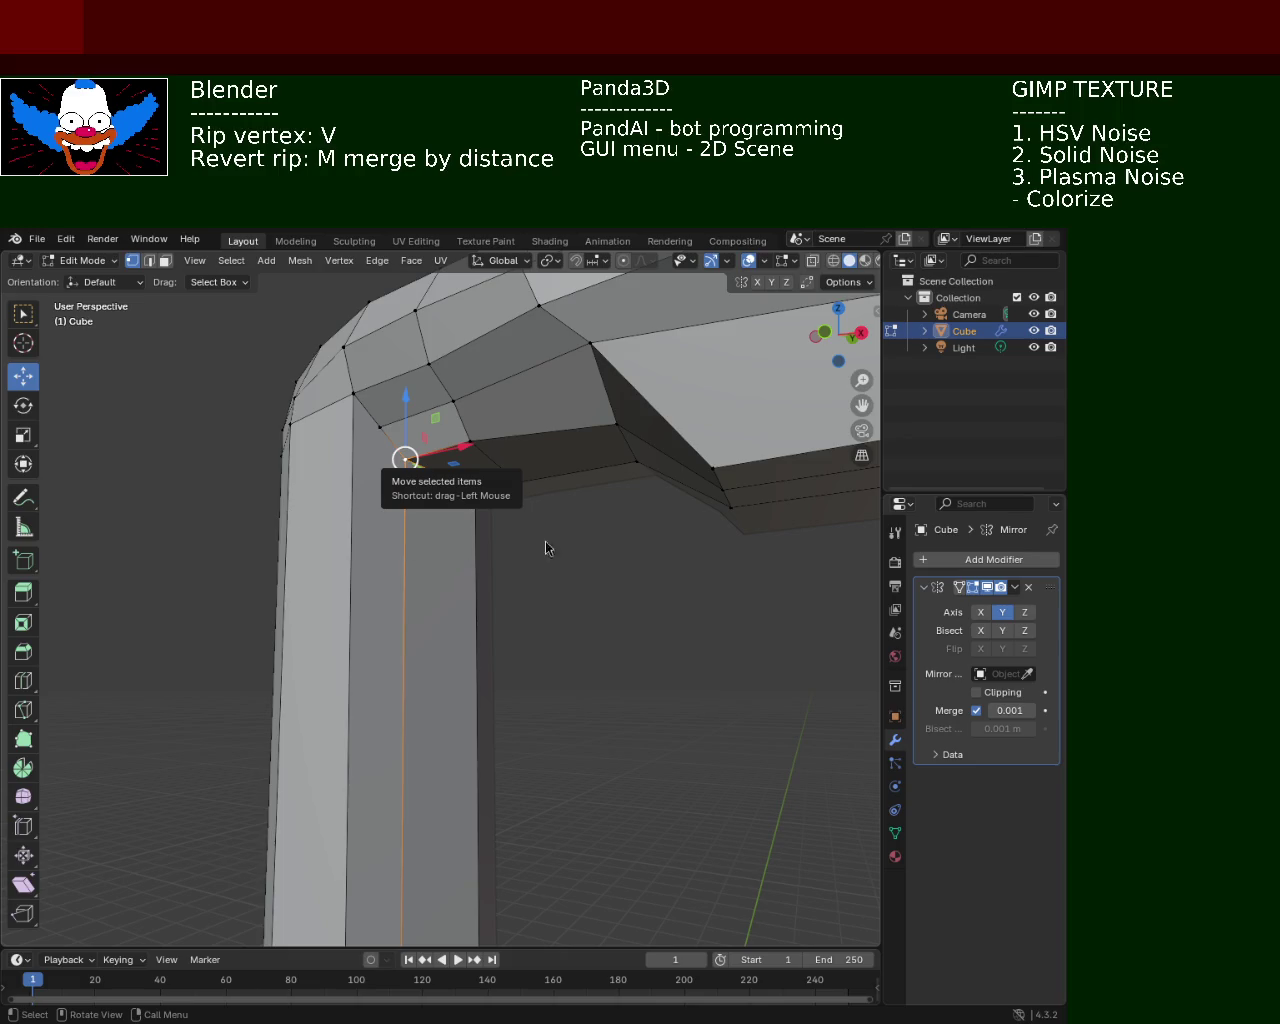
{"action": "mouse_move", "coordinate": [494, 574]}
{"action": "middle_mouse_down"}
{"action": "mouse_move", "coordinate": [357, 446]}
{"action": "mouse_move", "coordinate": [385, 405]}
{"action": "mouse_move", "coordinate": [397, 542]}
{"action": "mouse_move", "coordinate": [435, 528]}
{"action": "mouse_move", "coordinate": [420, 550]}
{"action": "middle_mouse_up"}
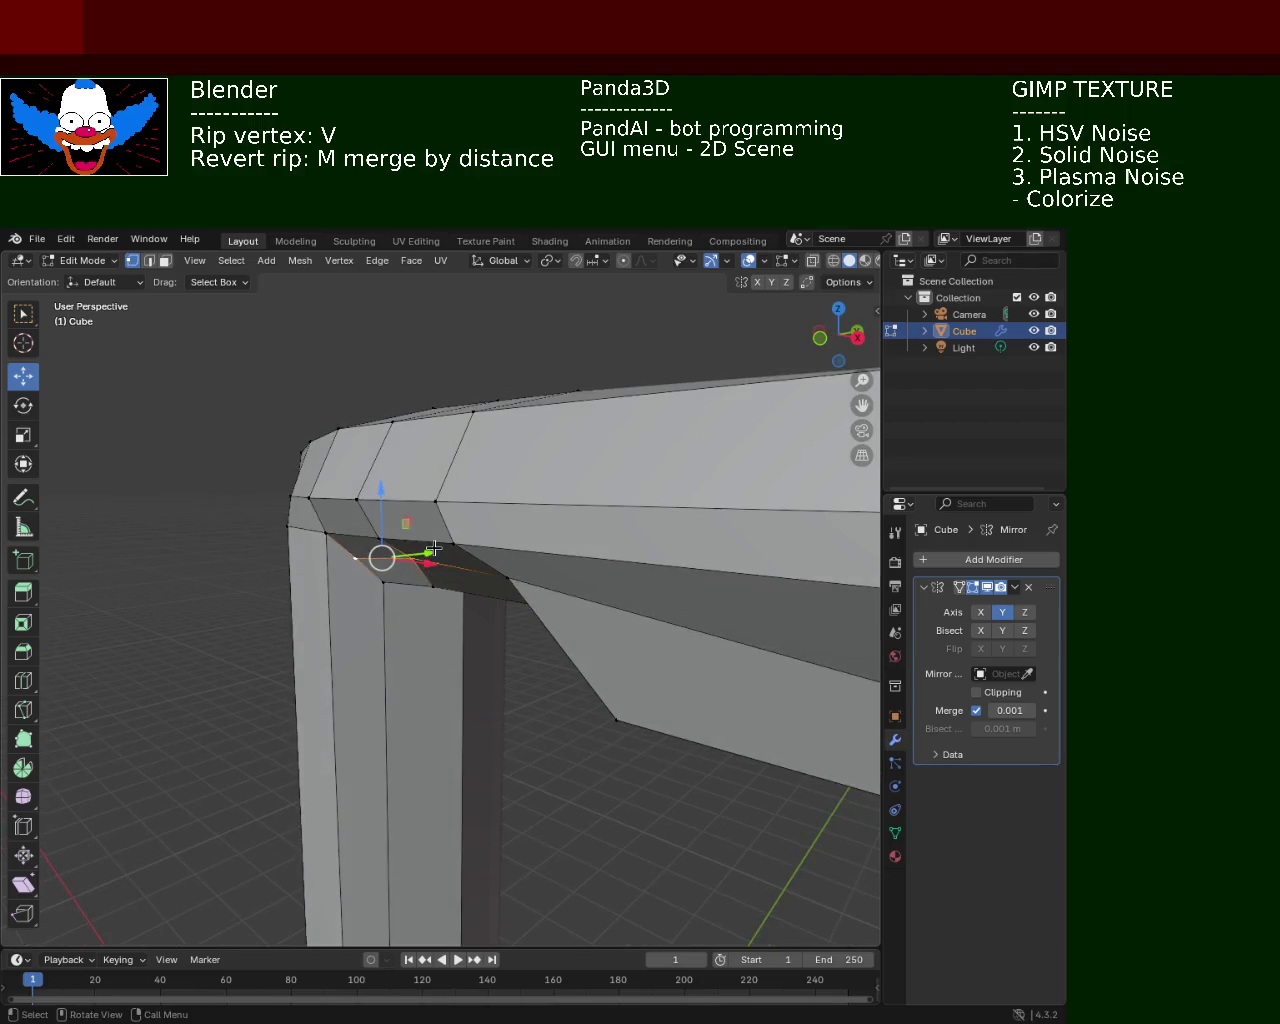
{"action": "key", "text": "v"}
{"action": "key", "text": "y"}
{"action": "left_click", "coordinate": [418, 554]}
{"action": "key", "text": "g"}
{"action": "key", "text": "z"}
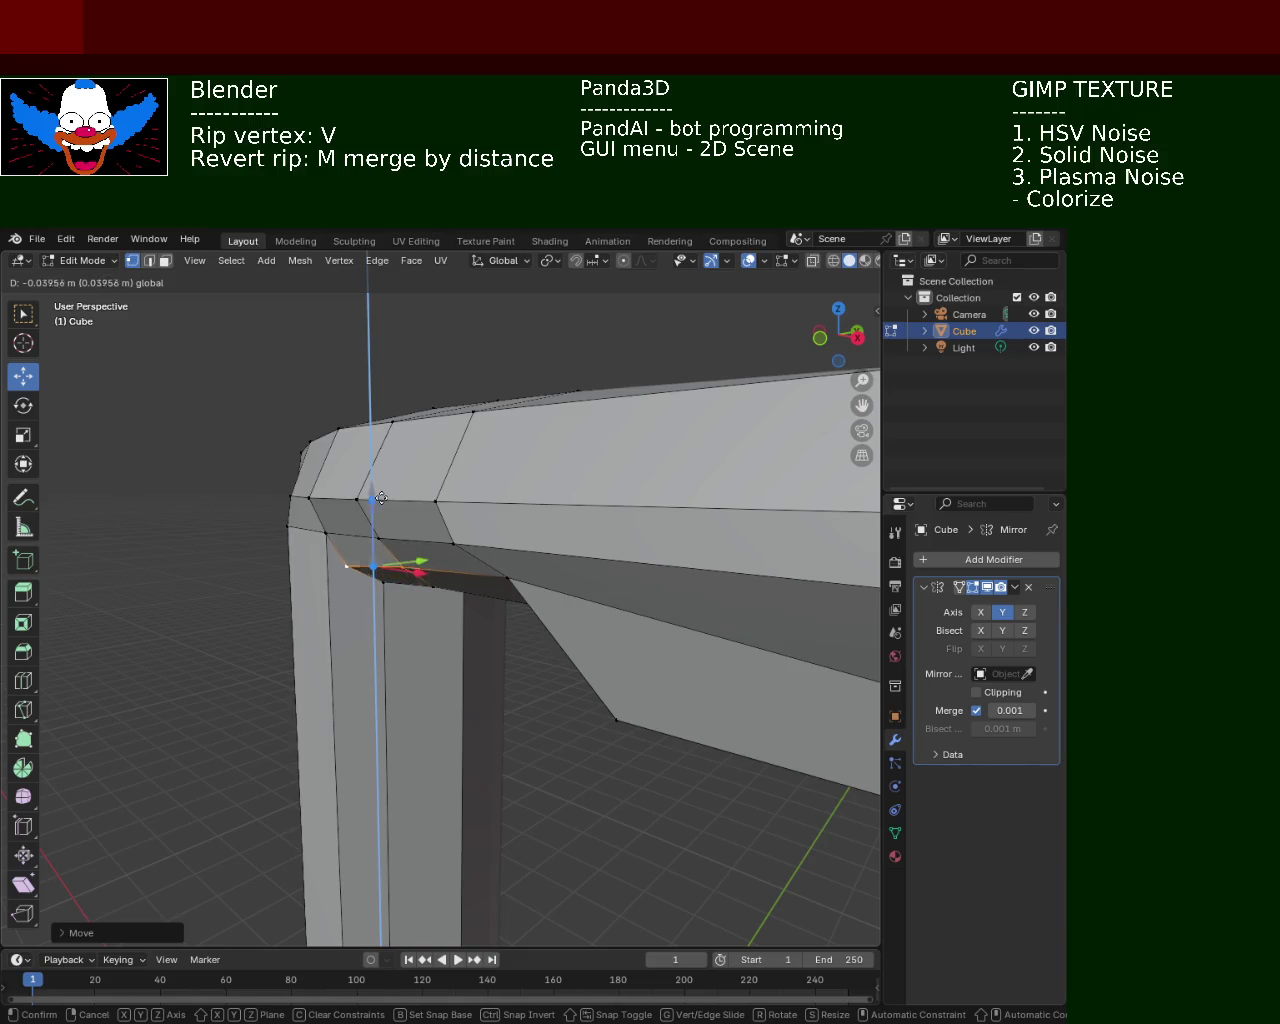
{"action": "left_click", "coordinate": [376, 495]}
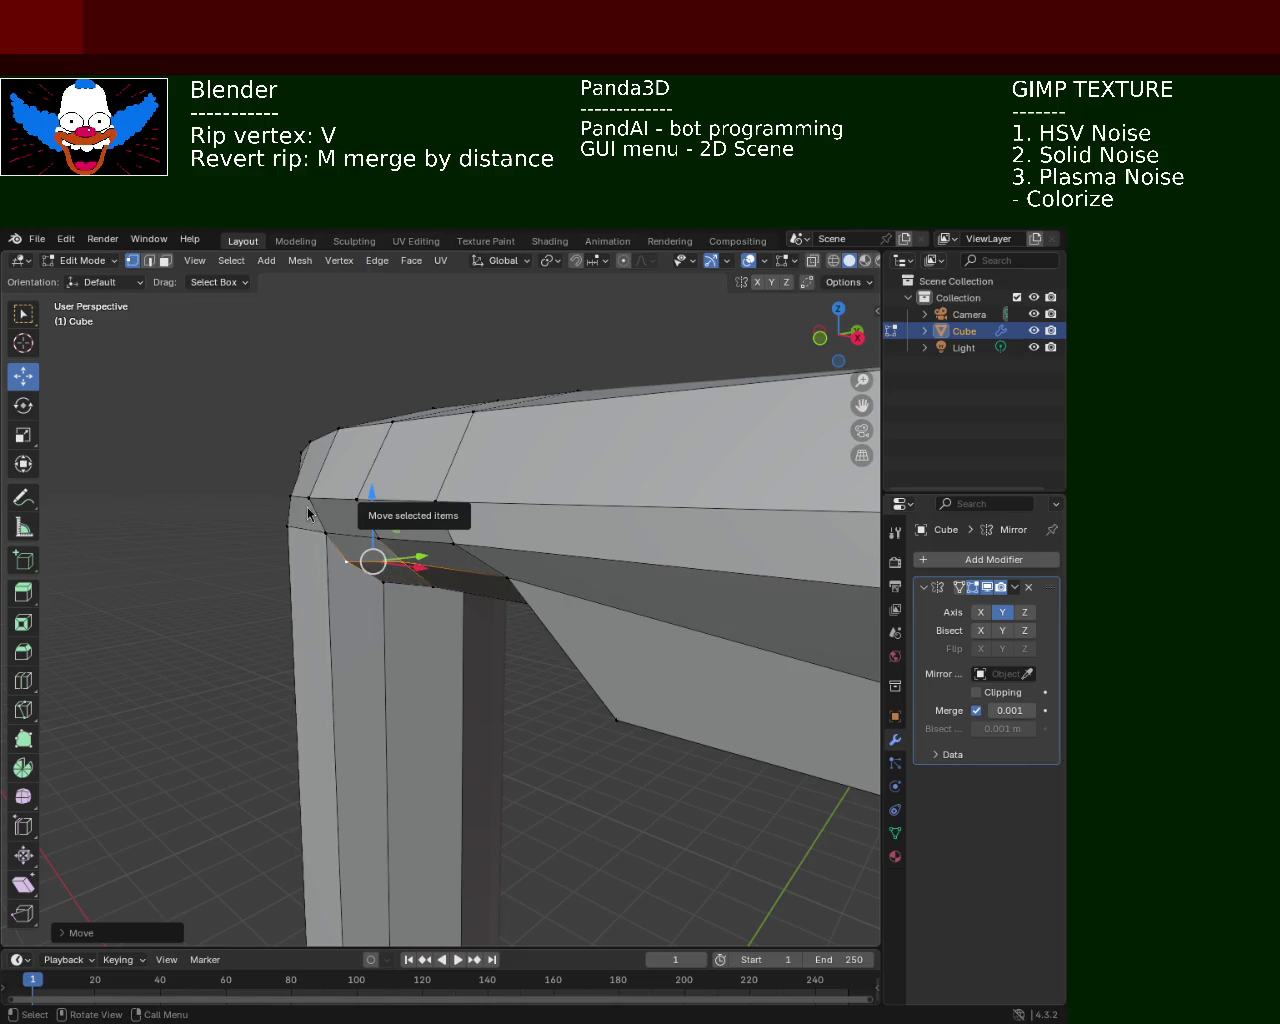
In Edge select mode, pick the first vertical edges on the pole's inner side
{"action": "middle_click_drag", "start_coordinate": [745, 637], "coordinate": [396, 546]}
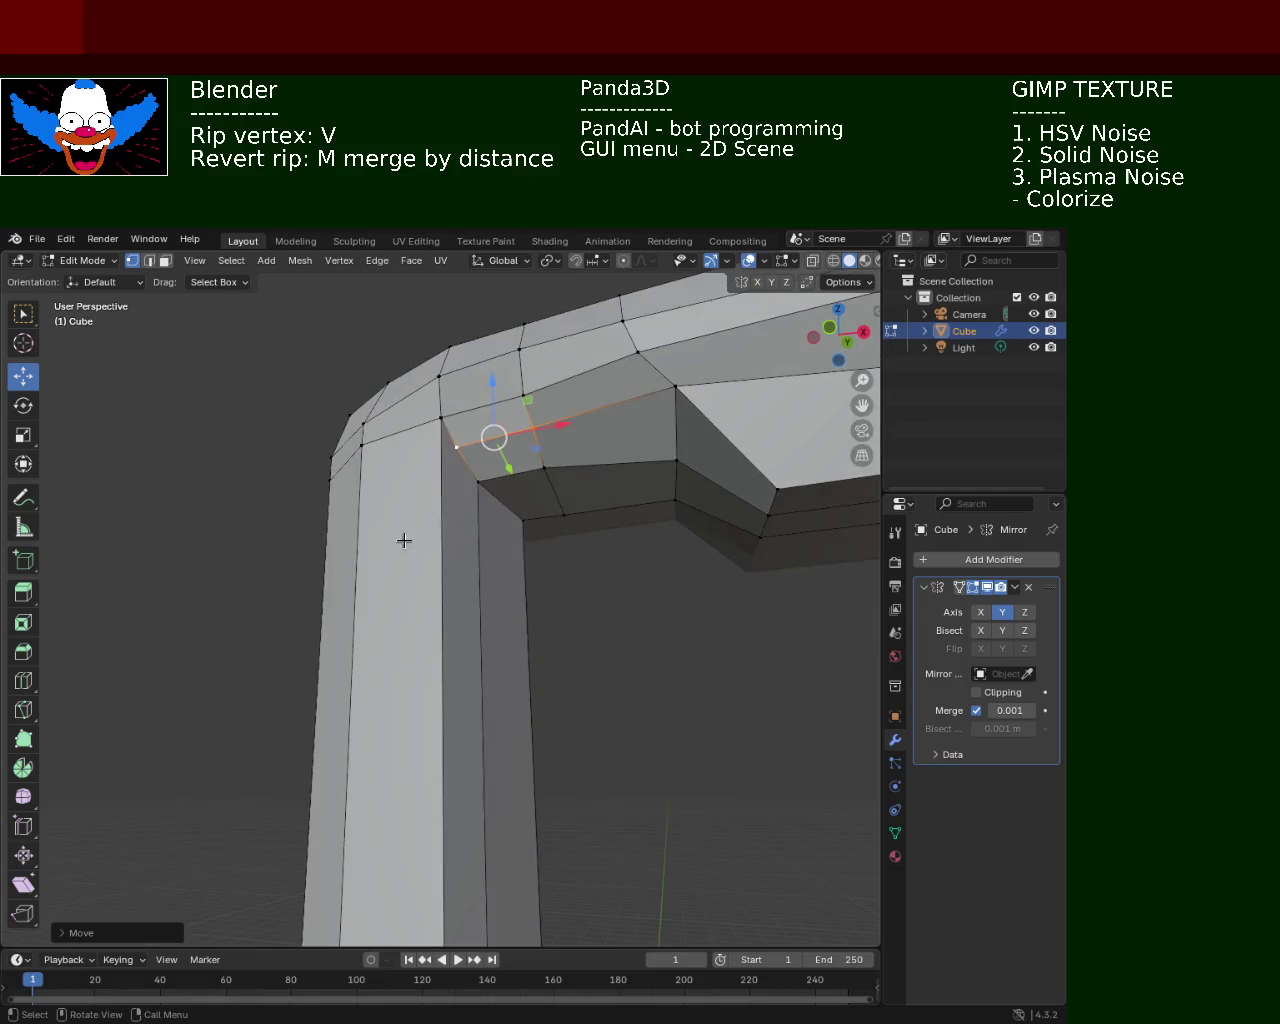
{"action": "mouse_move", "coordinate": [554, 524]}
{"action": "middle_mouse_down"}
{"action": "mouse_move", "coordinate": [640, 492]}
{"action": "mouse_move", "coordinate": [464, 445]}
{"action": "mouse_move", "coordinate": [434, 400]}
{"action": "middle_mouse_up"}
{"action": "scroll", "coordinate": [548, 493], "scroll_direction": "up", "scroll_amount": 3}
{"action": "scroll", "coordinate": [434, 400], "scroll_direction": "down", "scroll_amount": 2}
{"action": "scroll", "coordinate": [491, 523], "scroll_direction": "down", "scroll_amount": 2}
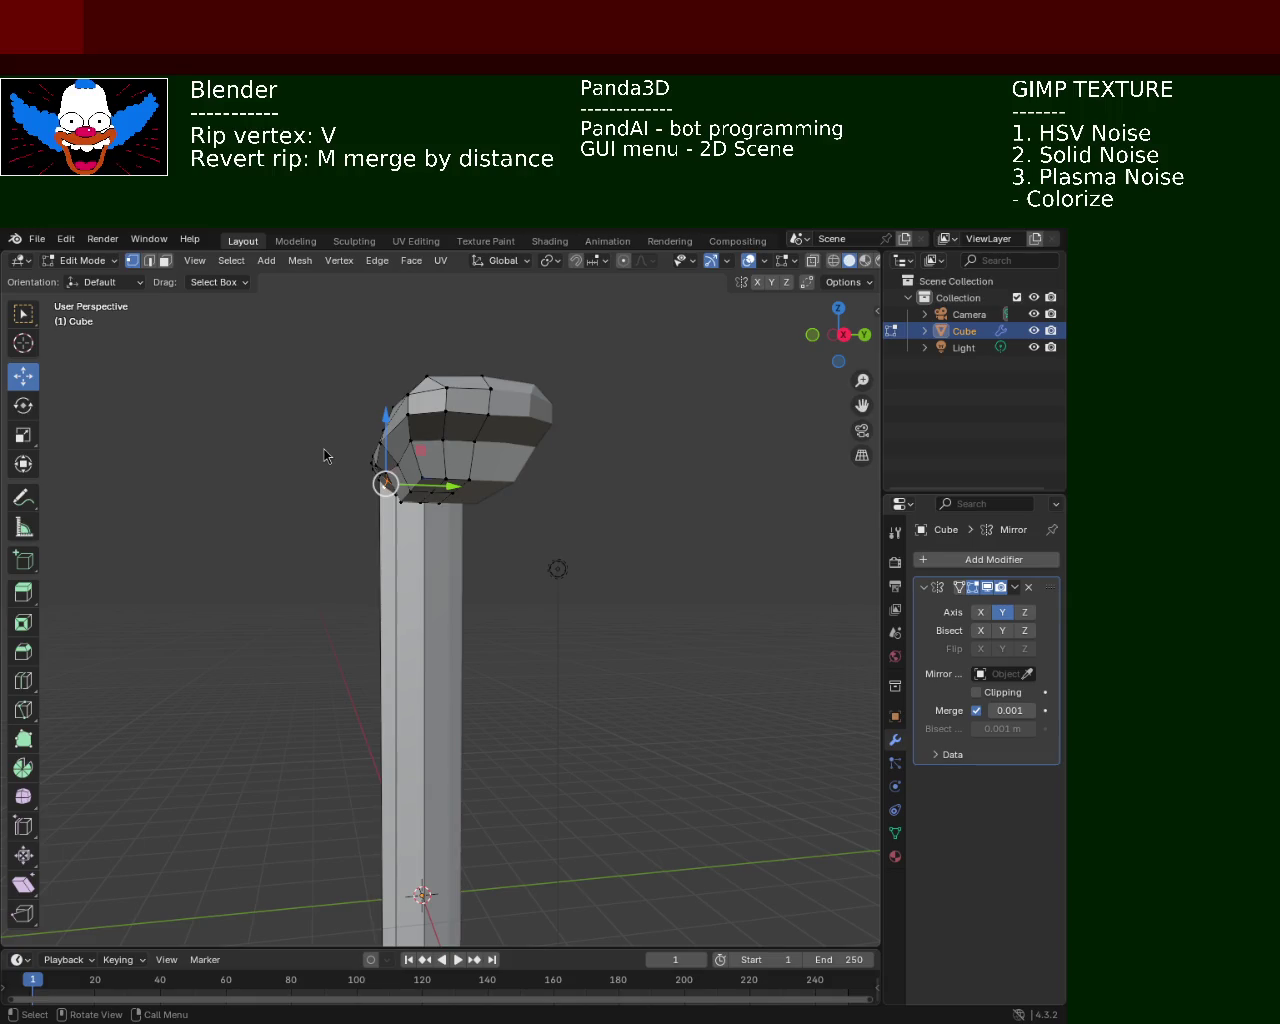
{"action": "mouse_move", "coordinate": [548, 639]}
{"action": "middle_mouse_down", "text": "shift"}
{"action": "mouse_move", "coordinate": [566, 559]}
{"action": "mouse_move", "coordinate": [551, 583]}
{"action": "mouse_move", "coordinate": [580, 695]}
{"action": "mouse_move", "coordinate": [454, 700]}
{"action": "mouse_move", "coordinate": [486, 707]}
{"action": "mouse_move", "coordinate": [400, 740]}
{"action": "mouse_move", "coordinate": [386, 574]}
{"action": "middle_mouse_up", "text": "shift"}
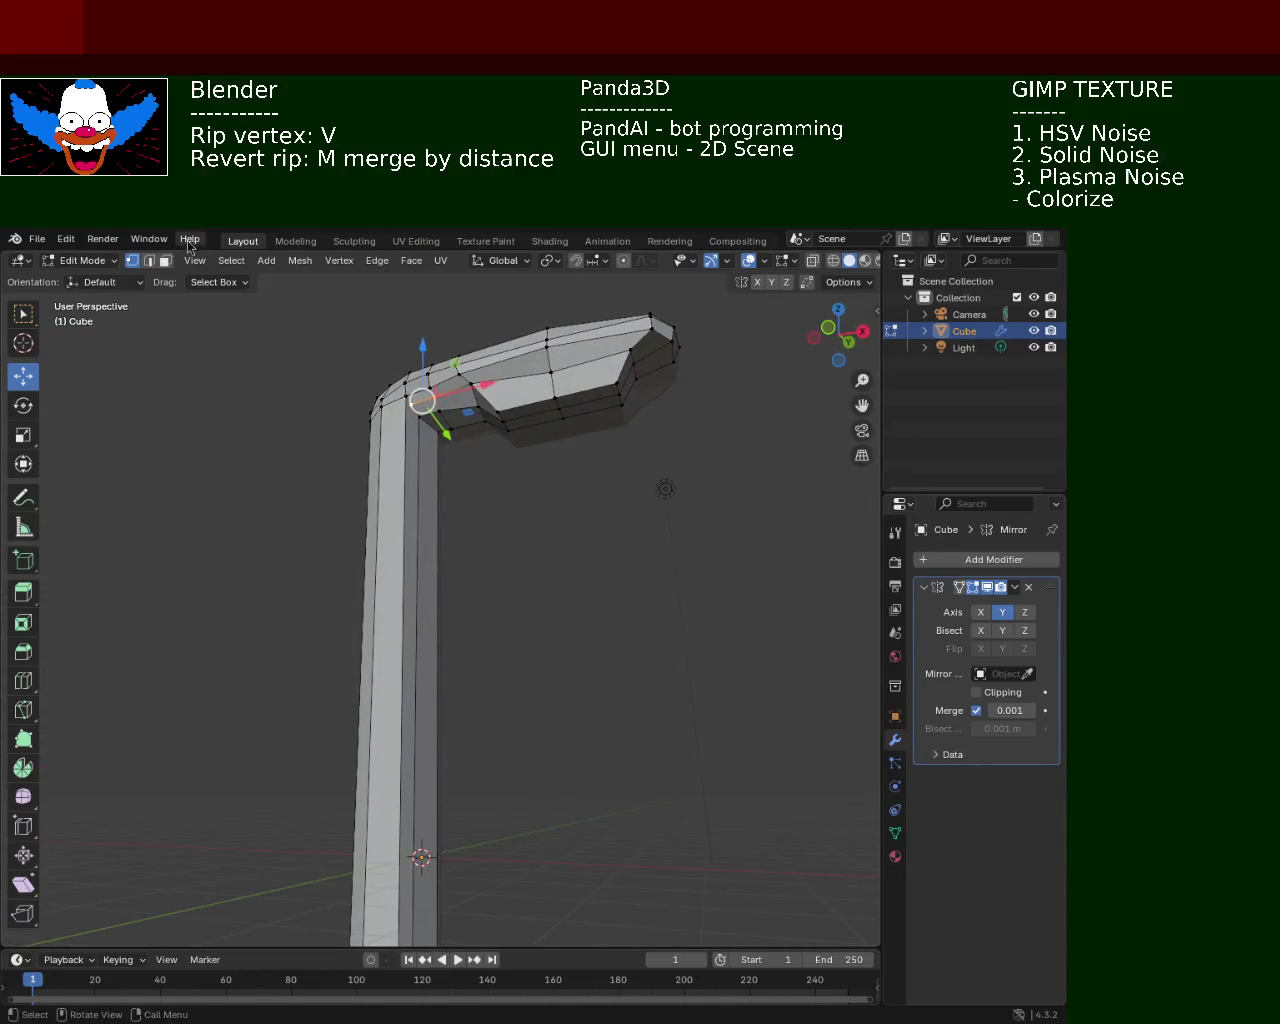
{"action": "left_click", "coordinate": [149, 260]}
{"action": "mouse_move", "coordinate": [537, 726]}
{"action": "middle_mouse_down"}
{"action": "mouse_move", "coordinate": [529, 531]}
{"action": "mouse_move", "coordinate": [485, 535]}
{"action": "middle_mouse_up"}
{"action": "left_click", "coordinate": [410, 522]}
{"action": "mouse_move", "coordinate": [460, 670]}
{"action": "middle_mouse_down"}
{"action": "mouse_move", "coordinate": [480, 500]}
{"action": "mouse_move", "coordinate": [449, 591]}
{"action": "mouse_move", "coordinate": [443, 720]}
{"action": "middle_mouse_up"}
{"action": "left_click", "coordinate": [419, 718], "text": "shift"}
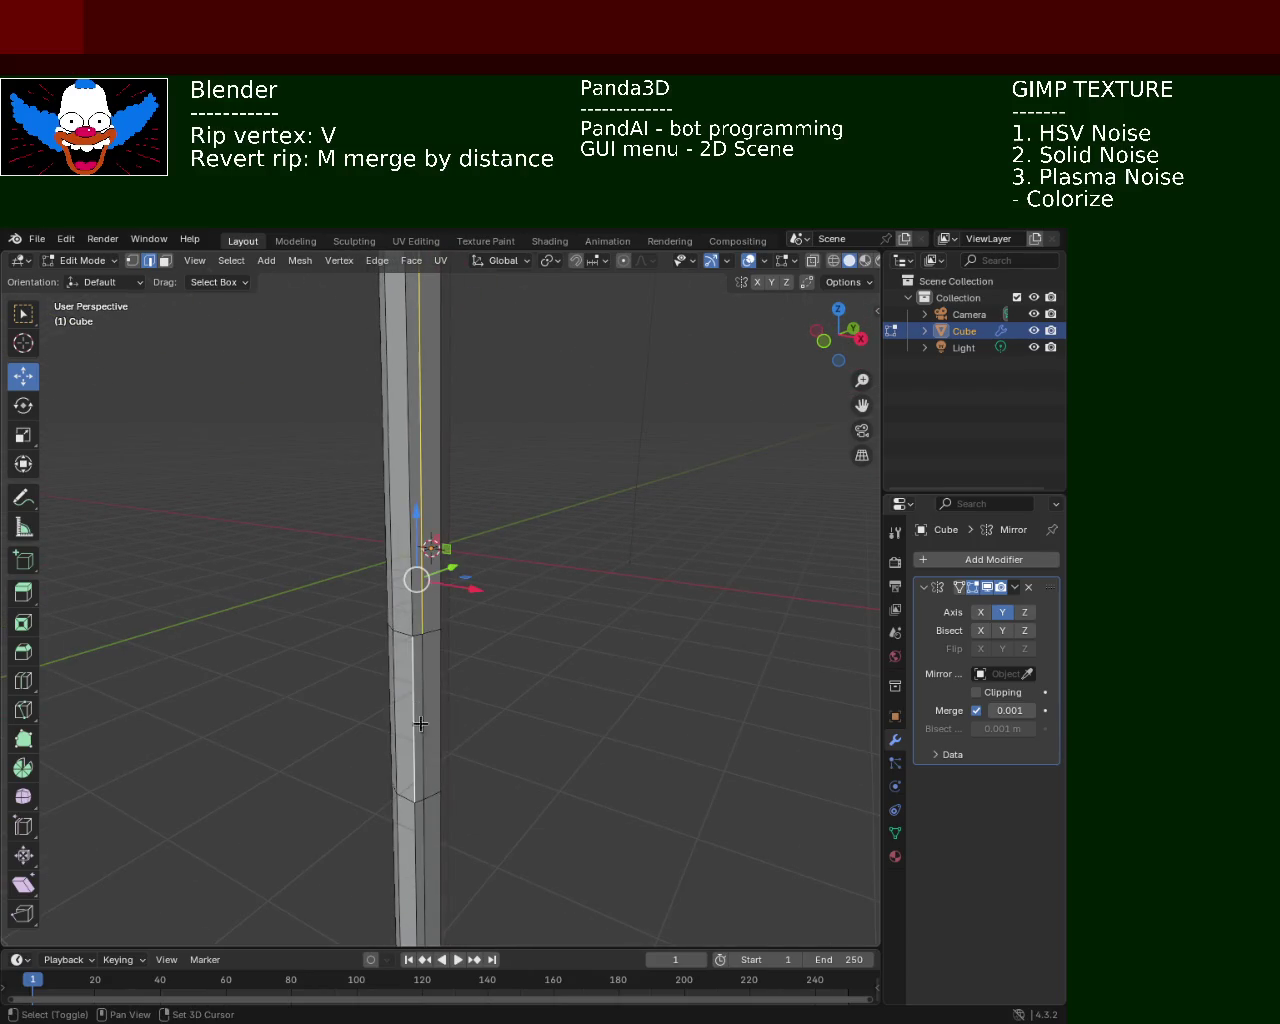
Undo the wrong pick and add the lower vertical edges aligned down the pole to the selection
{"action": "key", "text": "ctrl+z"}
{"action": "left_click", "coordinate": [421, 775], "text": "shift"}
{"action": "left_click", "coordinate": [423, 871], "text": "shift"}
{"action": "mouse_move", "coordinate": [423, 871]}
{"action": "middle_mouse_down"}
{"action": "mouse_move", "coordinate": [469, 586]}
{"action": "mouse_move", "coordinate": [470, 679]}
{"action": "middle_mouse_up"}
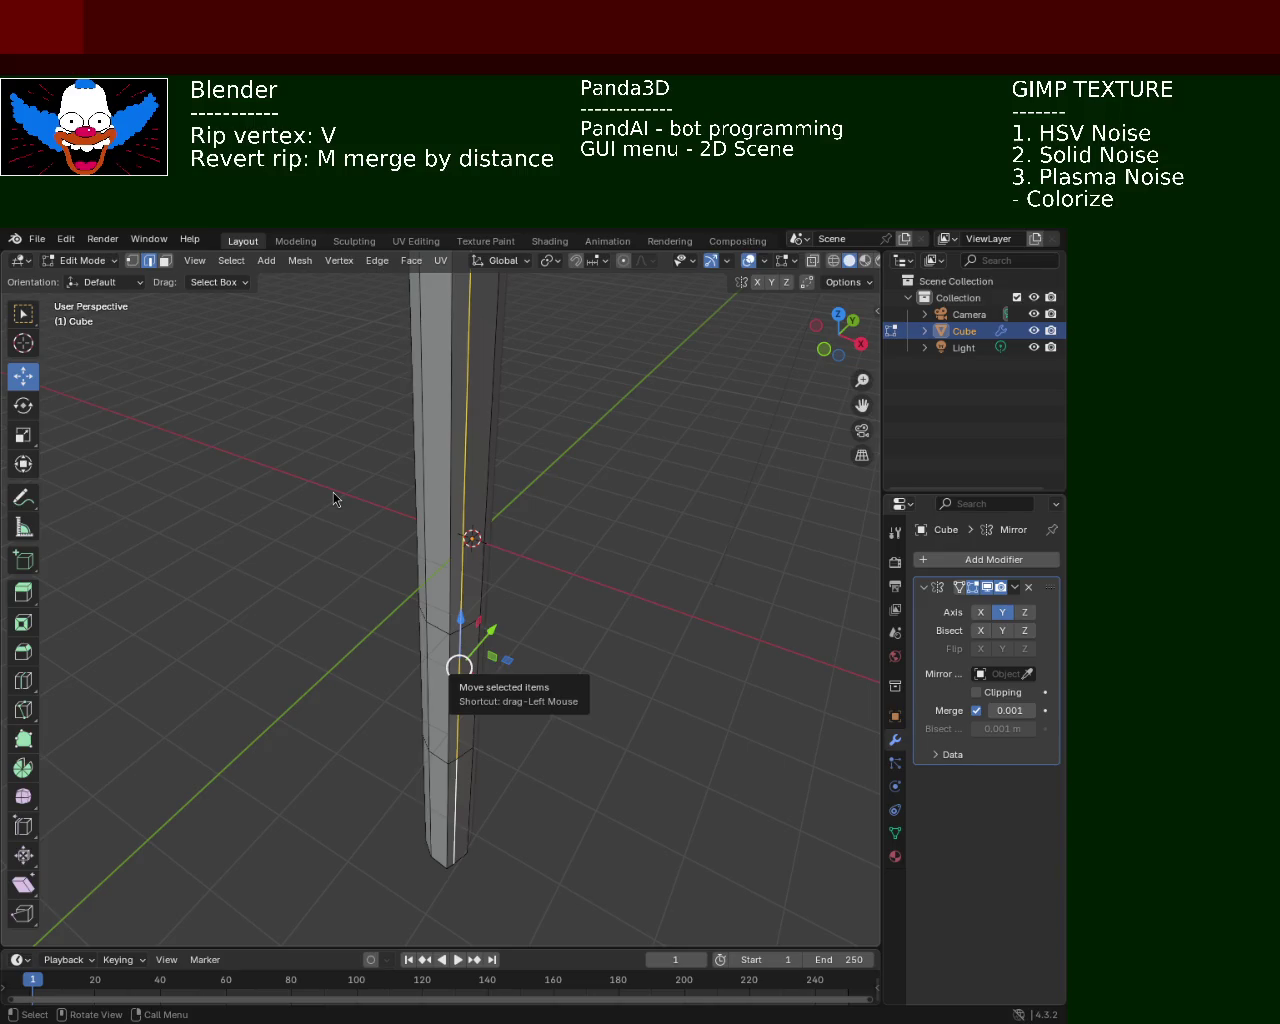
{"action": "mouse_move", "coordinate": [537, 520]}
{"action": "middle_mouse_down", "text": "ctrl"}
{"action": "mouse_move", "coordinate": [537, 552]}
{"action": "mouse_move", "coordinate": [553, 554]}
{"action": "mouse_move", "coordinate": [549, 515]}
{"action": "middle_mouse_up", "text": "ctrl"}
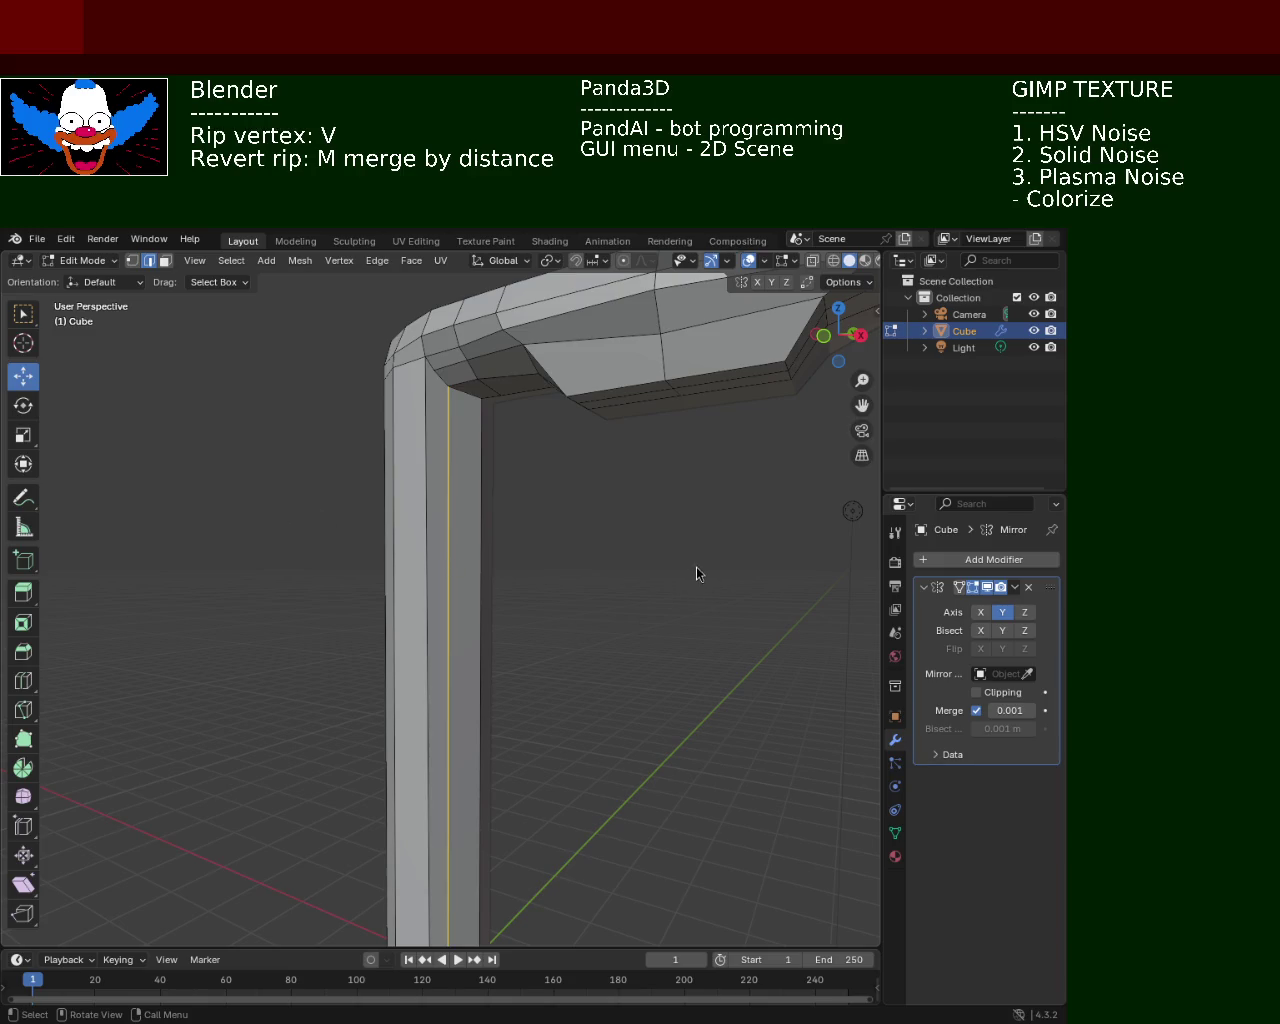
{"action": "middle_click_drag", "start_coordinate": [580, 691], "coordinate": [605, 578]}
{"action": "mouse_move", "coordinate": [566, 517]}
{"action": "middle_mouse_down"}
{"action": "mouse_move", "coordinate": [543, 758]}
{"action": "mouse_move", "coordinate": [568, 646]}
{"action": "mouse_move", "coordinate": [446, 571]}
{"action": "mouse_move", "coordinate": [474, 583]}
{"action": "mouse_move", "coordinate": [469, 491]}
{"action": "mouse_move", "coordinate": [519, 489]}
{"action": "mouse_move", "coordinate": [623, 523]}
{"action": "mouse_move", "coordinate": [600, 535]}
{"action": "mouse_move", "coordinate": [614, 546]}
{"action": "mouse_move", "coordinate": [586, 509]}
{"action": "middle_mouse_up"}
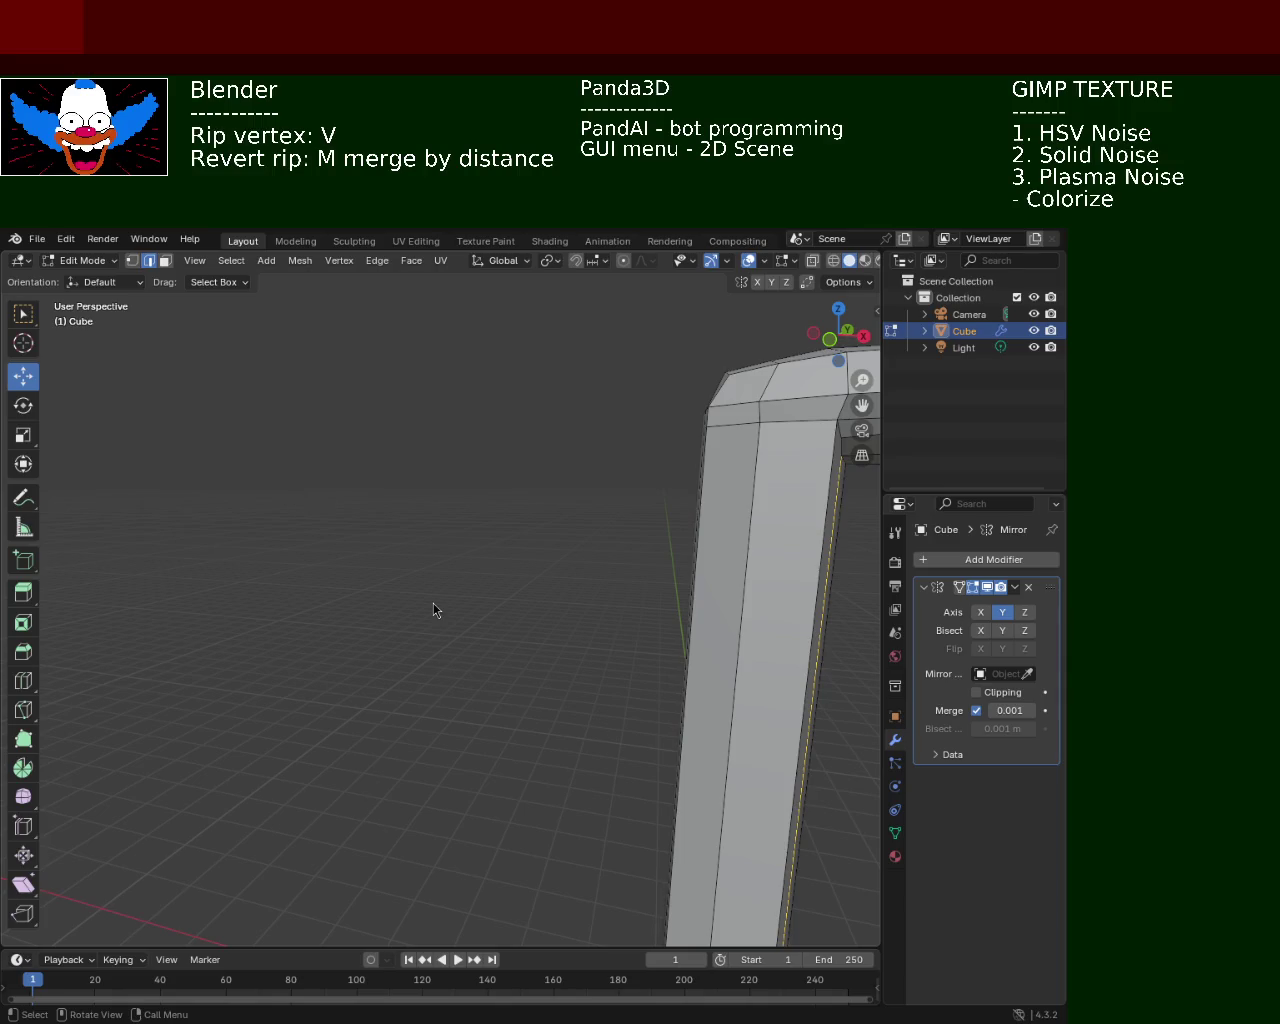
{"action": "middle_click_drag", "start_coordinate": [645, 619], "coordinate": [586, 557]}
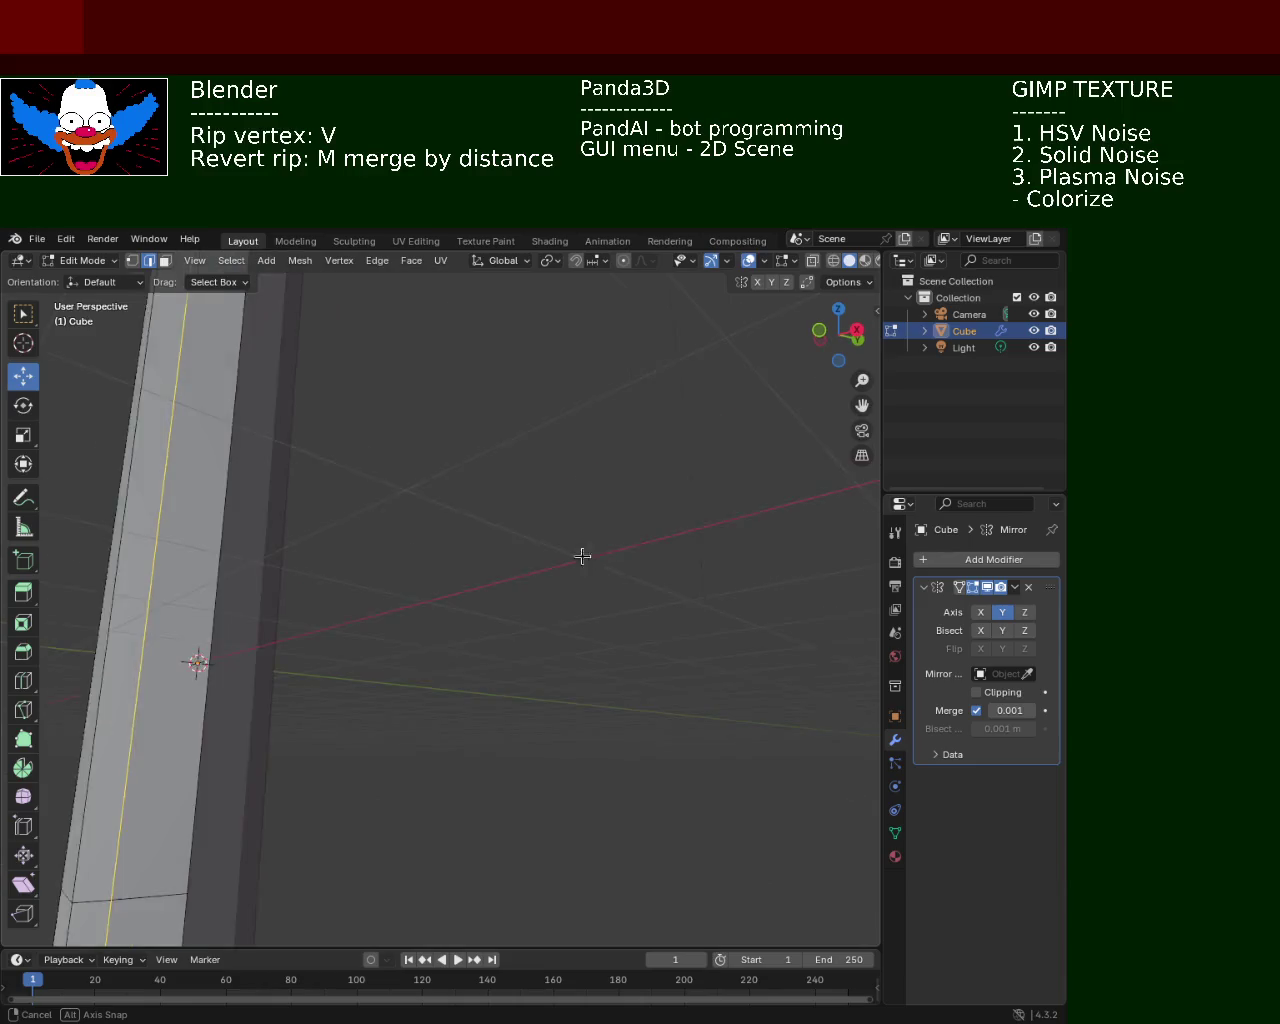
{"action": "scroll", "coordinate": [389, 434], "scroll_direction": "down", "scroll_amount": 3}
{"action": "scroll", "coordinate": [437, 508], "scroll_direction": "up", "scroll_amount": 5}
{"action": "middle_click_drag", "start_coordinate": [443, 429], "coordinate": [470, 440]}
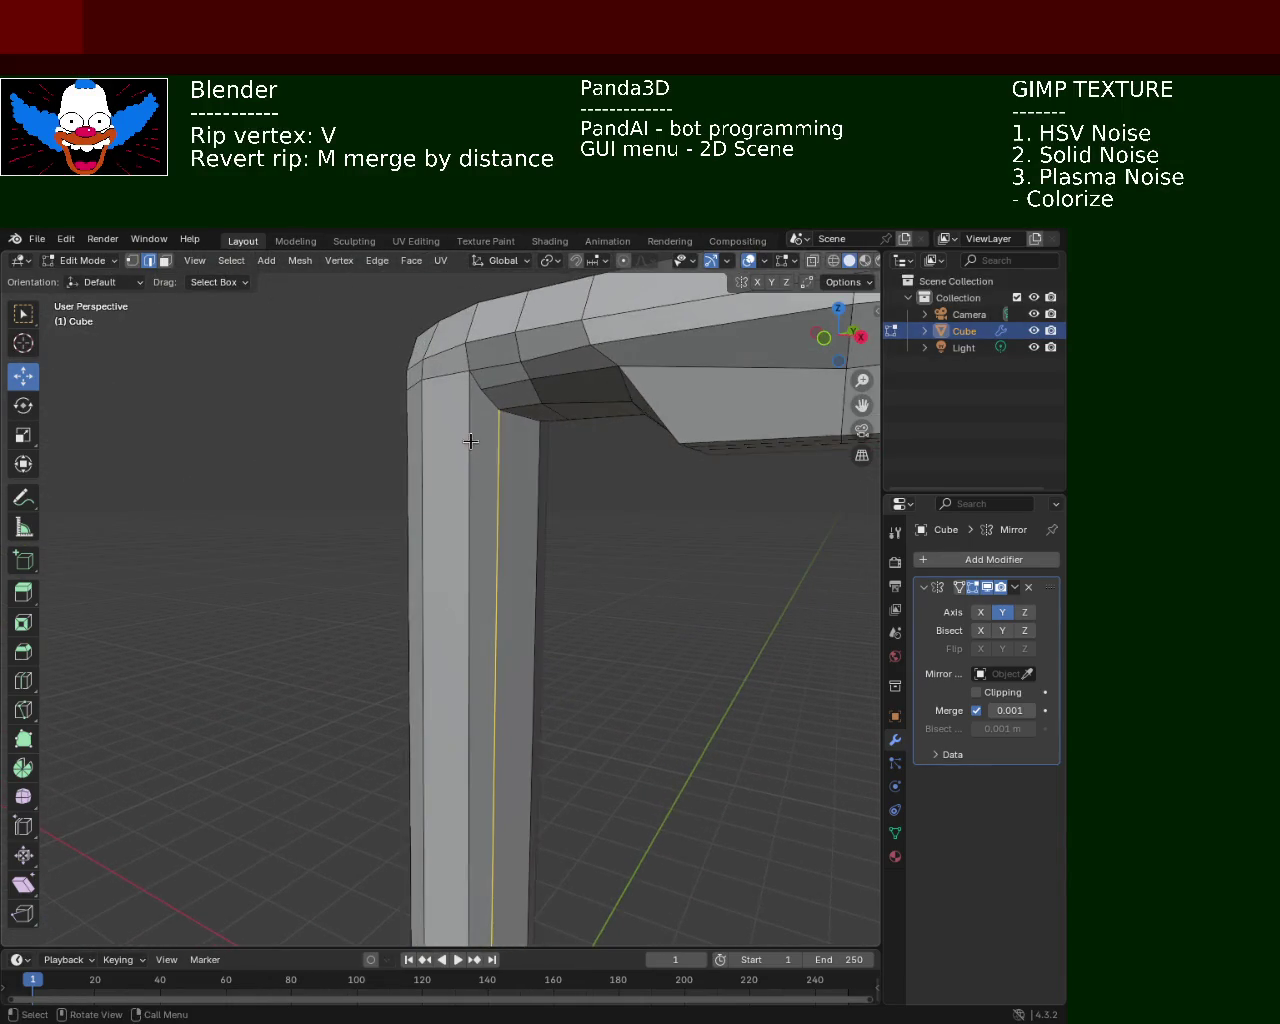
{"action": "key", "text": "1"}
Select the single corner vertex at the bend and shift it slightly along Y
{"action": "left_click", "coordinate": [497, 409]}
{"action": "left_click", "coordinate": [481, 389]}
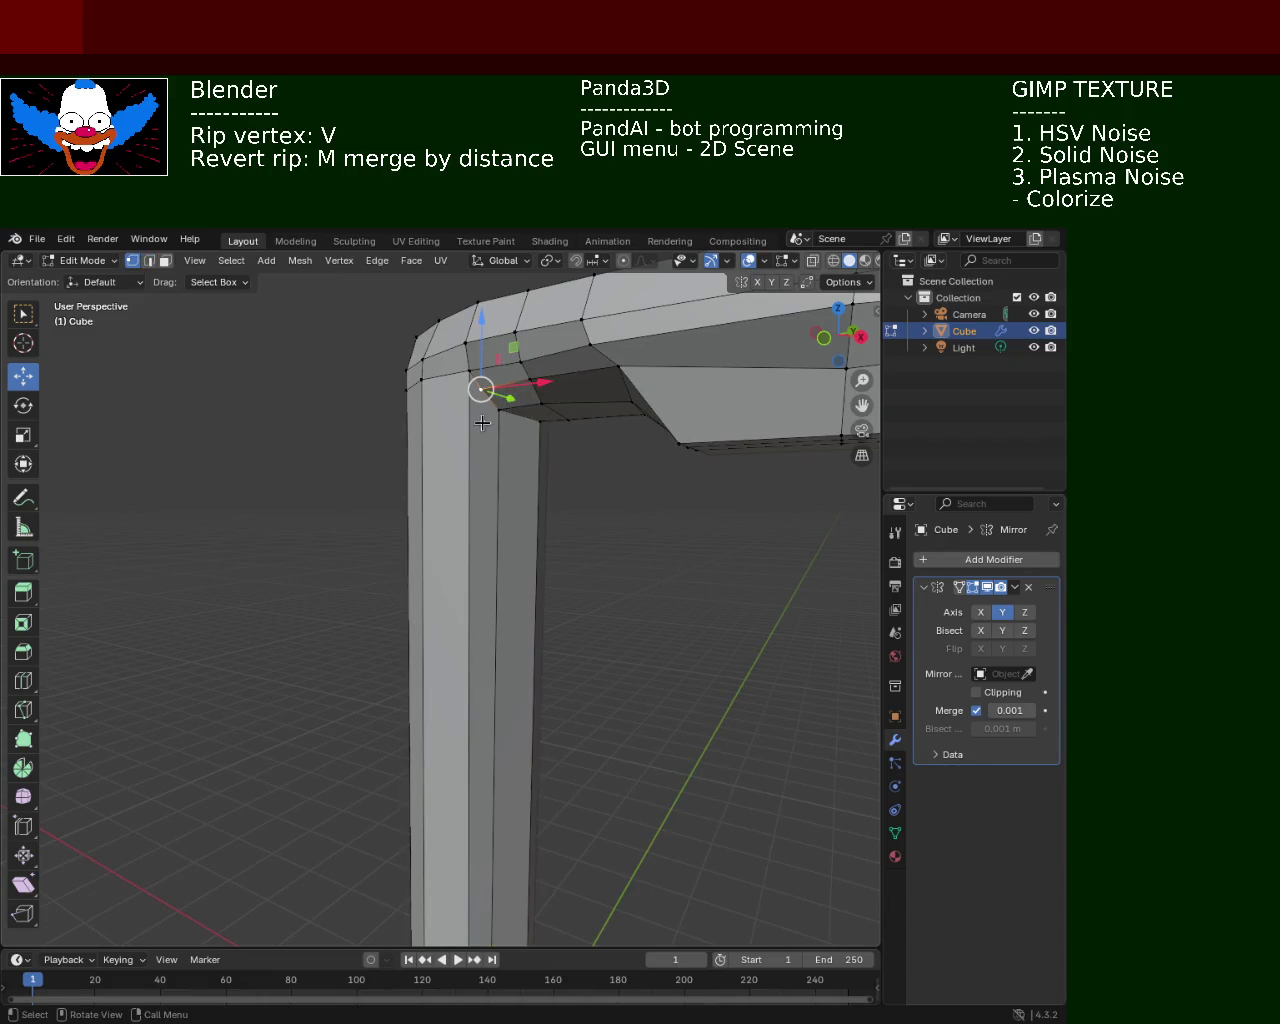
{"action": "left_click_drag", "start_coordinate": [512, 399], "coordinate": [418, 446]}
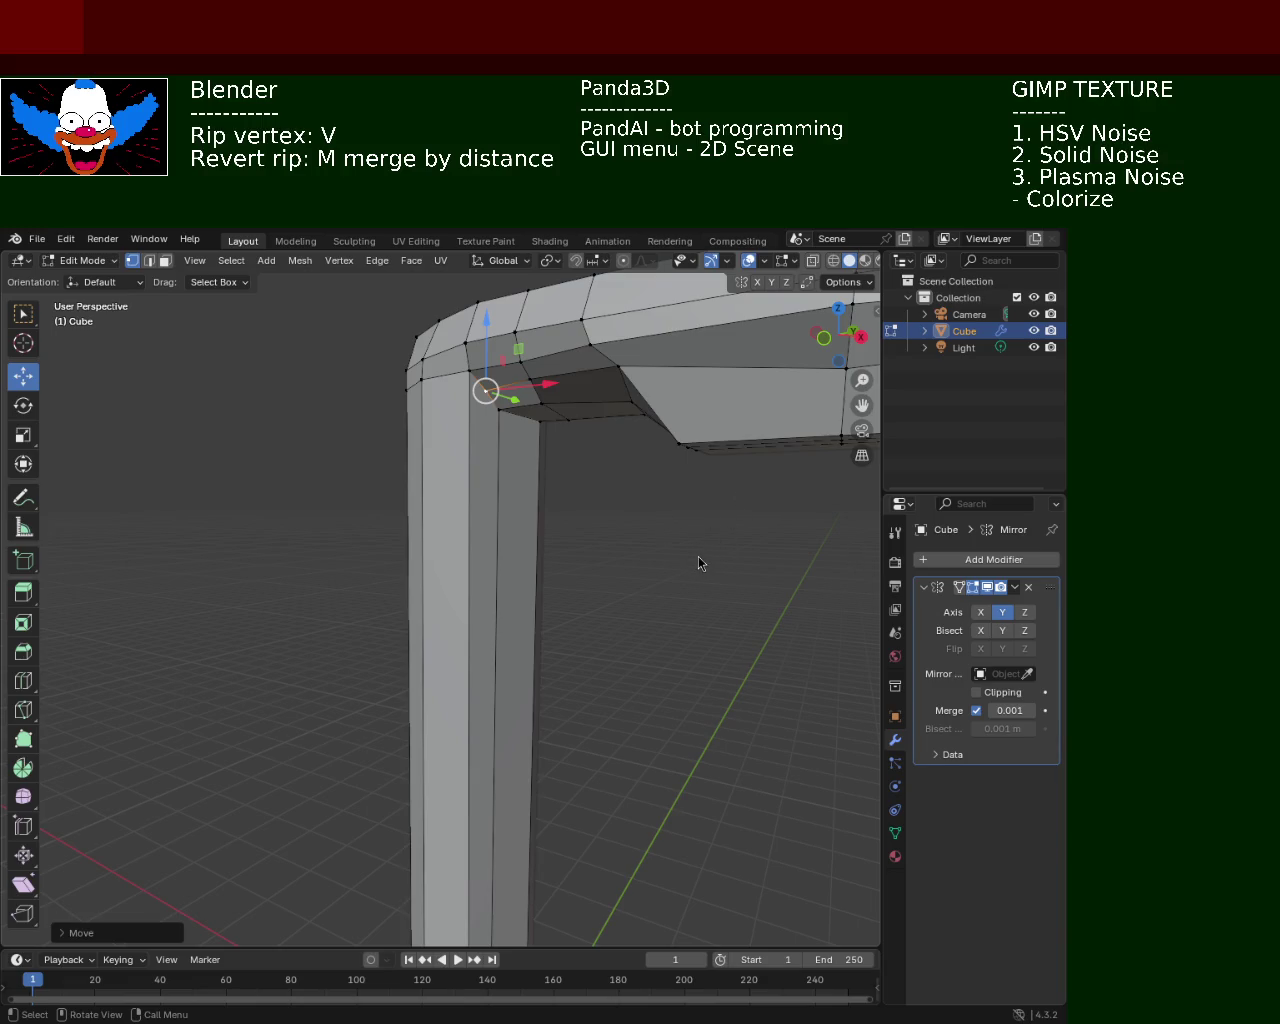
Raise the selected bend edge by about 0.13 m in Z
{"action": "mouse_move", "coordinate": [563, 480]}
{"action": "middle_mouse_down"}
{"action": "mouse_move", "coordinate": [476, 430]}
{"action": "mouse_move", "coordinate": [528, 549]}
{"action": "middle_mouse_up"}
{"action": "scroll", "coordinate": [500, 457], "scroll_direction": "down", "scroll_amount": 3}
{"action": "scroll", "coordinate": [507, 465], "scroll_direction": "up", "scroll_amount": 2}
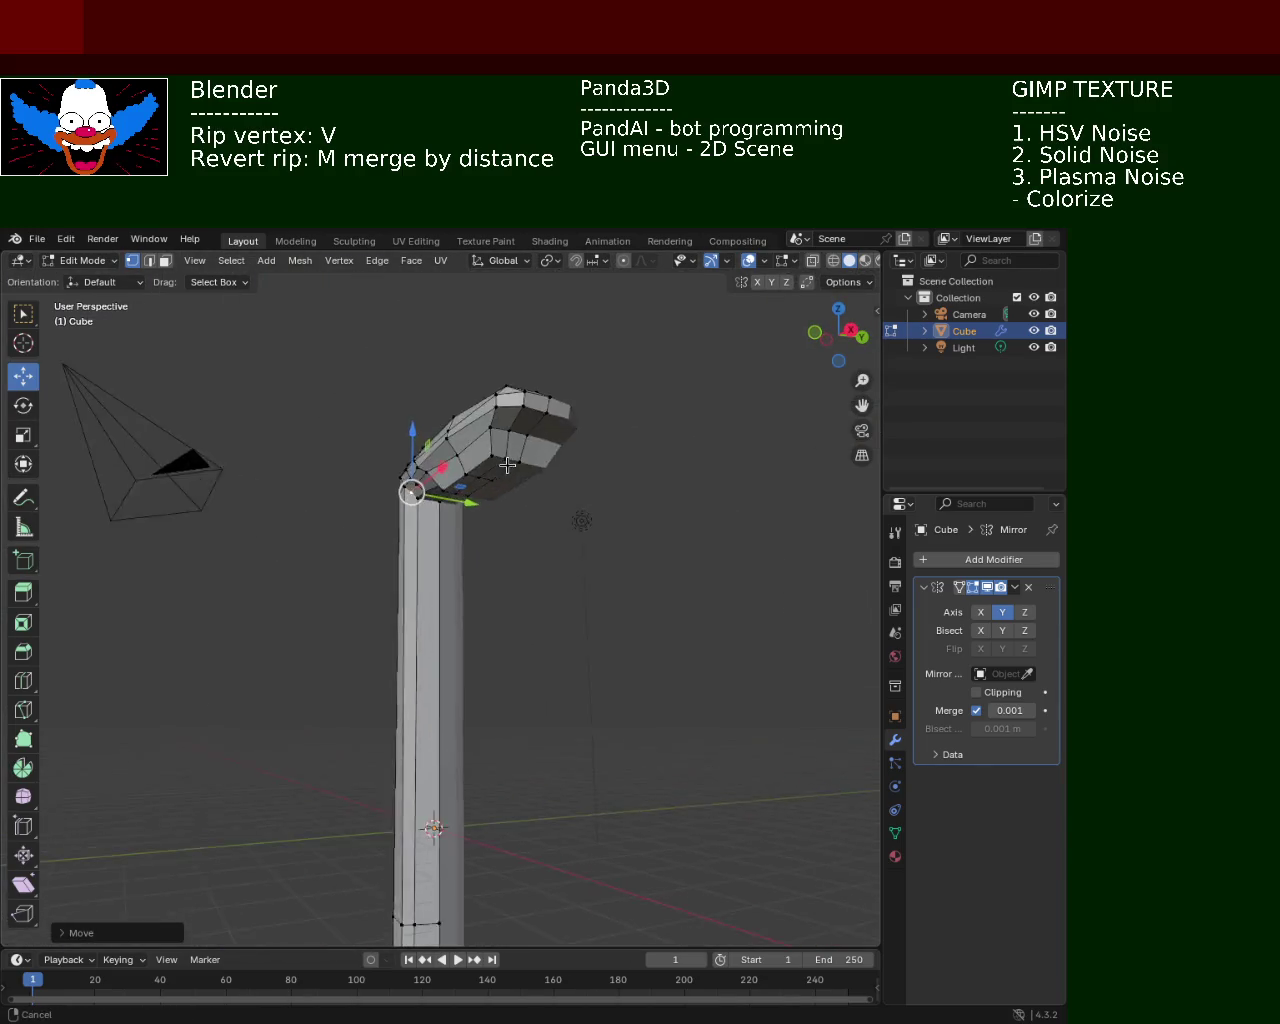
{"action": "scroll", "coordinate": [510, 450], "scroll_direction": "up", "scroll_amount": 3}
{"action": "middle_click_drag", "start_coordinate": [514, 437], "coordinate": [585, 621]}
{"action": "left_click_drag", "start_coordinate": [568, 558], "coordinate": [577, 542]}
Lower the corner vertex at the bend slightly in Z
{"action": "scroll", "coordinate": [574, 543], "scroll_direction": "up", "scroll_amount": 3}
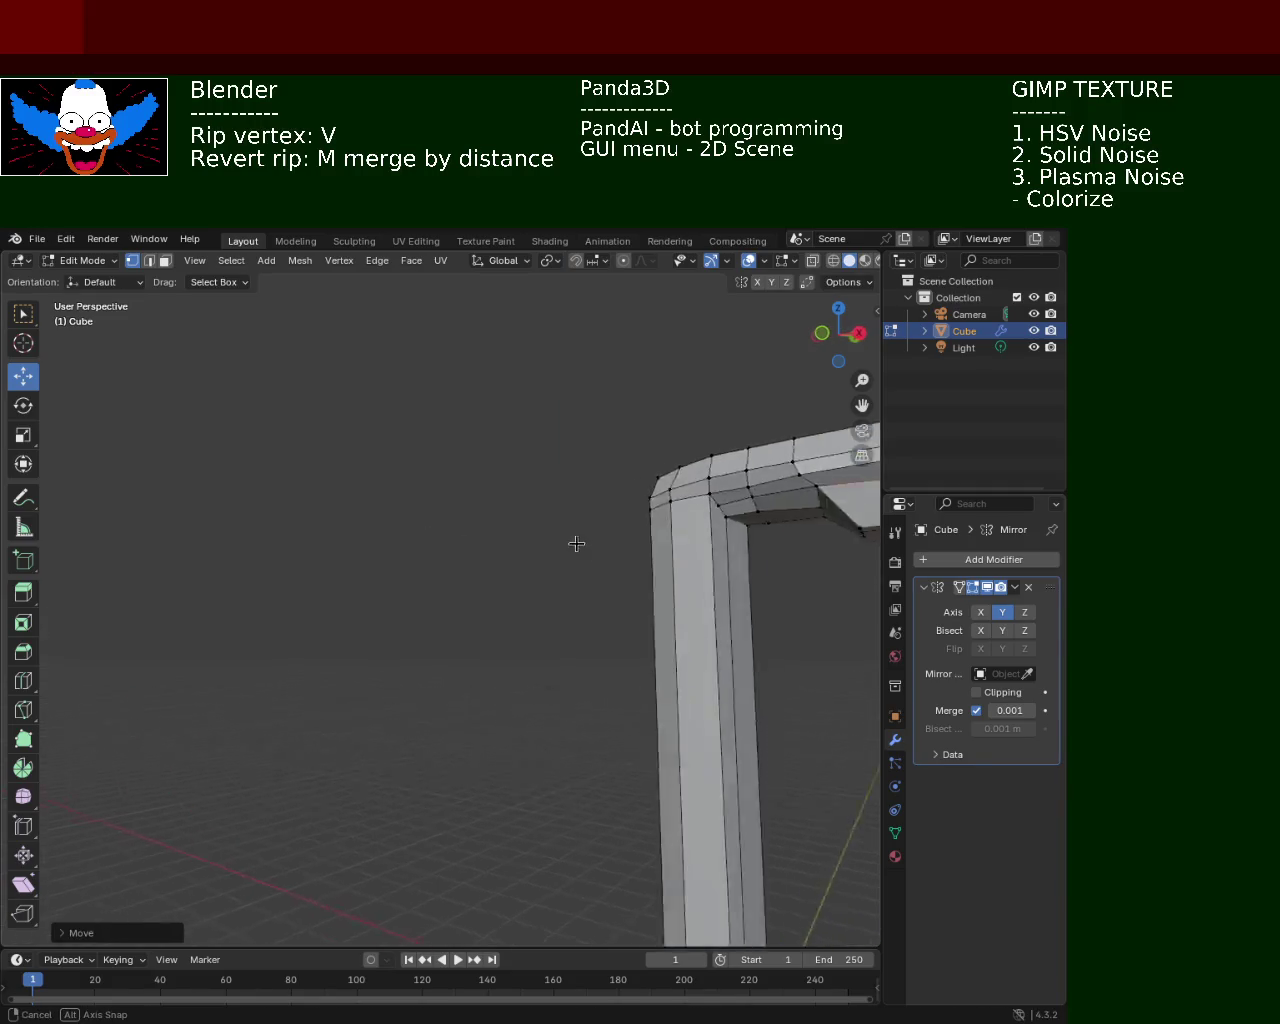
{"action": "middle_click_drag", "start_coordinate": [563, 537], "coordinate": [401, 512]}
{"action": "left_click", "coordinate": [304, 481]}
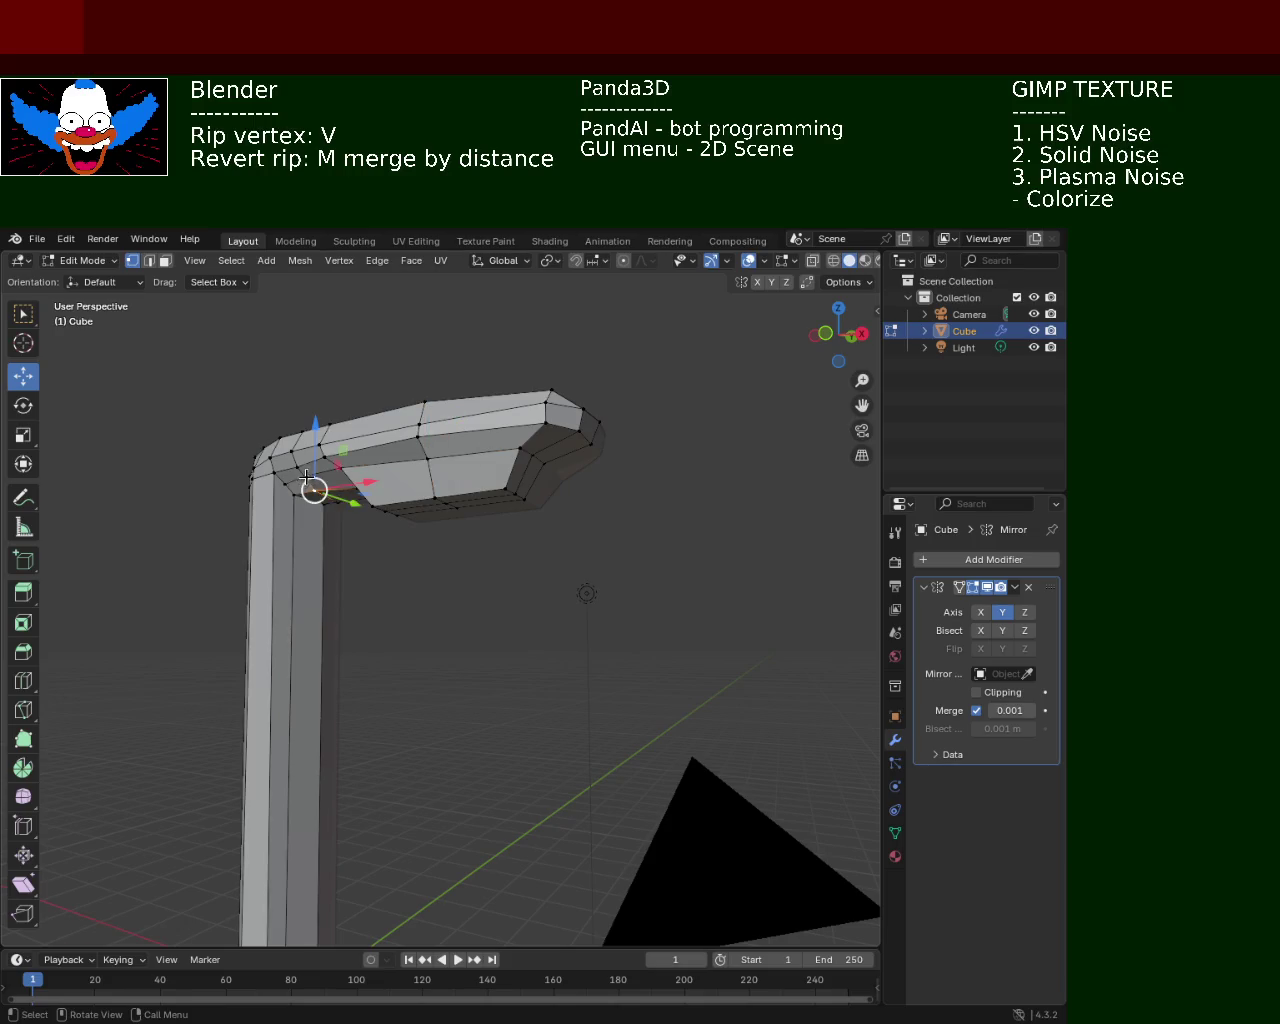
{"action": "left_click_drag", "start_coordinate": [305, 425], "coordinate": [304, 452]}
{"action": "mouse_move", "coordinate": [489, 452]}
{"action": "middle_mouse_down"}
{"action": "mouse_move", "coordinate": [520, 478]}
{"action": "mouse_move", "coordinate": [523, 540]}
{"action": "mouse_move", "coordinate": [656, 607]}
{"action": "mouse_move", "coordinate": [300, 440]}
{"action": "mouse_move", "coordinate": [340, 385]}
{"action": "middle_mouse_up"}
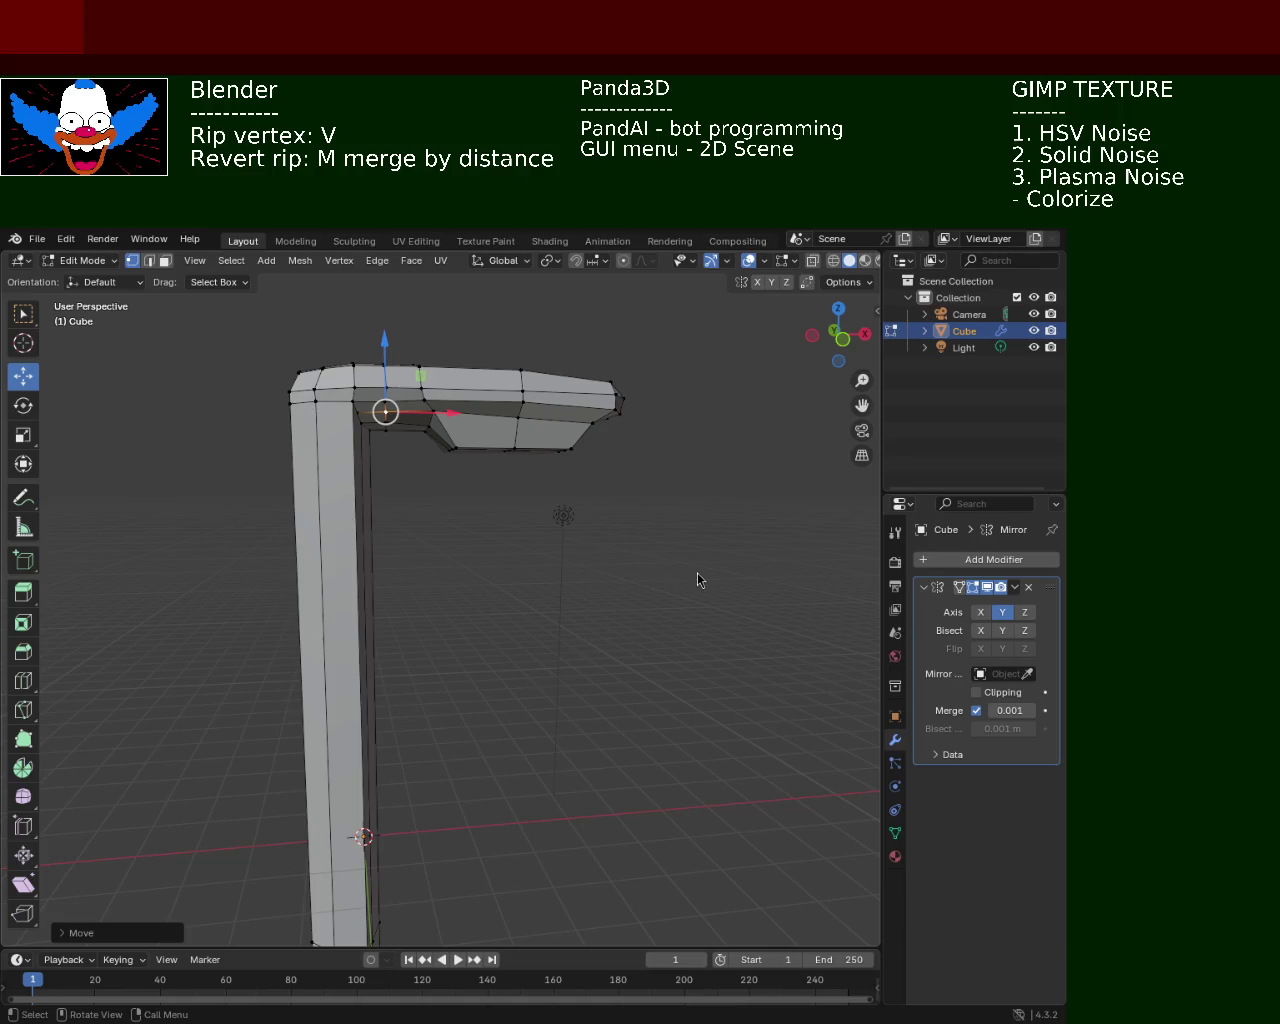
{"action": "middle_click_drag", "start_coordinate": [656, 762], "coordinate": [400, 680], "text": "shift"}
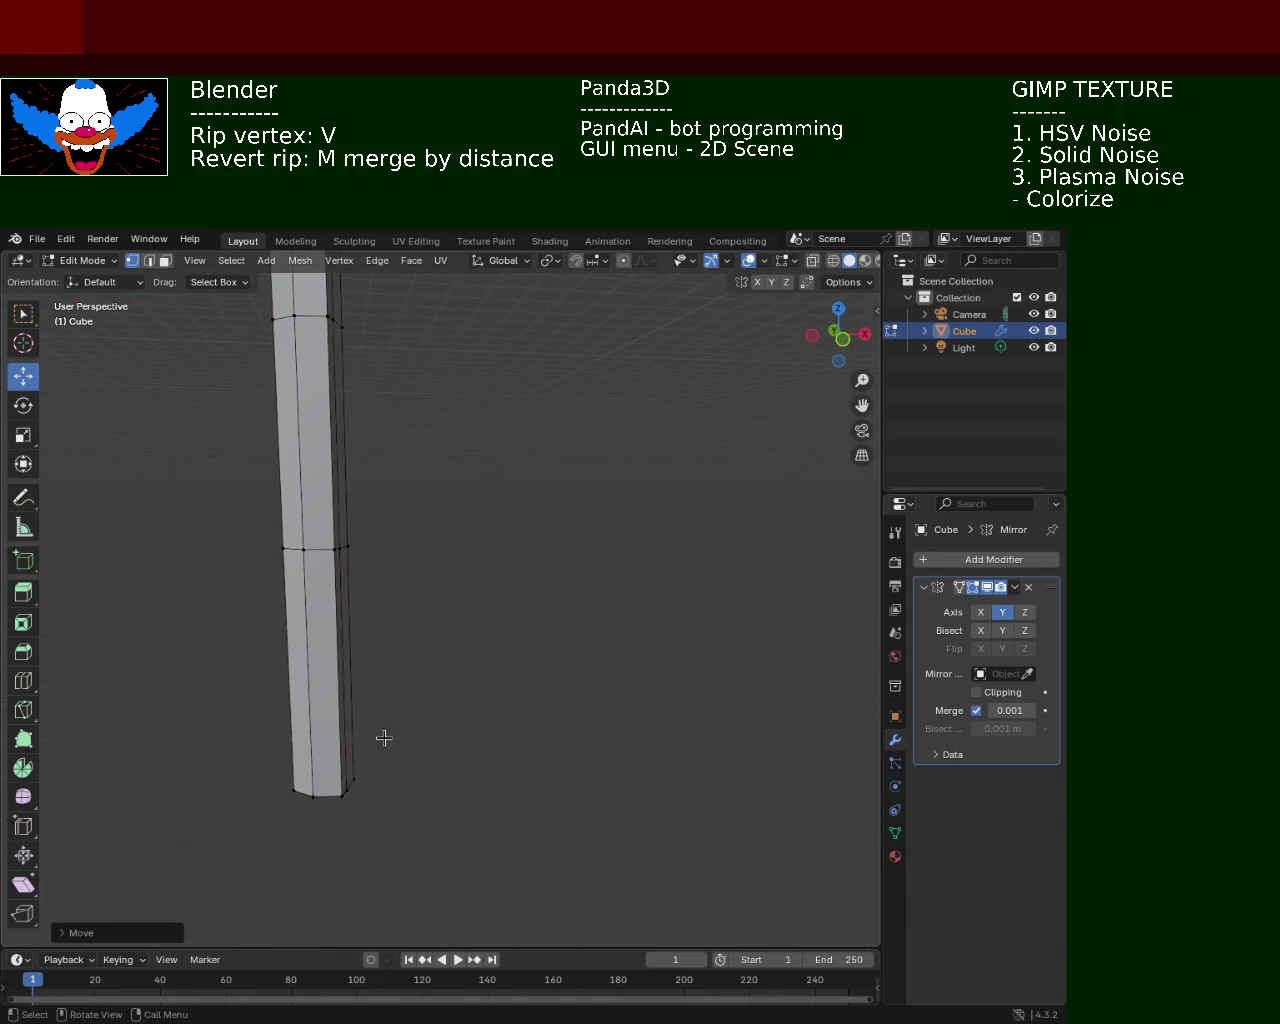
Select a vertical edge on the pole's inner side and slide it along X into the bend's corner
{"action": "middle_click_drag", "start_coordinate": [400, 565], "coordinate": [469, 675], "text": "shift"}
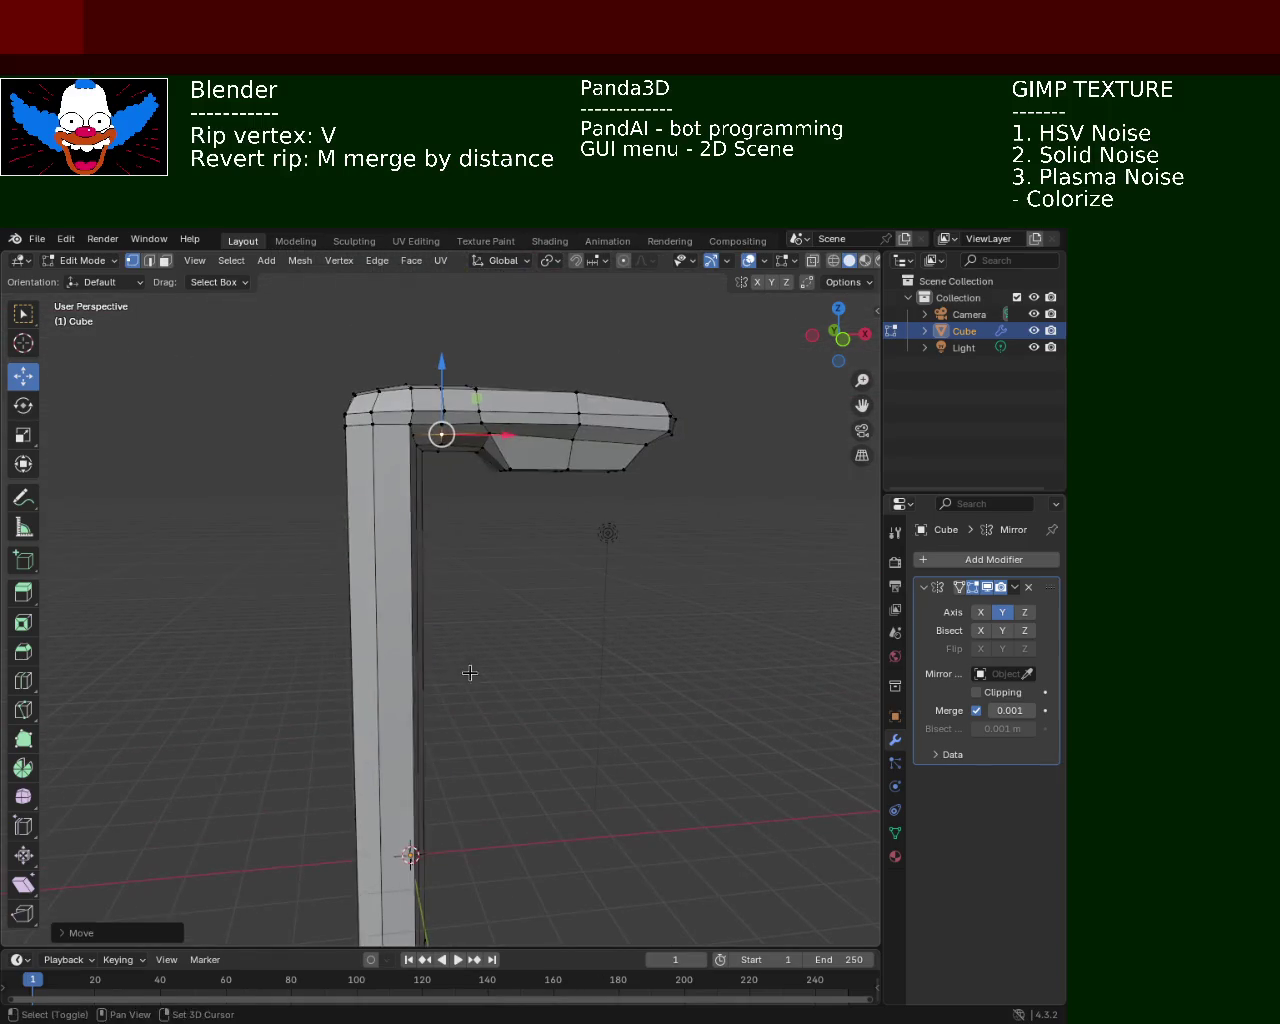
{"action": "left_click", "coordinate": [149, 261]}
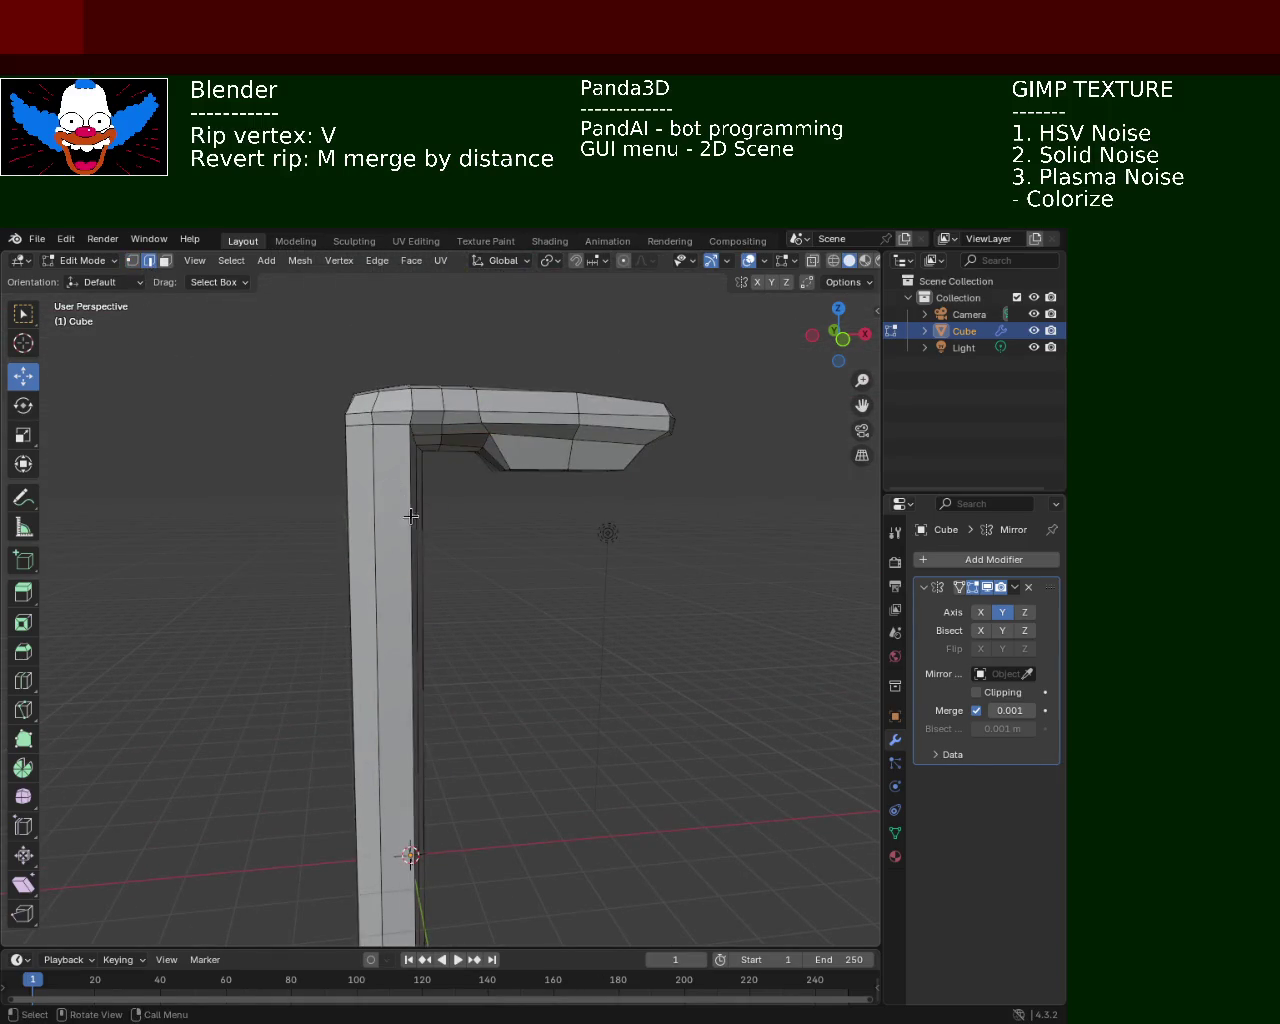
{"action": "left_click", "coordinate": [410, 630]}
{"action": "key", "text": "KP_Decimal"}
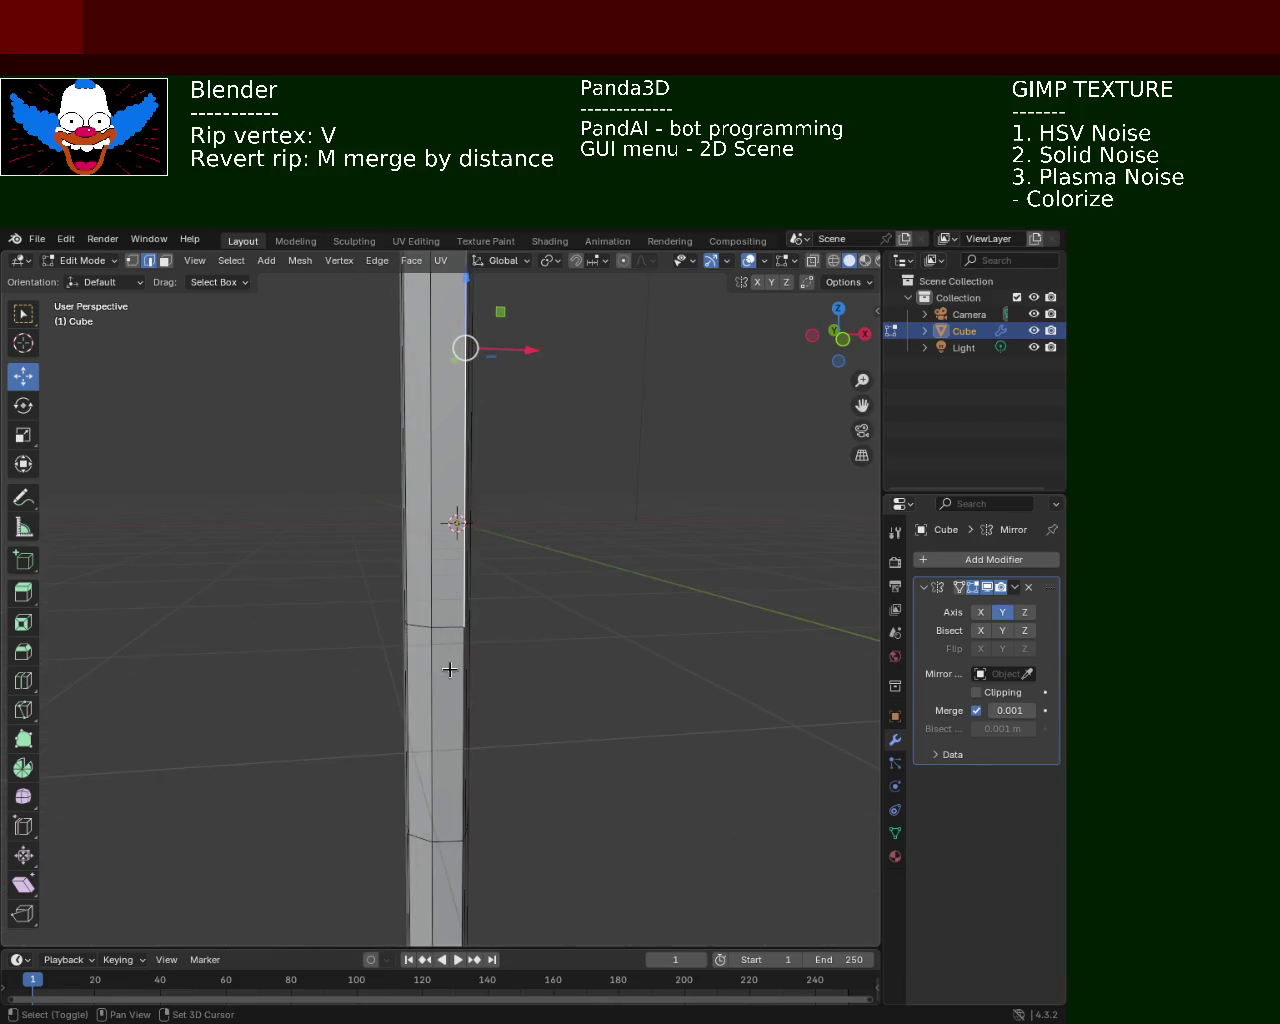
{"action": "middle_click_drag", "start_coordinate": [495, 752], "coordinate": [480, 566], "text": "shift"}
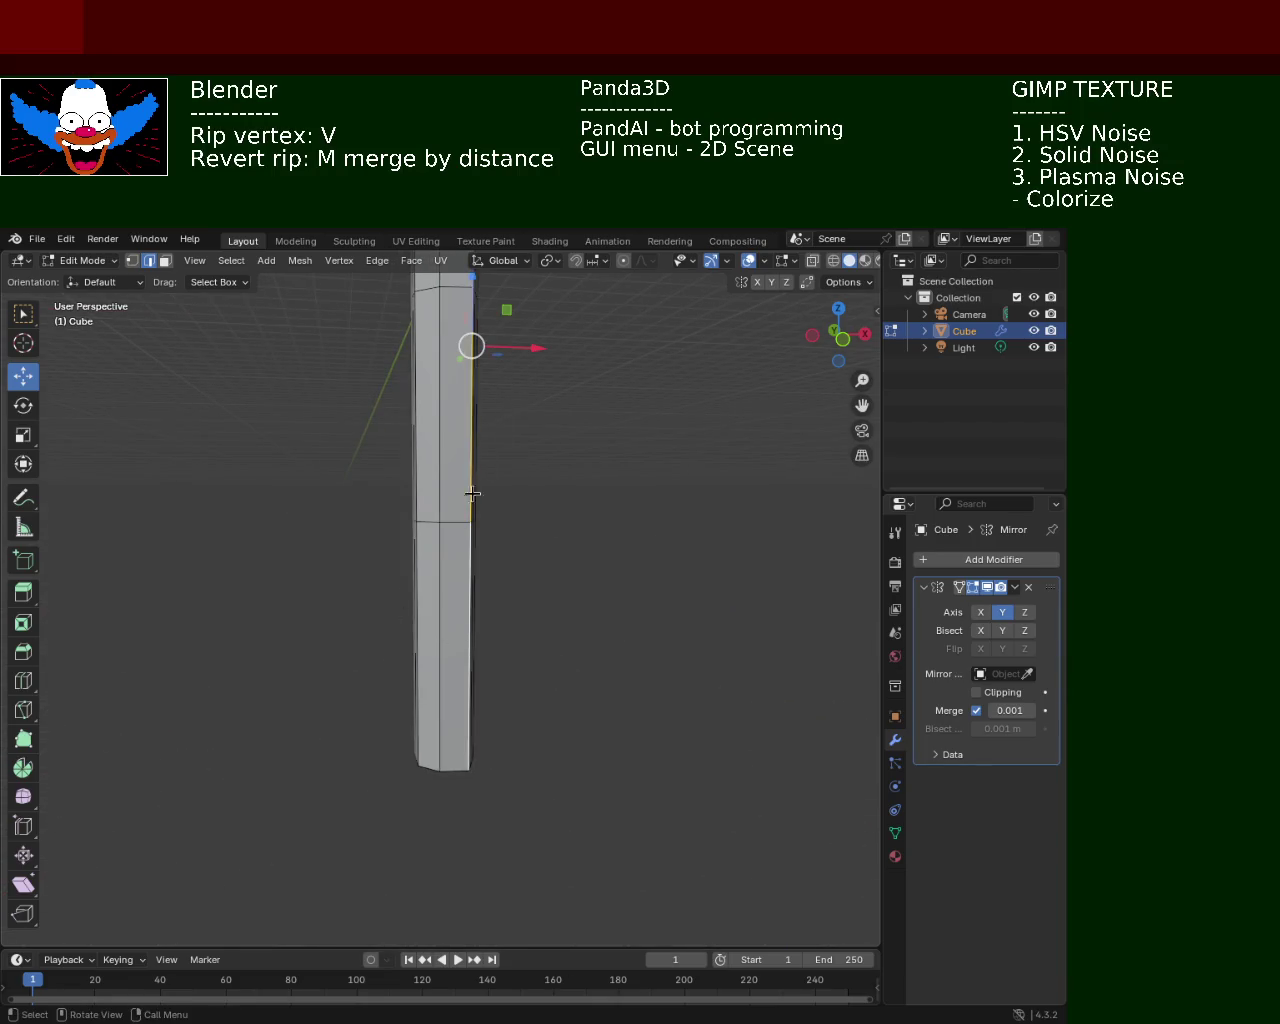
{"action": "left_click_drag", "start_coordinate": [524, 345], "coordinate": [512, 346]}
{"action": "middle_click_drag", "start_coordinate": [512, 346], "coordinate": [514, 506]}
{"action": "mouse_move", "coordinate": [543, 437]}
{"action": "middle_mouse_down"}
{"action": "mouse_move", "coordinate": [530, 509]}
{"action": "mouse_move", "coordinate": [311, 372]}
{"action": "mouse_move", "coordinate": [466, 580]}
{"action": "middle_mouse_up"}
{"action": "scroll", "coordinate": [447, 437], "scroll_direction": "up", "scroll_amount": 3}
{"action": "scroll", "coordinate": [447, 437], "scroll_direction": "up", "scroll_amount": 2}
{"action": "mouse_move", "coordinate": [449, 434]}
{"action": "middle_mouse_down"}
{"action": "mouse_move", "coordinate": [486, 466]}
{"action": "mouse_move", "coordinate": [561, 486]}
{"action": "mouse_move", "coordinate": [471, 528]}
{"action": "middle_mouse_up"}
{"action": "scroll", "coordinate": [474, 446], "scroll_direction": "up", "scroll_amount": 2}
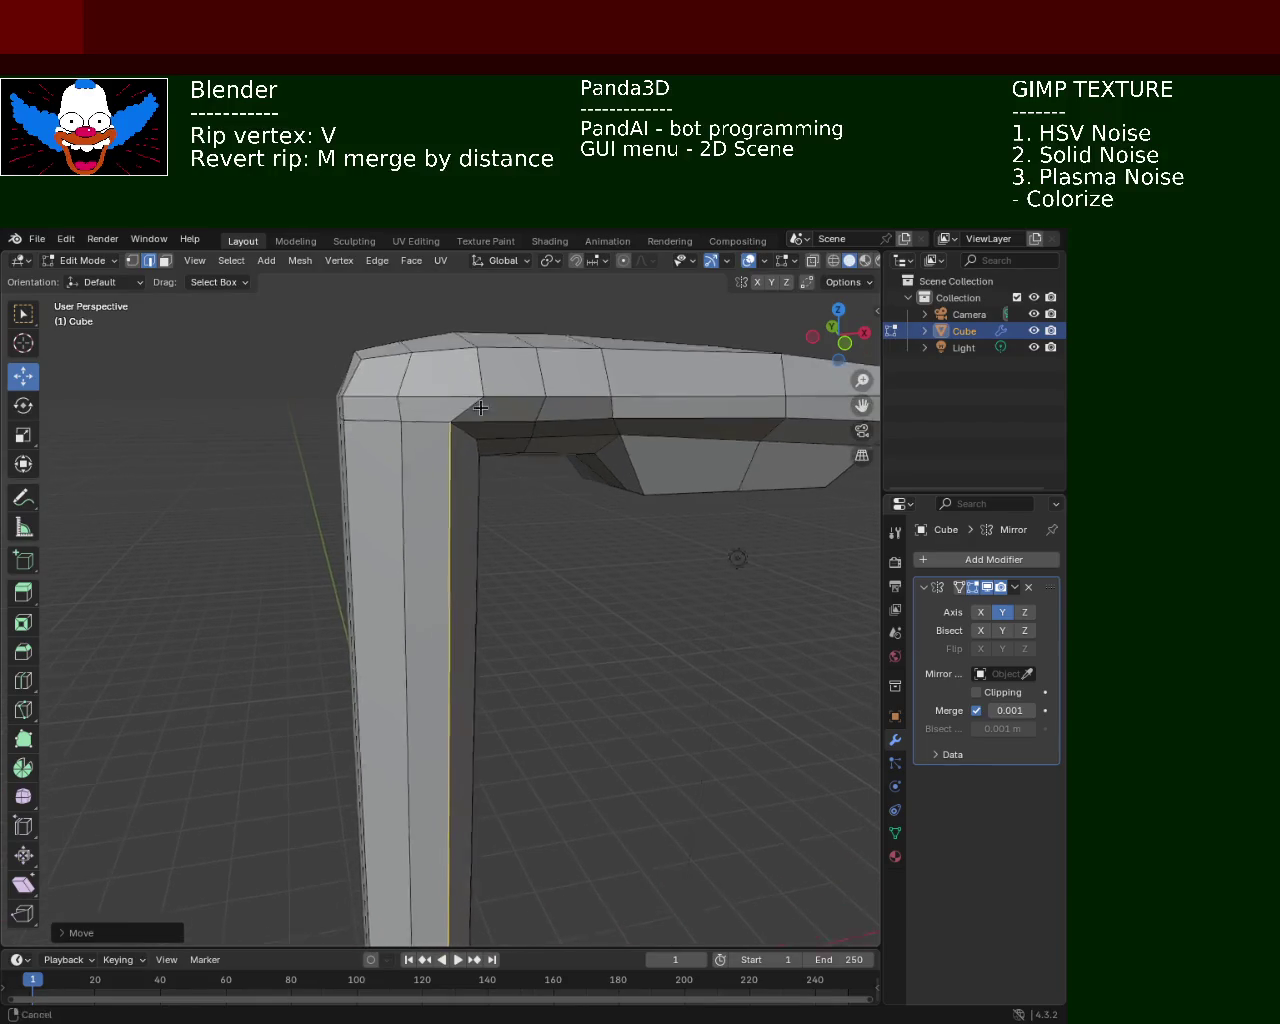
In vertex mode, slide a bend vertex along X in two small moves
{"action": "left_click", "coordinate": [131, 260]}
{"action": "left_click", "coordinate": [460, 386]}
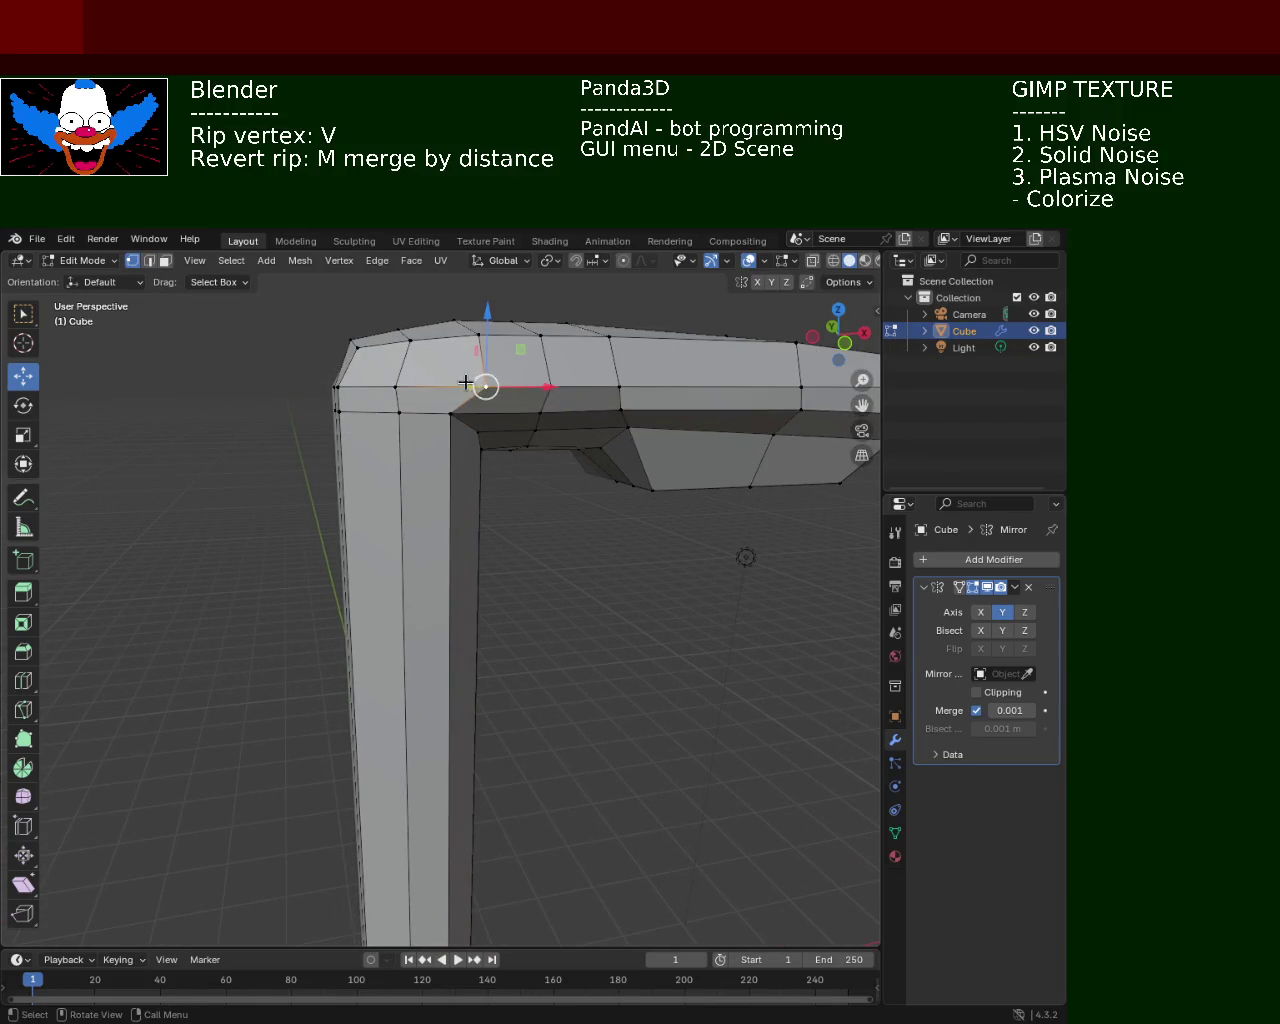
{"action": "left_click_drag", "start_coordinate": [565, 390], "coordinate": [511, 387]}
{"action": "left_click", "coordinate": [511, 387]}
{"action": "middle_click_drag", "start_coordinate": [511, 387], "coordinate": [457, 379]}
{"action": "left_click", "coordinate": [440, 420]}
{"action": "left_click_drag", "start_coordinate": [443, 420], "coordinate": [478, 439]}
{"action": "left_click", "coordinate": [478, 439]}
Nudge the inner-corner vertex left along X and slide a top-edge head vertex along X
{"action": "mouse_move", "coordinate": [478, 439]}
{"action": "middle_mouse_down"}
{"action": "mouse_move", "coordinate": [534, 469]}
{"action": "mouse_move", "coordinate": [541, 507]}
{"action": "mouse_move", "coordinate": [466, 397]}
{"action": "mouse_move", "coordinate": [466, 452]}
{"action": "middle_mouse_up"}
{"action": "left_click", "coordinate": [486, 434]}
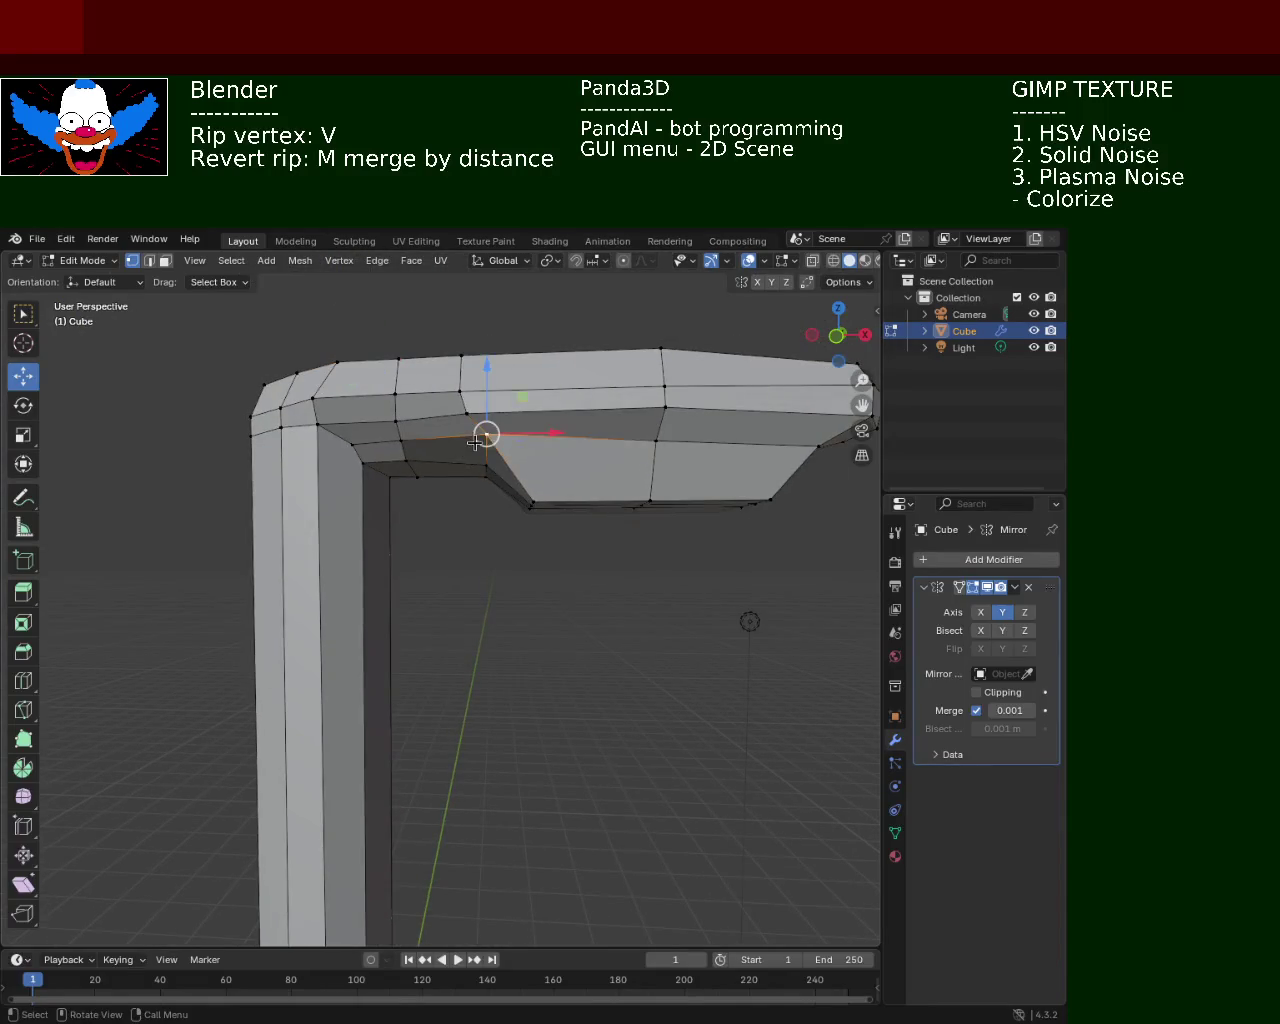
{"action": "mouse_move", "coordinate": [564, 433]}
{"action": "left_mouse_down"}
{"action": "mouse_move", "coordinate": [548, 434]}
{"action": "mouse_move", "coordinate": [546, 404]}
{"action": "left_mouse_up"}
{"action": "left_click", "coordinate": [466, 412]}
{"action": "mouse_move", "coordinate": [546, 404]}
{"action": "middle_mouse_down"}
{"action": "mouse_move", "coordinate": [490, 425]}
{"action": "mouse_move", "coordinate": [477, 551]}
{"action": "middle_mouse_up"}
{"action": "left_click", "coordinate": [489, 591]}
{"action": "left_click", "coordinate": [489, 557]}
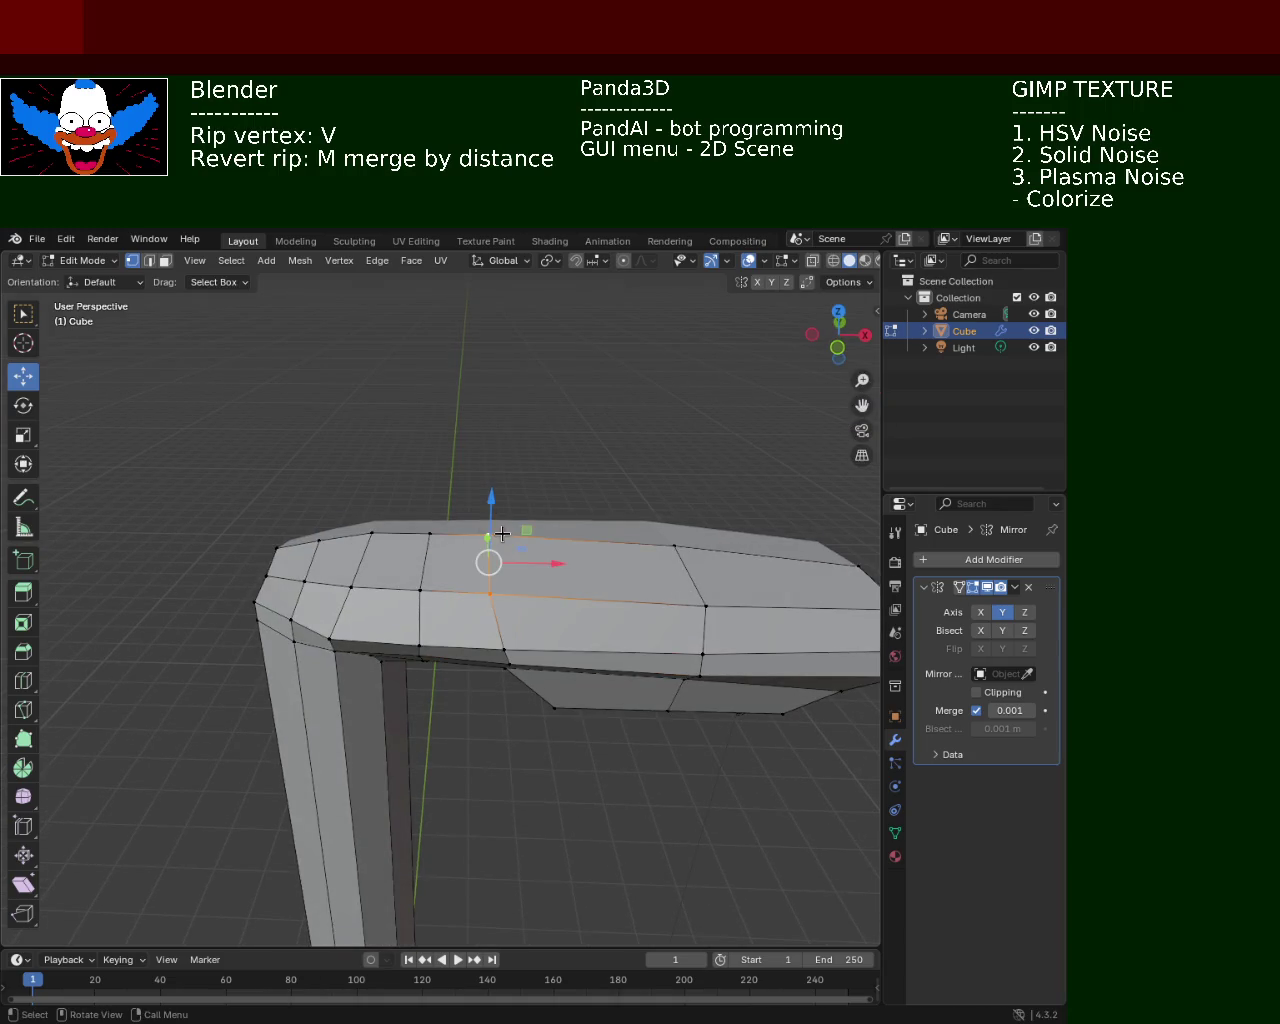
Shift the chosen head vertex and the head's top-left vertex slightly along X
{"action": "key", "text": "g"}
{"action": "key", "text": "x"}
{"action": "left_click", "coordinate": [553, 572]}
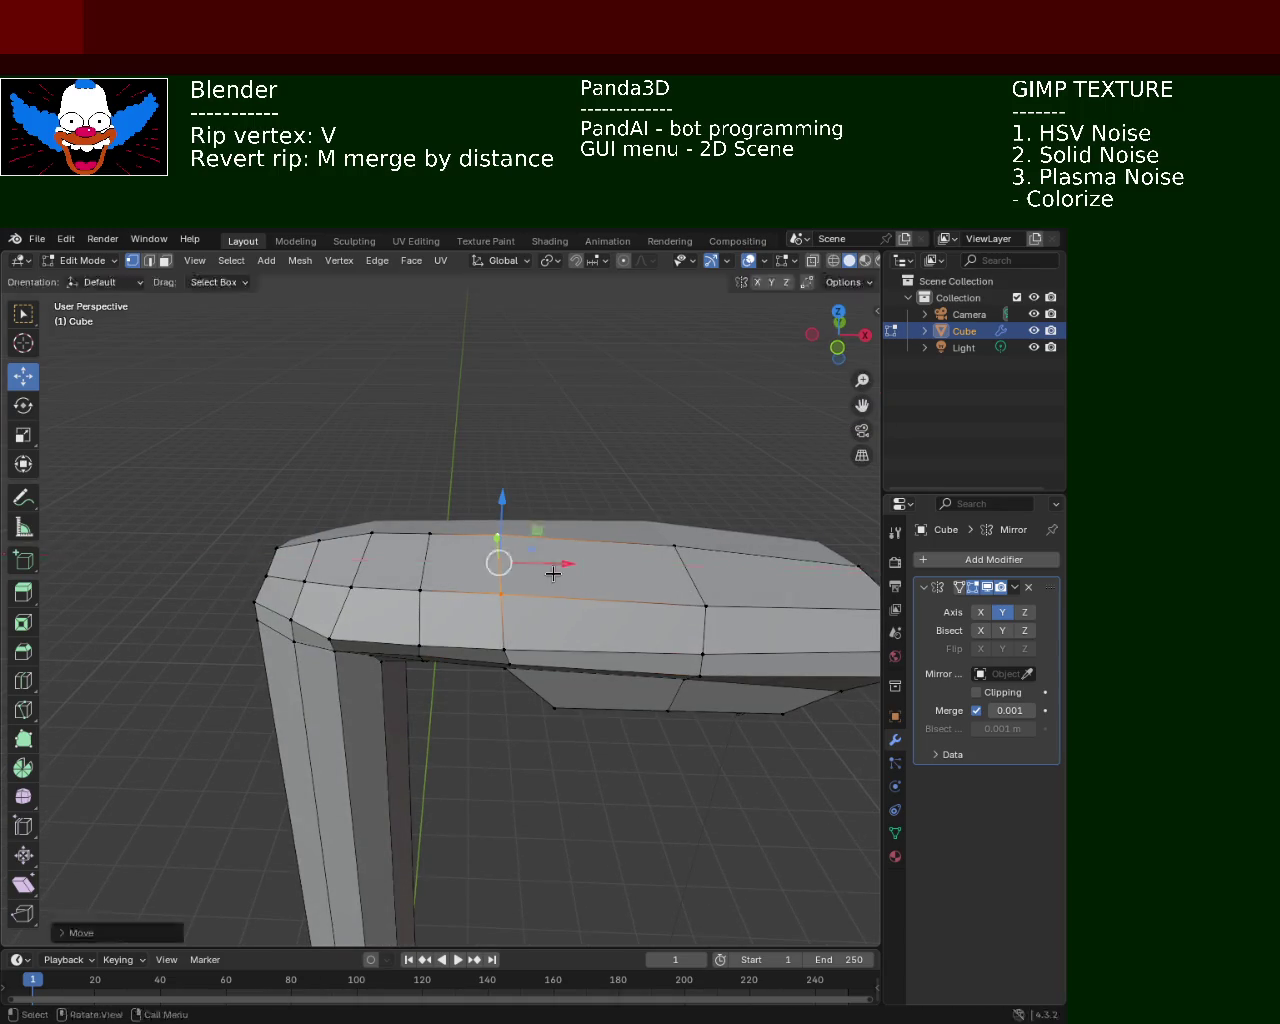
{"action": "left_click", "coordinate": [371, 533]}
{"action": "middle_click_drag", "start_coordinate": [355, 576], "coordinate": [418, 511]}
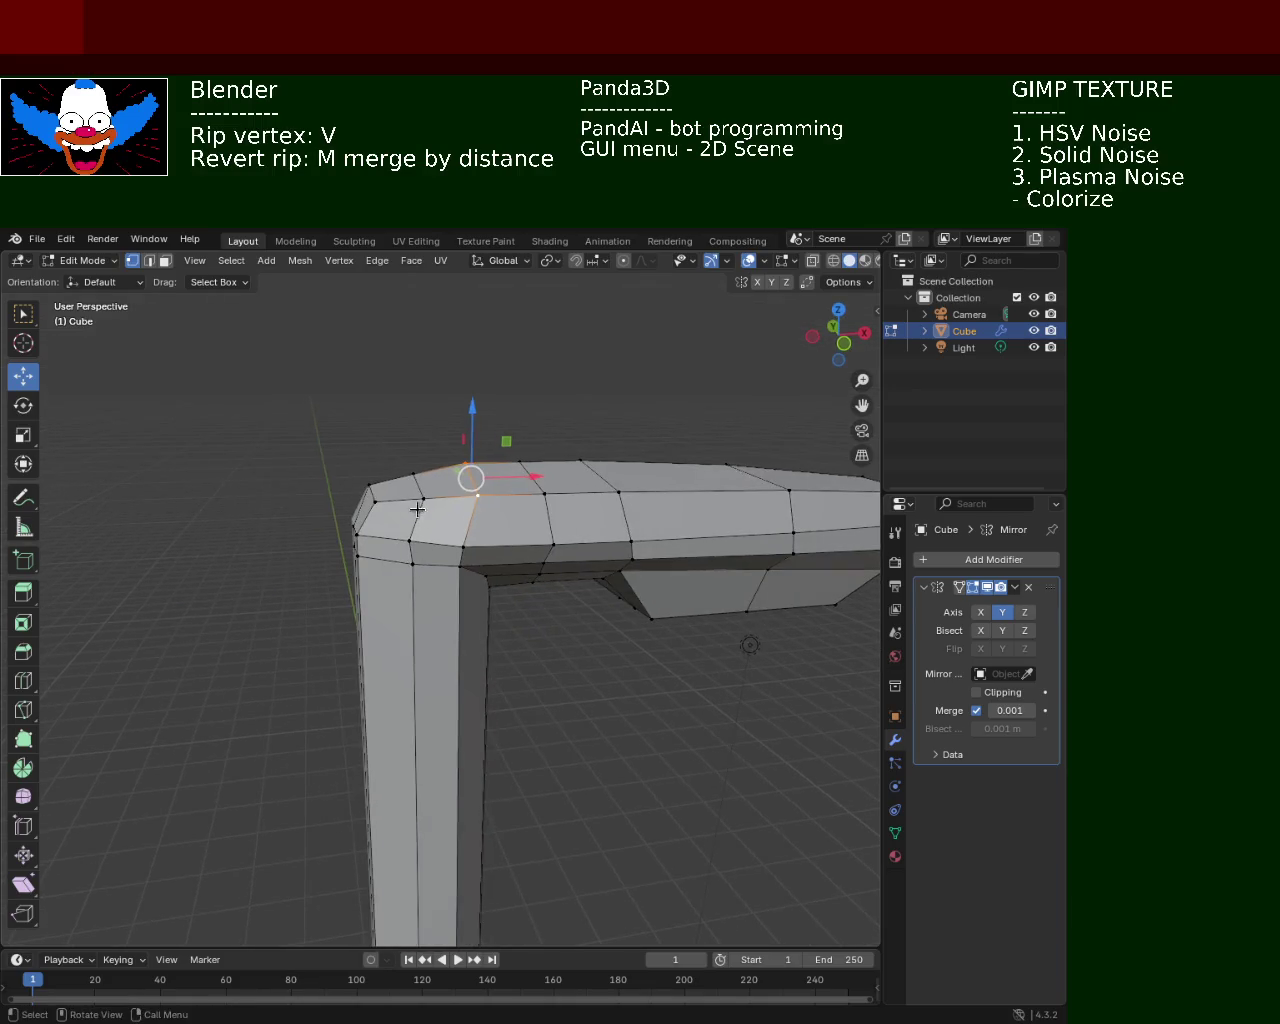
{"action": "key", "text": "g"}
{"action": "key", "text": "x"}
{"action": "left_click", "coordinate": [513, 475]}
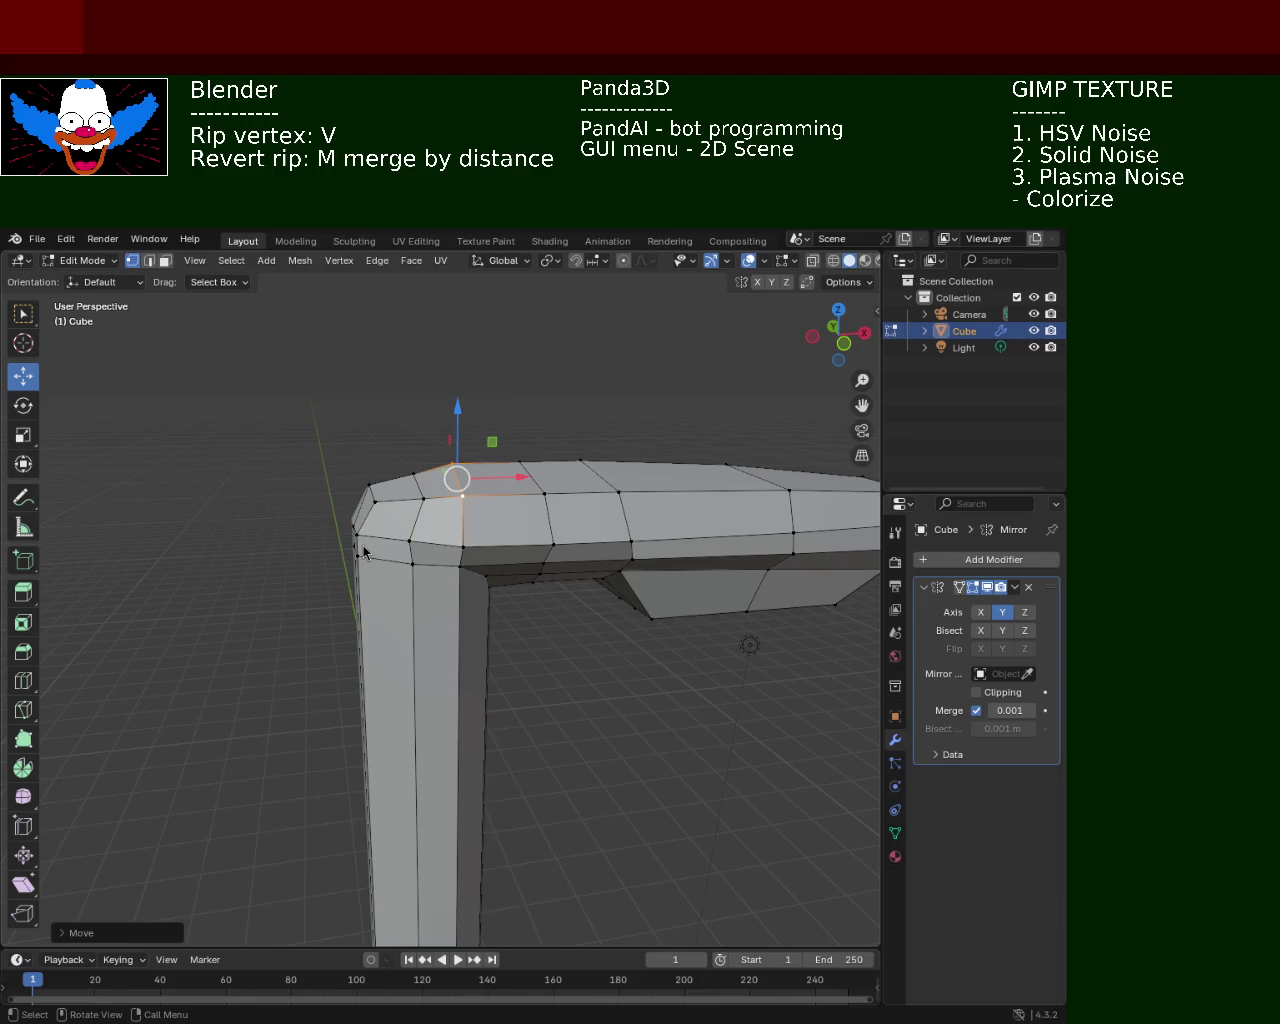
Move another head vertex up in Z, then along X
{"action": "left_click", "coordinate": [422, 494]}
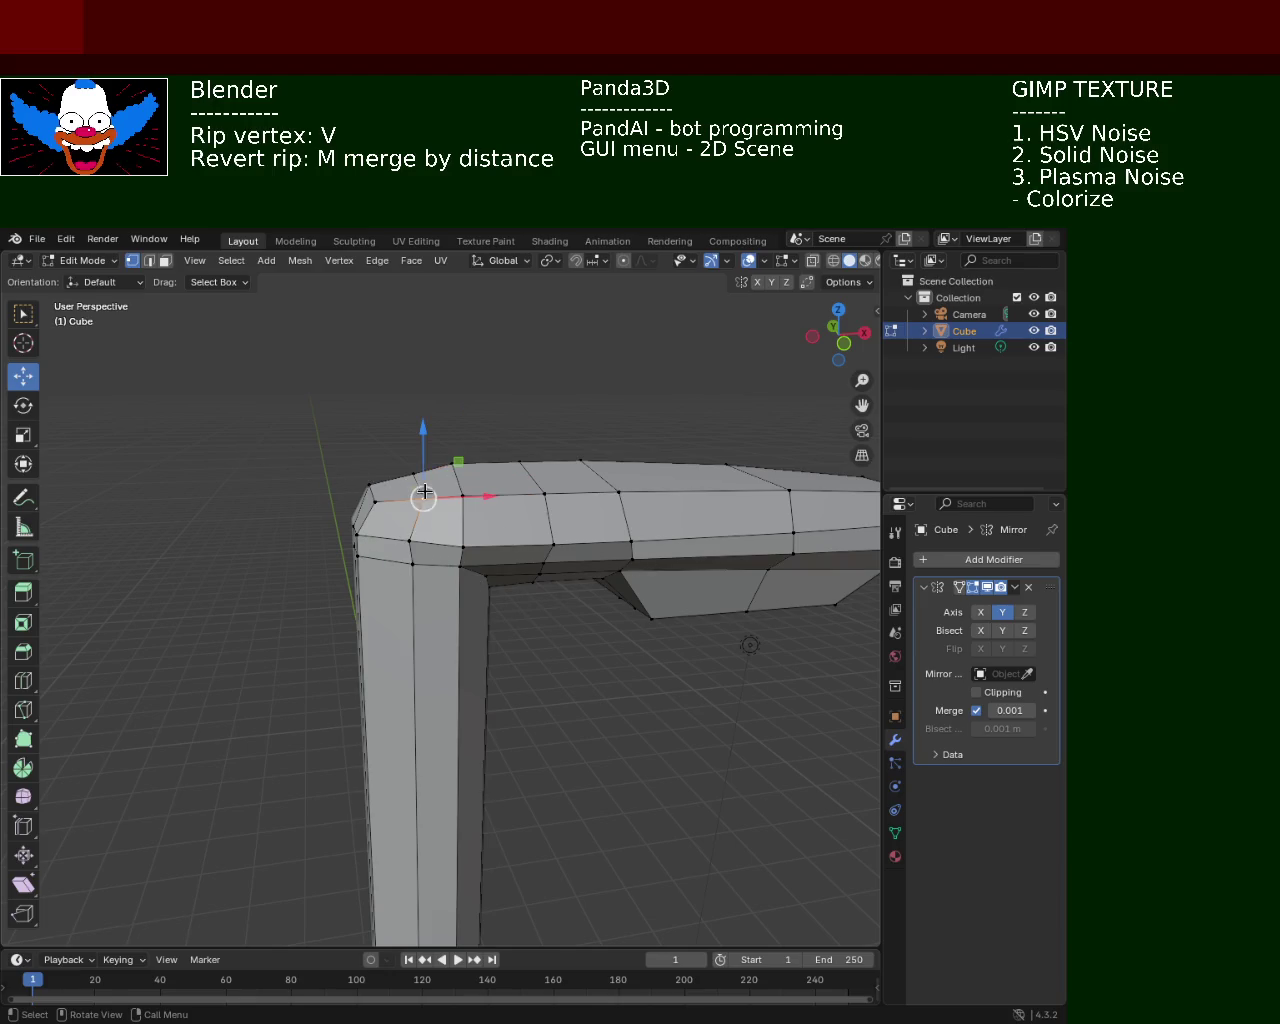
{"action": "key", "text": "g"}
{"action": "key", "text": "z"}
{"action": "left_click", "coordinate": [422, 443]}
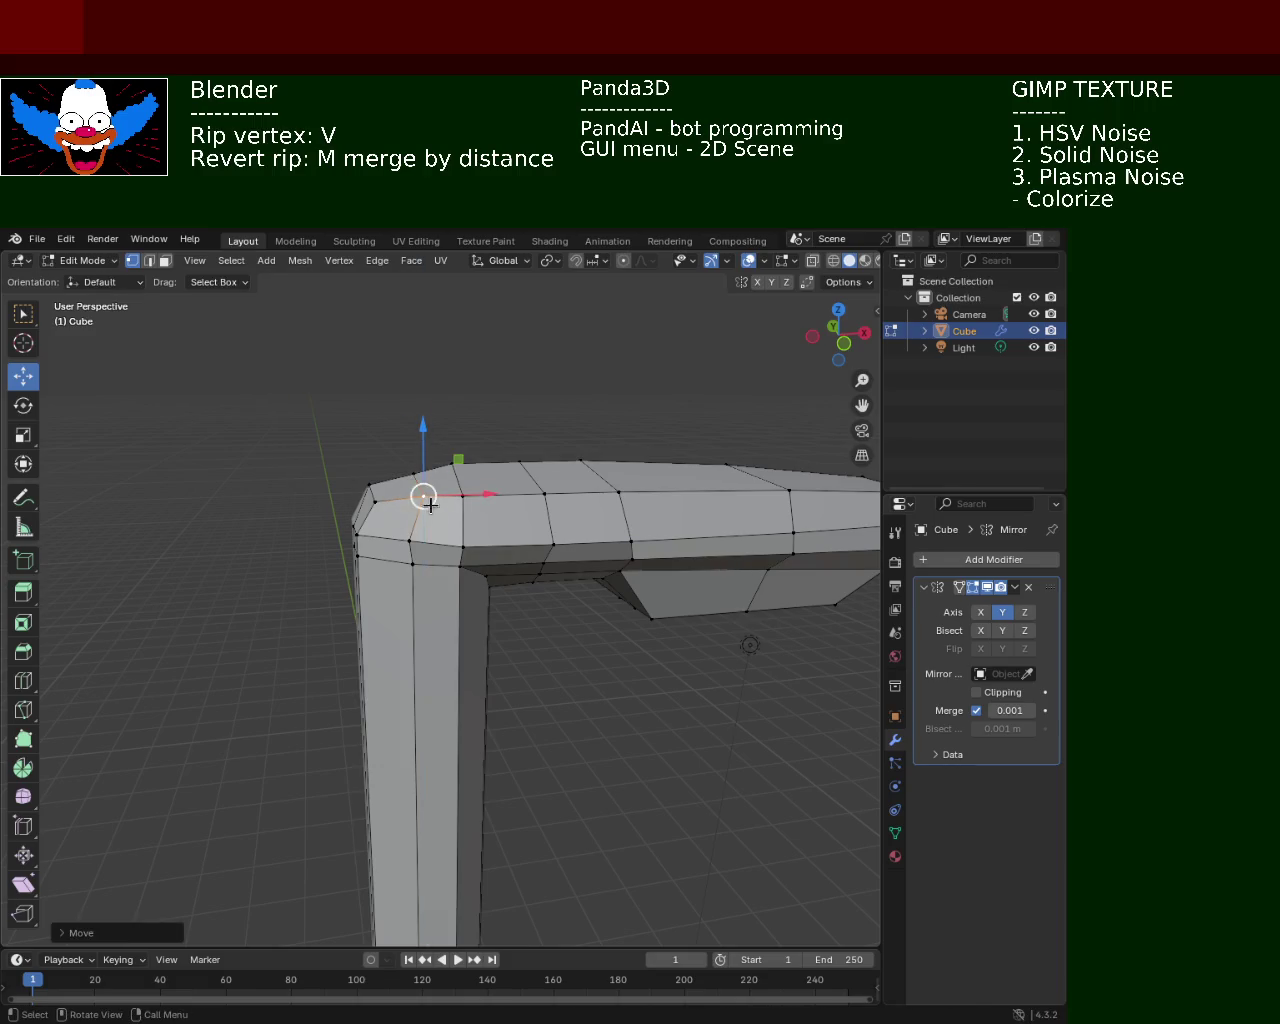
{"action": "key", "text": "g"}
{"action": "key", "text": "x"}
{"action": "left_click", "coordinate": [455, 503]}
{"action": "mouse_move", "coordinate": [414, 500]}
{"action": "middle_mouse_down"}
{"action": "mouse_move", "coordinate": [471, 570]}
{"action": "mouse_move", "coordinate": [489, 445]}
{"action": "mouse_move", "coordinate": [490, 509]}
{"action": "mouse_move", "coordinate": [417, 461]}
{"action": "middle_mouse_up"}
Slide a top-edge vertex of the head along X
{"action": "left_click", "coordinate": [489, 440]}
{"action": "key", "text": "g"}
{"action": "key", "text": "x"}
{"action": "left_click", "coordinate": [532, 445]}
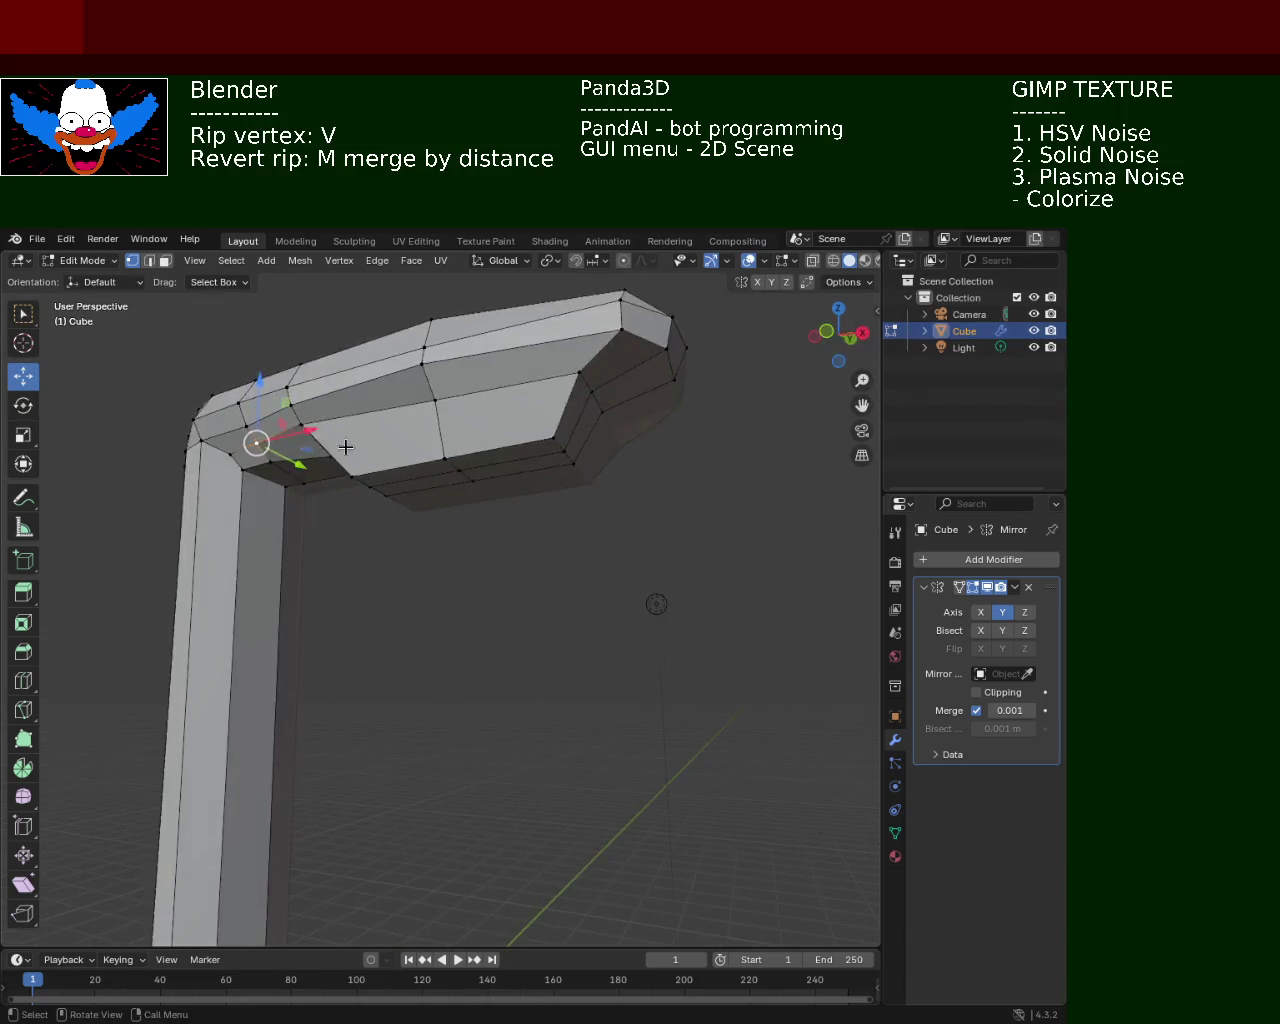
Move another top-edge head vertex along X and then up in Z
{"action": "left_click", "coordinate": [544, 451]}
{"action": "left_click", "coordinate": [524, 451]}
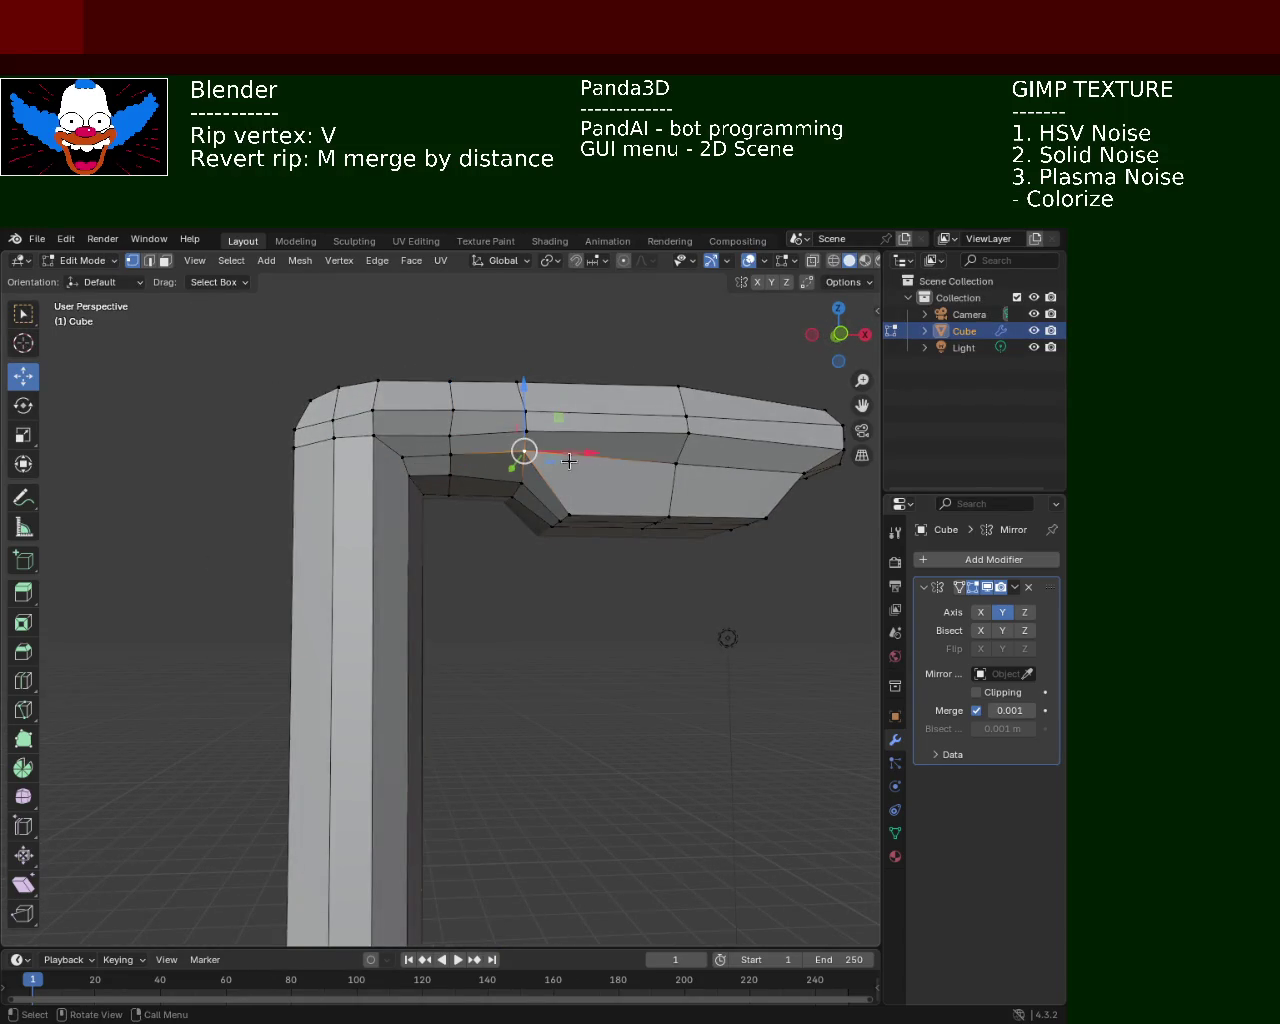
{"action": "key", "text": "g"}
{"action": "key", "text": "x"}
{"action": "left_click", "coordinate": [540, 450]}
{"action": "key", "text": "g"}
{"action": "key", "text": "z"}
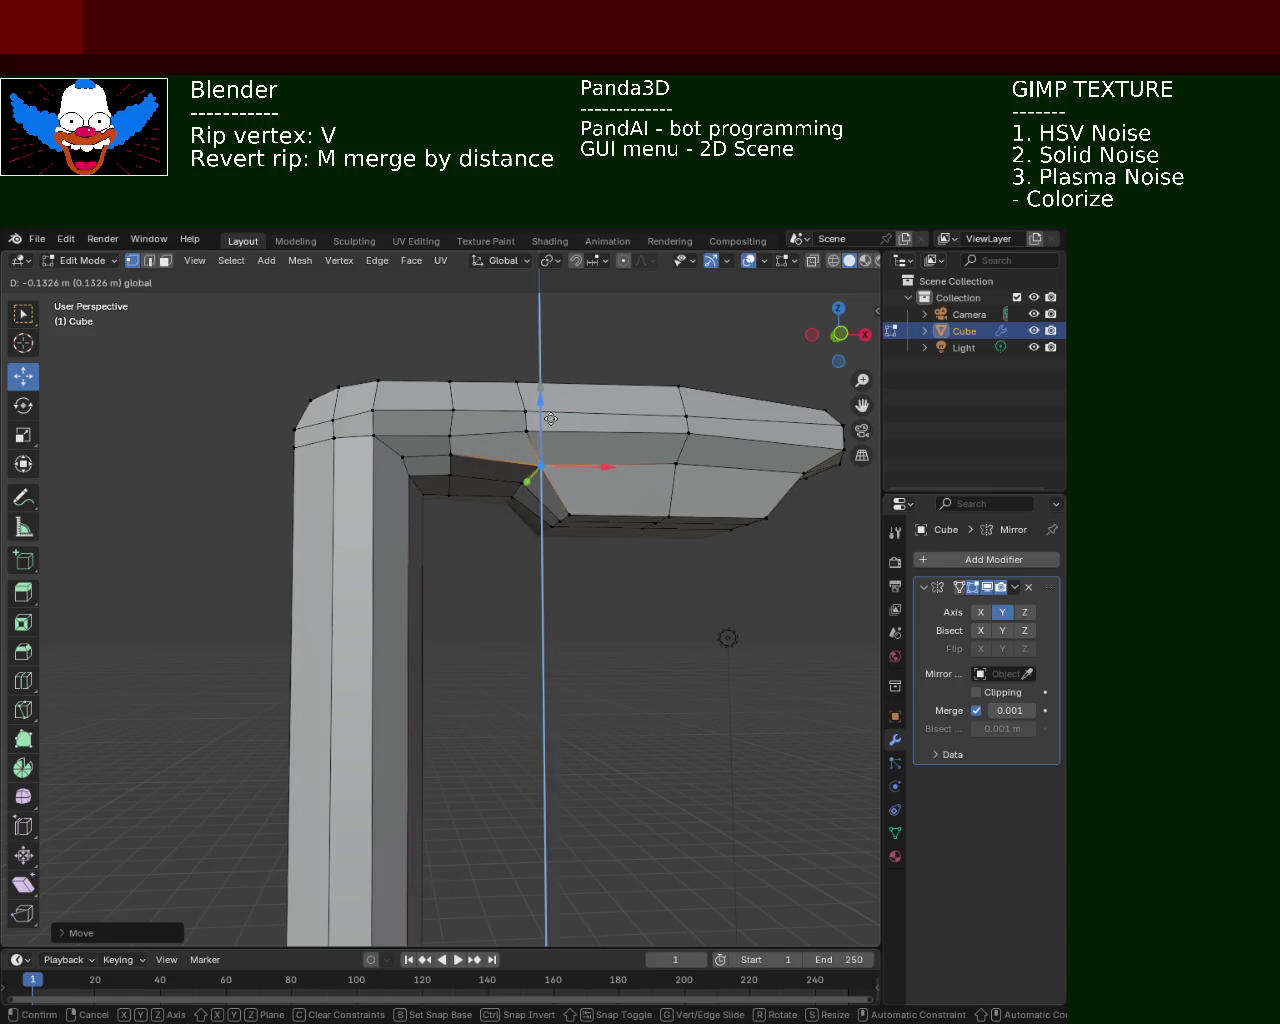
{"action": "left_click", "coordinate": [552, 414]}
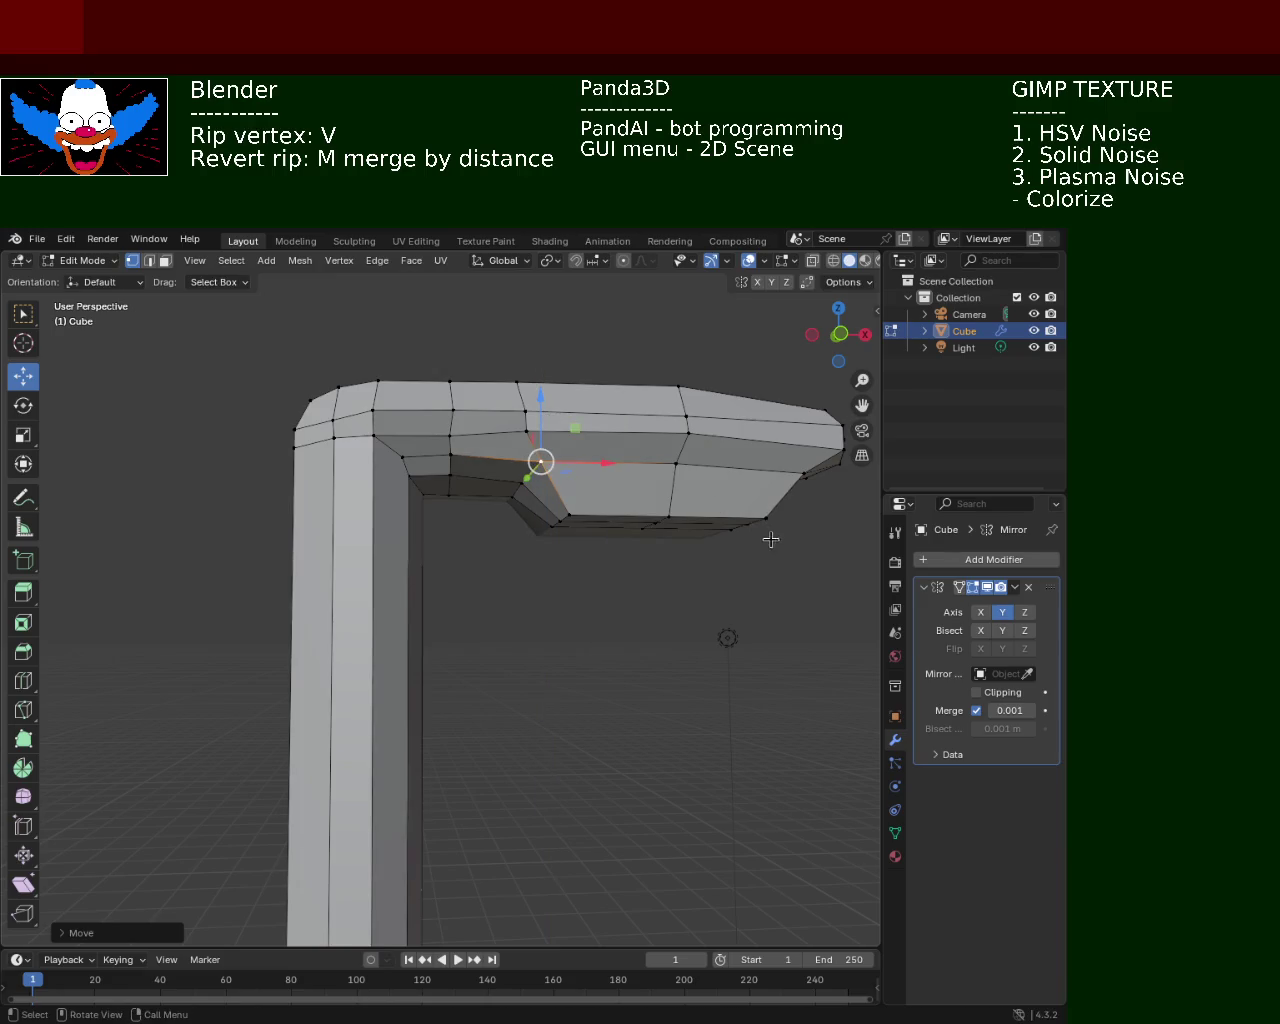
{"action": "mouse_move", "coordinate": [694, 531]}
{"action": "middle_mouse_down"}
{"action": "mouse_move", "coordinate": [531, 449]}
{"action": "mouse_move", "coordinate": [428, 506]}
{"action": "mouse_move", "coordinate": [499, 572]}
{"action": "middle_mouse_up"}
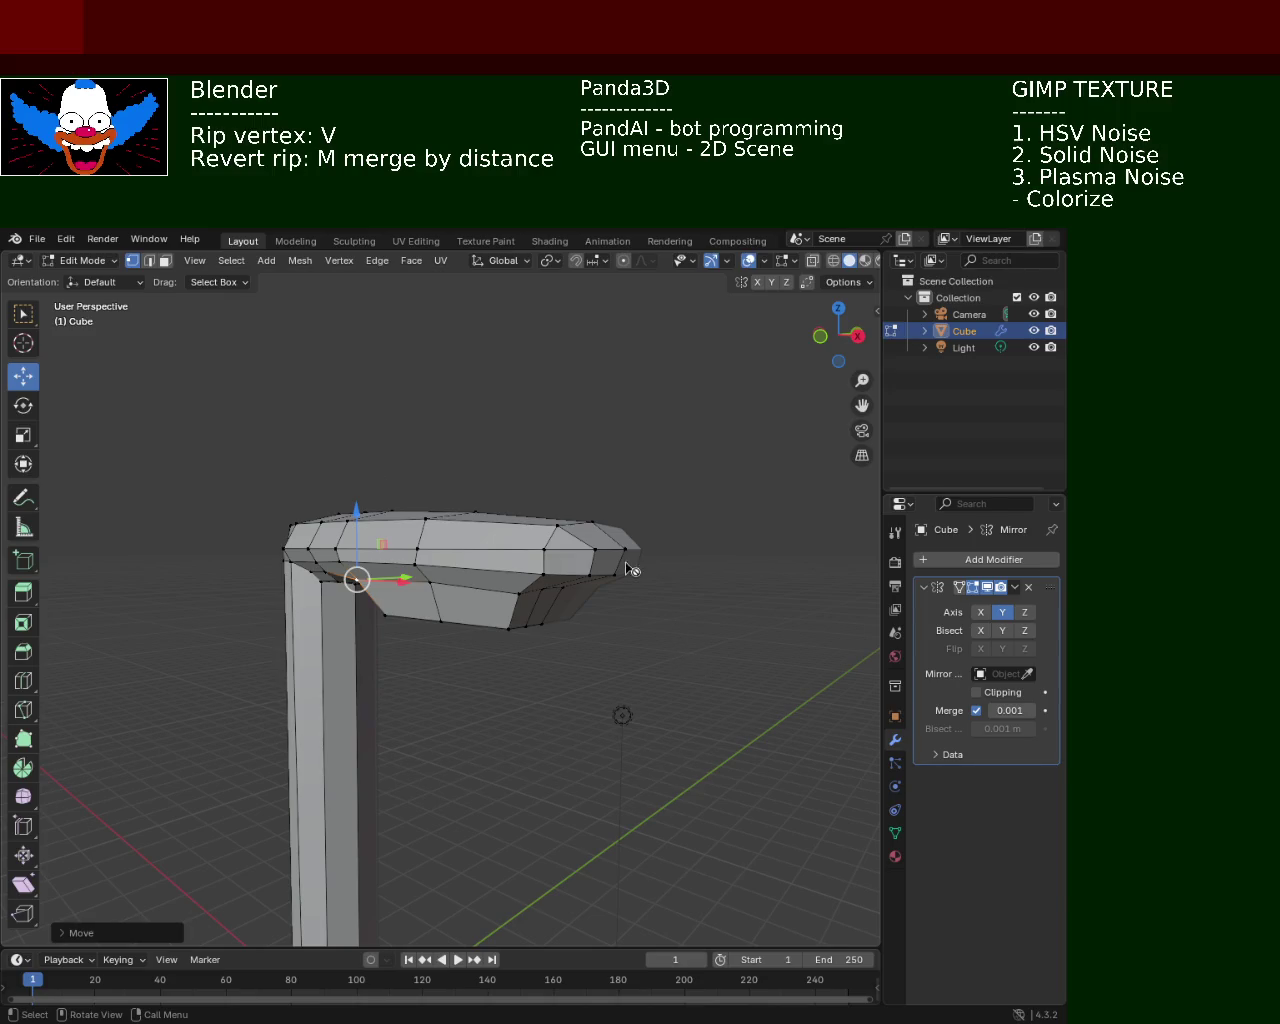
Raise a vertex near the bend slightly along Z and view the whole lamp
{"action": "mouse_move", "coordinate": [674, 549]}
{"action": "middle_mouse_down", "text": "ctrl"}
{"action": "mouse_move", "coordinate": [523, 509]}
{"action": "mouse_move", "coordinate": [423, 514]}
{"action": "mouse_move", "coordinate": [485, 546]}
{"action": "middle_mouse_up", "text": "ctrl"}
{"action": "left_click", "coordinate": [391, 533]}
{"action": "key", "text": "g"}
{"action": "key", "text": "z"}
{"action": "left_click", "coordinate": [387, 489]}
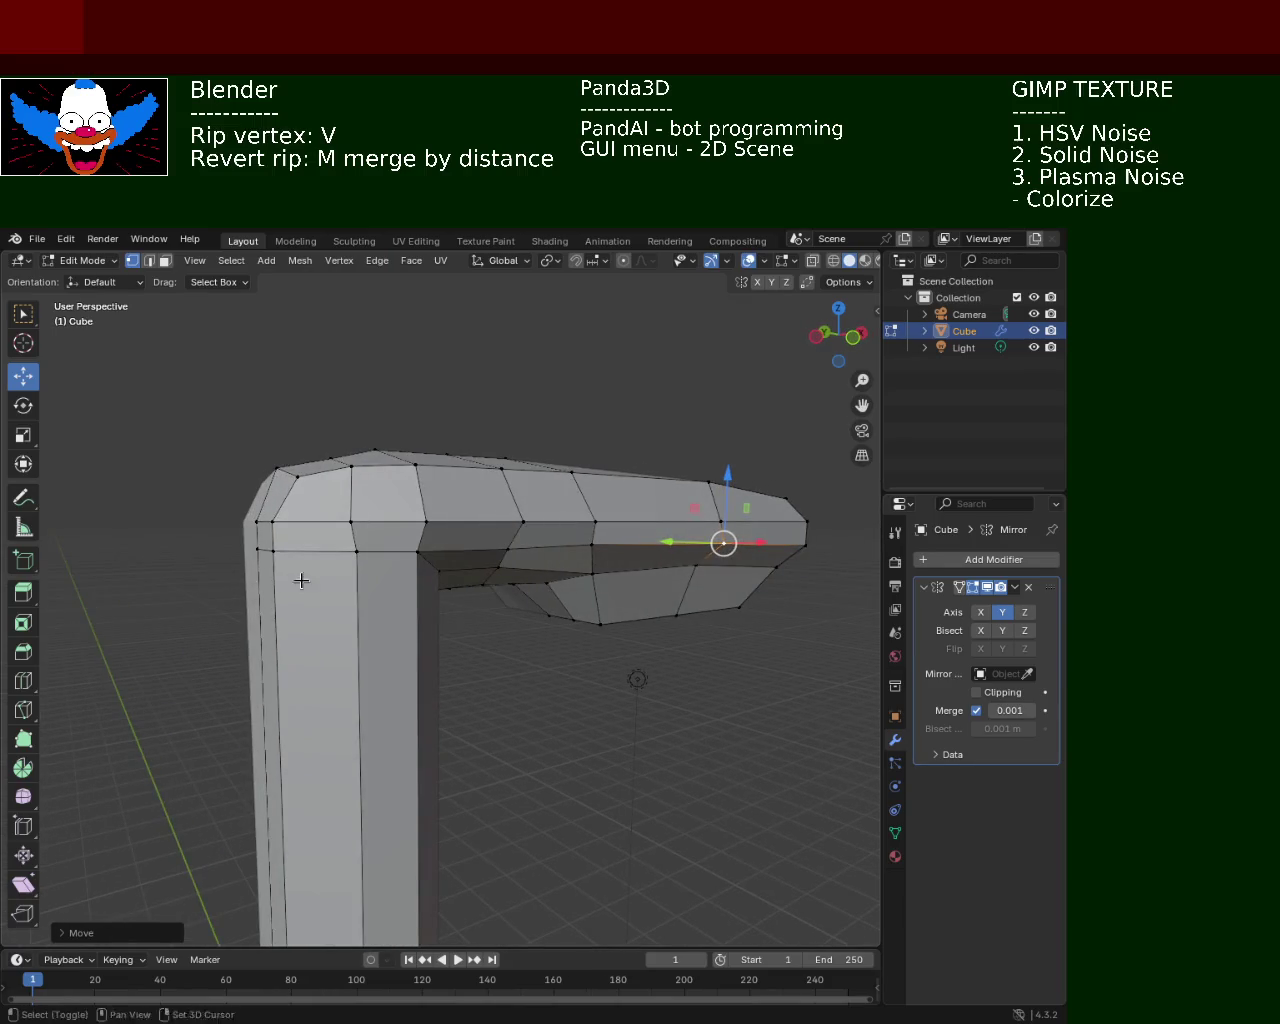
{"action": "middle_click_drag", "start_coordinate": [291, 580], "coordinate": [438, 619]}
{"action": "scroll", "coordinate": [474, 520], "scroll_direction": "down", "scroll_amount": 2}
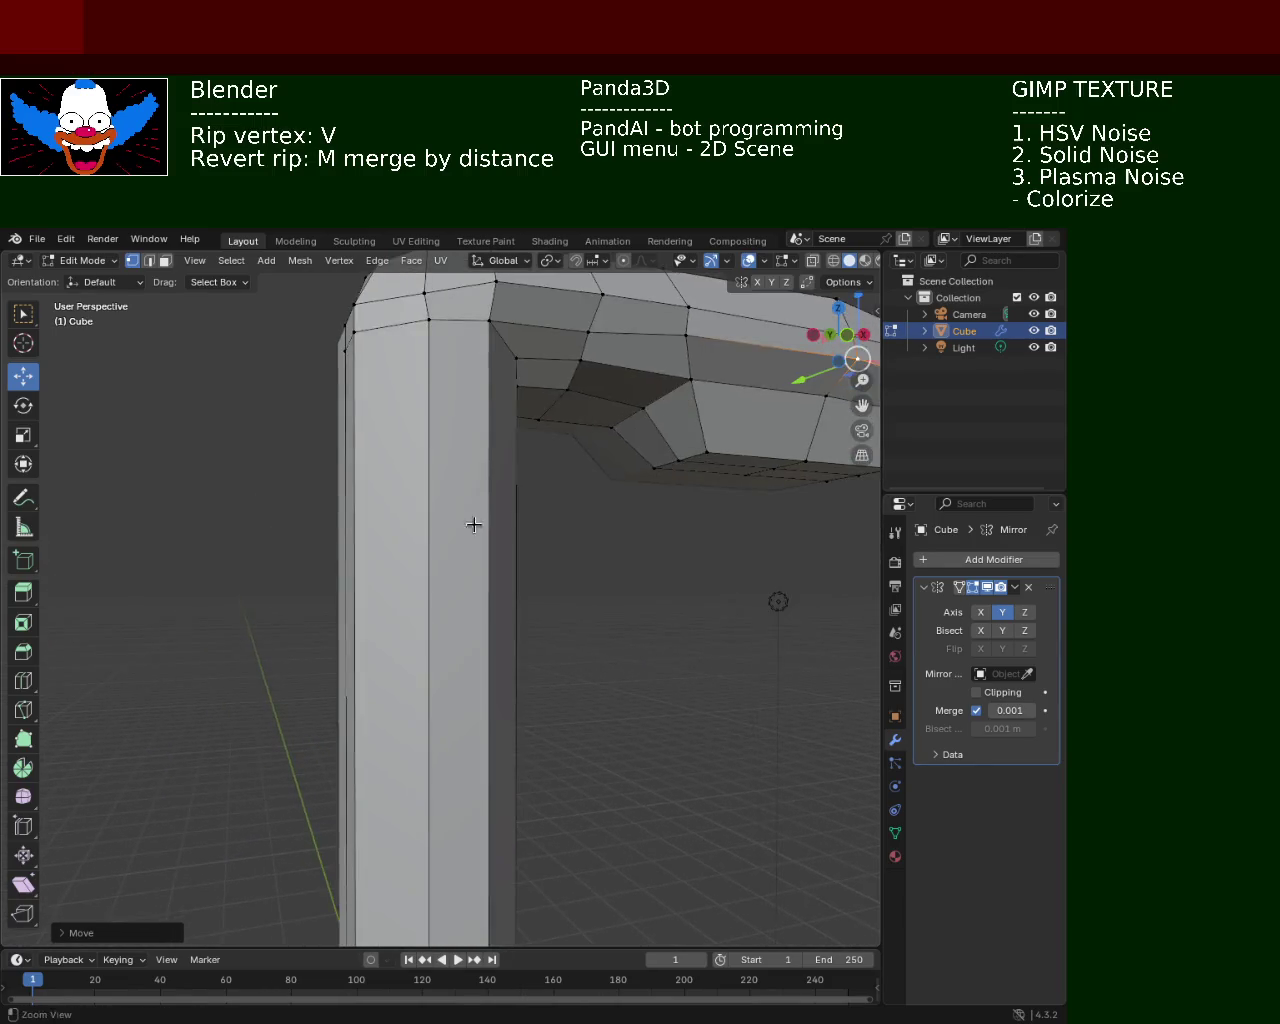
{"action": "scroll", "coordinate": [491, 789], "scroll_direction": "down", "scroll_amount": 4}
{"action": "mouse_move", "coordinate": [487, 724]}
{"action": "middle_mouse_down"}
{"action": "mouse_move", "coordinate": [367, 612]}
{"action": "mouse_move", "coordinate": [571, 603]}
{"action": "middle_mouse_up"}
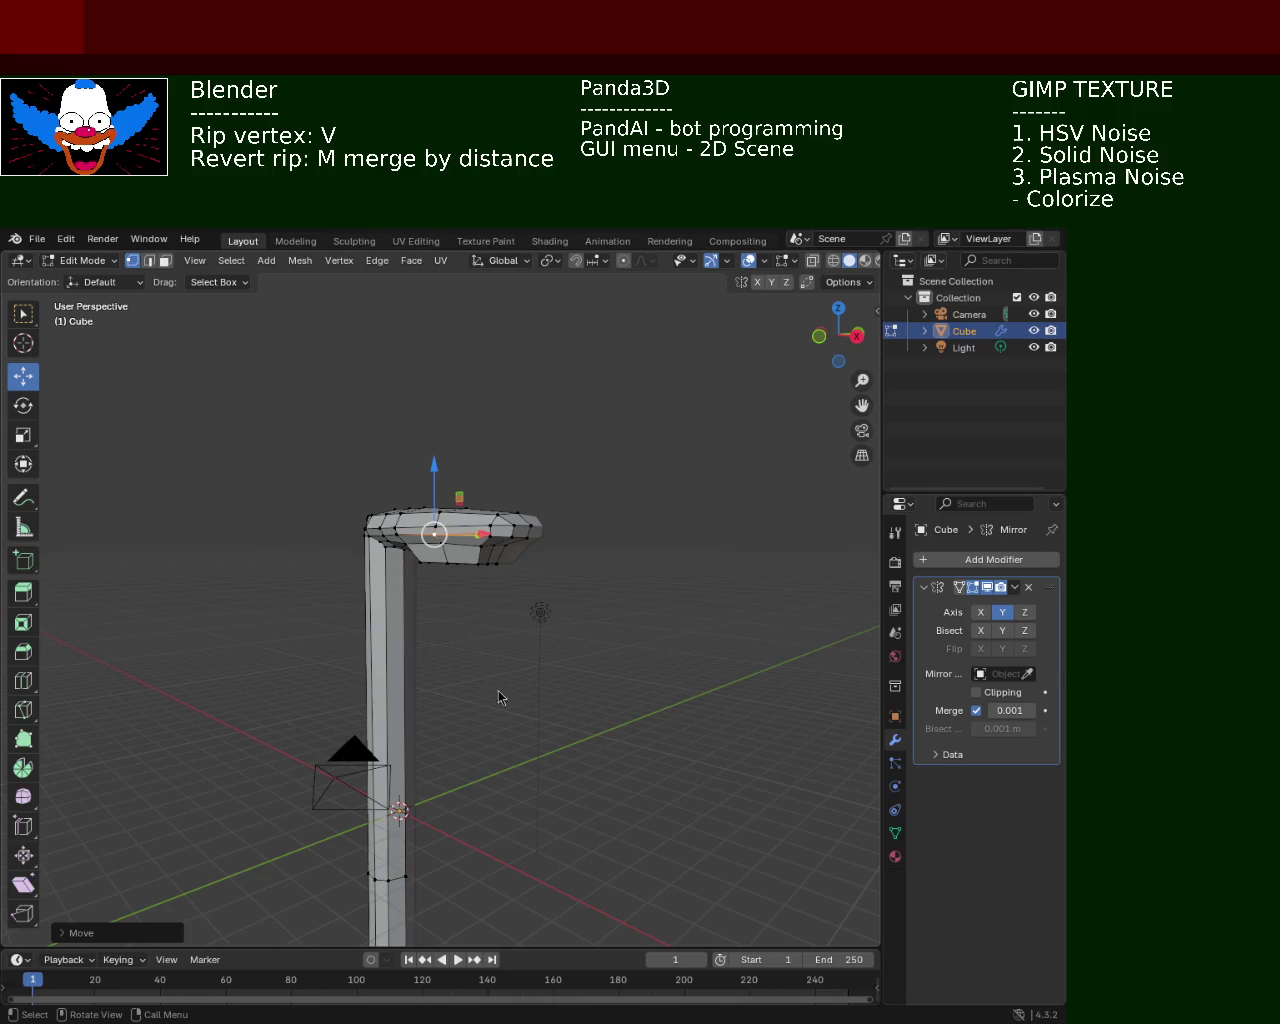
{"action": "mouse_move", "coordinate": [637, 618]}
{"action": "middle_mouse_down"}
{"action": "mouse_move", "coordinate": [573, 433]}
{"action": "mouse_move", "coordinate": [523, 414]}
{"action": "mouse_move", "coordinate": [582, 509]}
{"action": "mouse_move", "coordinate": [600, 466]}
{"action": "mouse_move", "coordinate": [517, 511]}
{"action": "mouse_move", "coordinate": [523, 454]}
{"action": "mouse_move", "coordinate": [475, 470]}
{"action": "middle_mouse_up"}
Lower the bend's inner-corner vertex slightly along Z
{"action": "left_click", "coordinate": [408, 370]}
{"action": "left_click", "coordinate": [452, 370]}
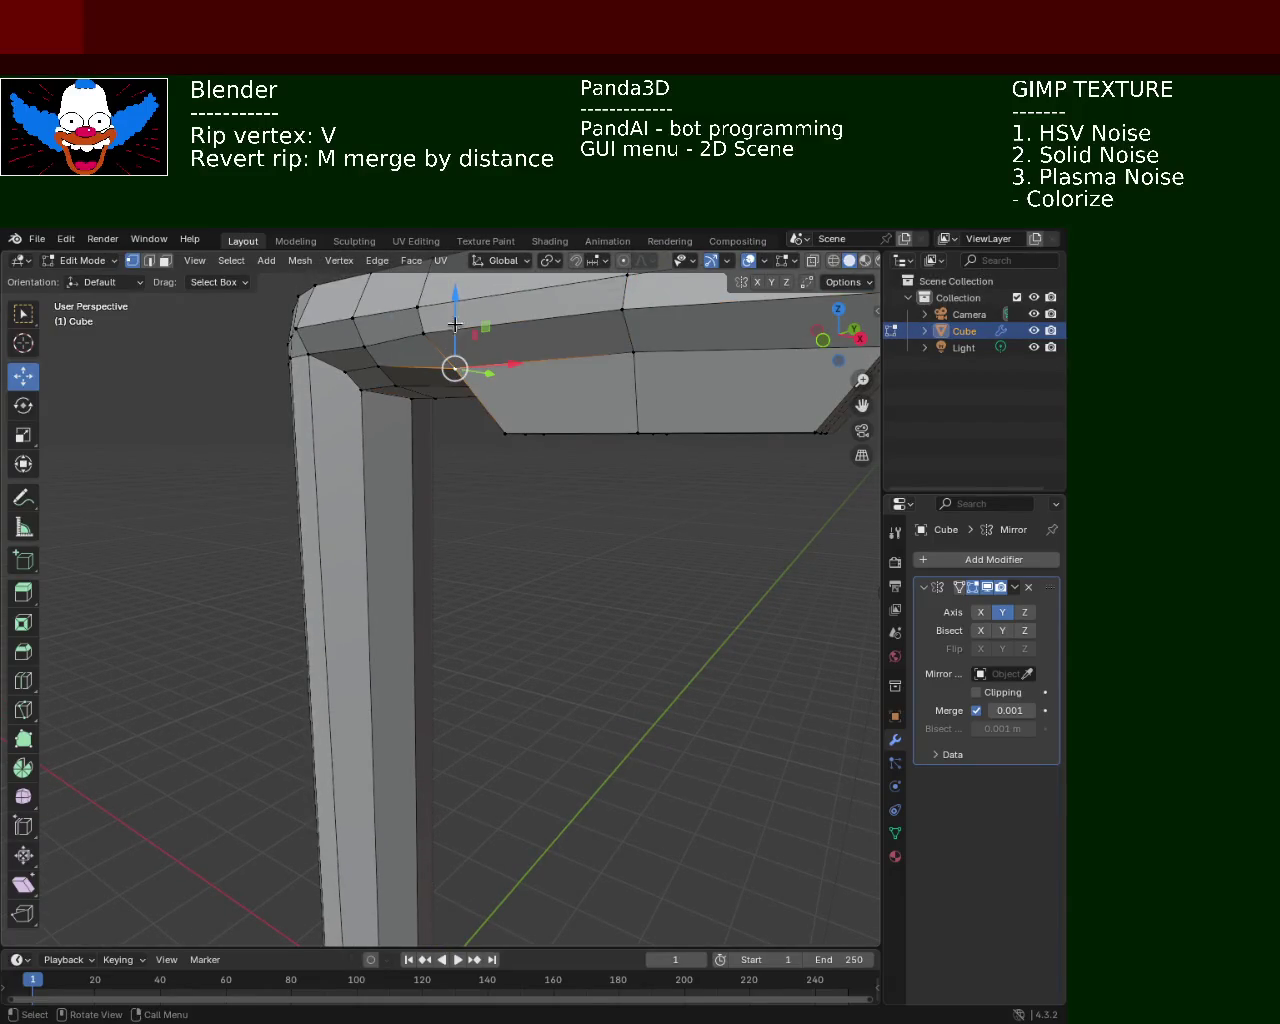
{"action": "left_click", "coordinate": [380, 368]}
{"action": "left_click_drag", "start_coordinate": [380, 328], "coordinate": [385, 338]}
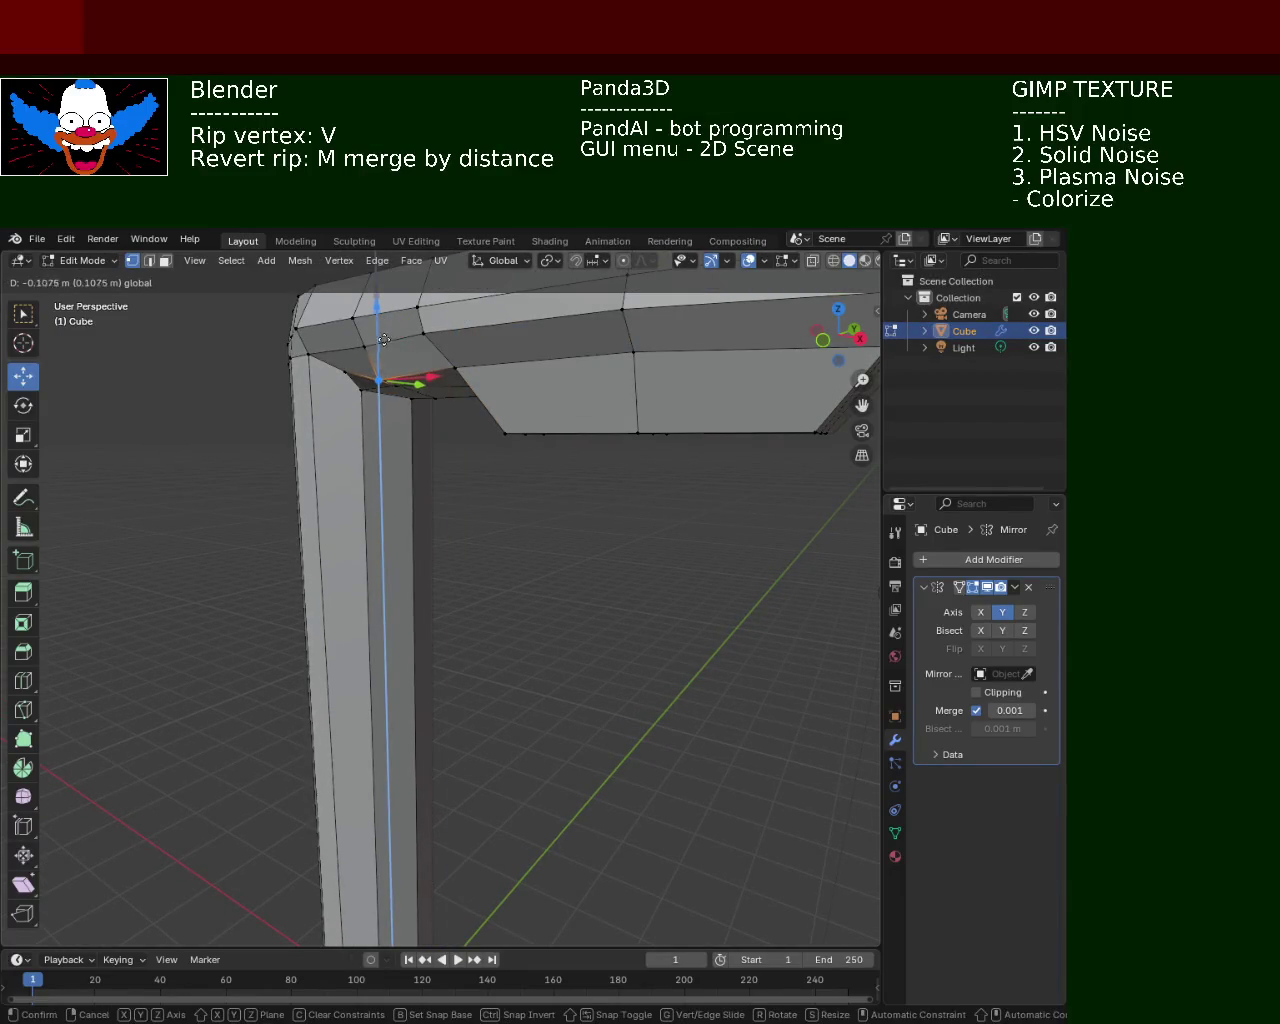
{"action": "left_click", "coordinate": [385, 338]}
{"action": "mouse_move", "coordinate": [385, 338]}
{"action": "middle_mouse_down"}
{"action": "mouse_move", "coordinate": [386, 386]}
{"action": "mouse_move", "coordinate": [494, 449]}
{"action": "middle_mouse_up"}
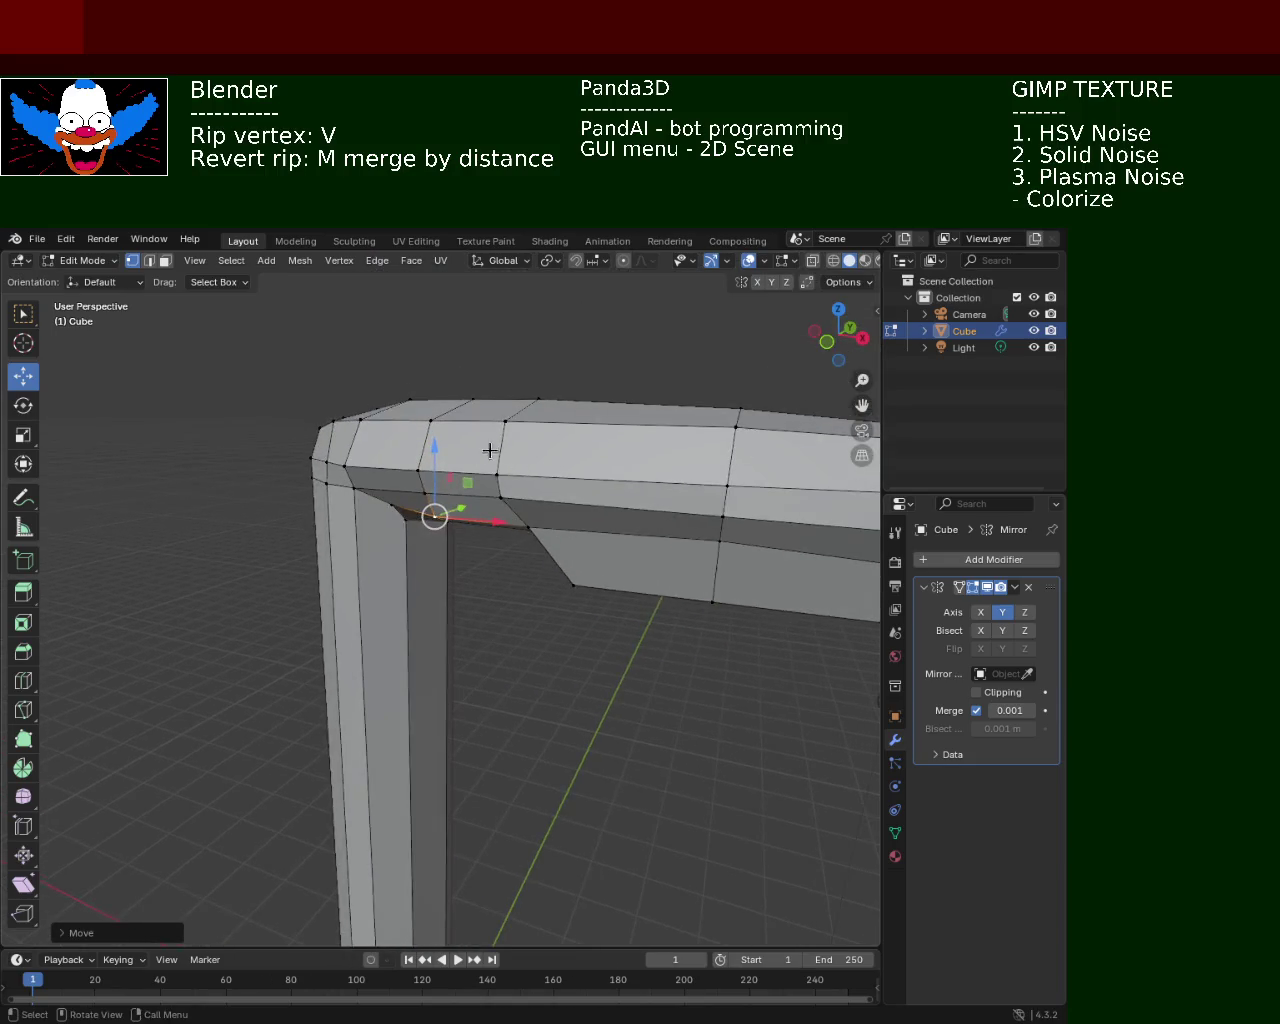
Raise the bend's outer-corner vertex about 0.052 m along Z
{"action": "left_click", "coordinate": [354, 486]}
{"action": "left_click", "coordinate": [344, 465]}
{"action": "key", "text": "g"}
{"action": "key", "text": "z"}
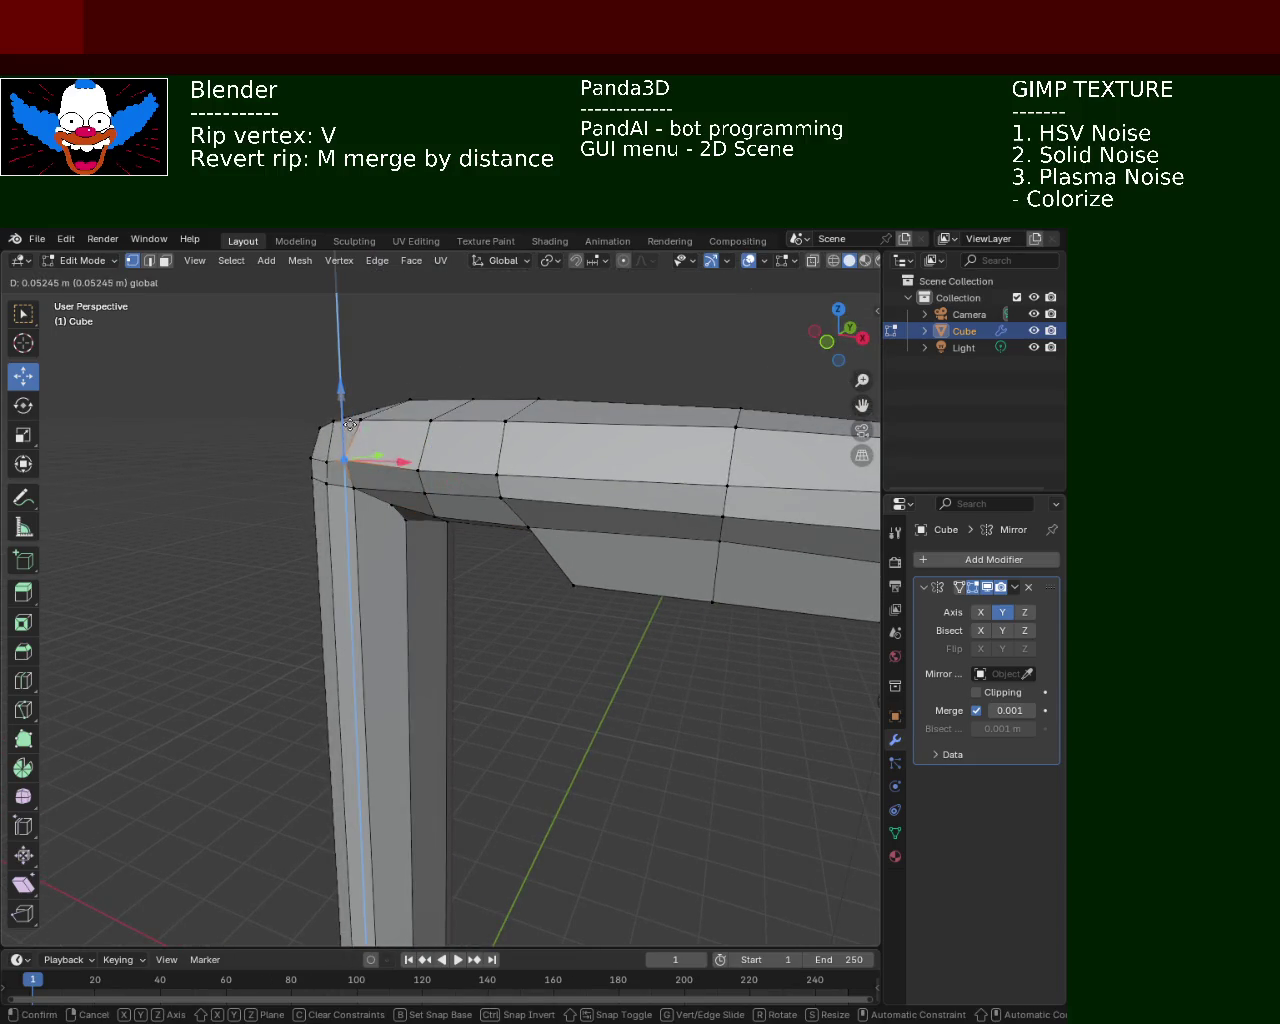
{"action": "left_click", "coordinate": [349, 428]}
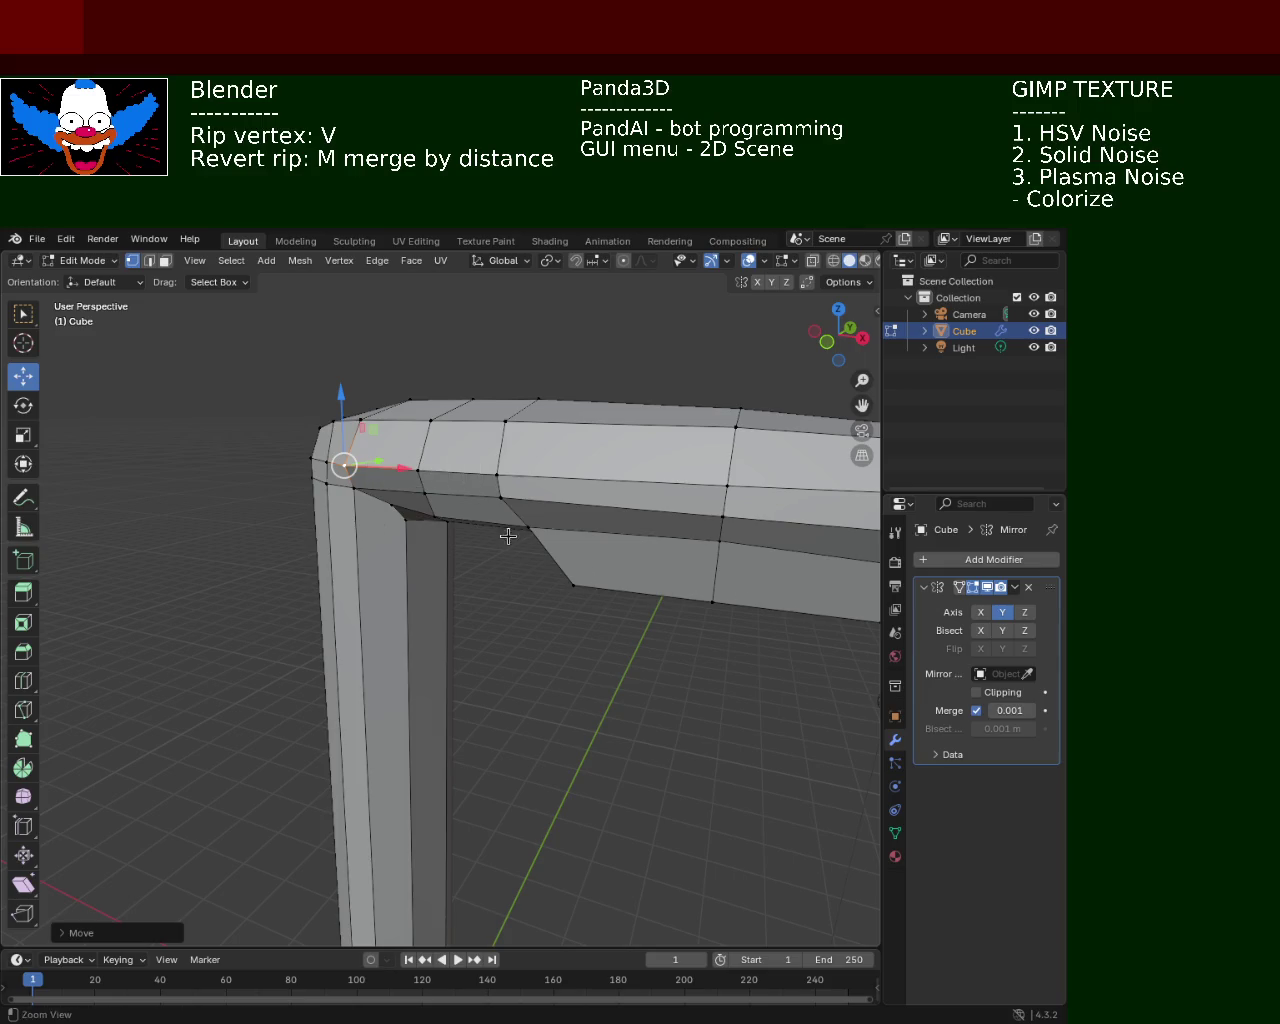
{"action": "scroll", "coordinate": [509, 535], "scroll_direction": "down", "scroll_amount": 3}
{"action": "middle_click_drag", "start_coordinate": [677, 681], "coordinate": [492, 460]}
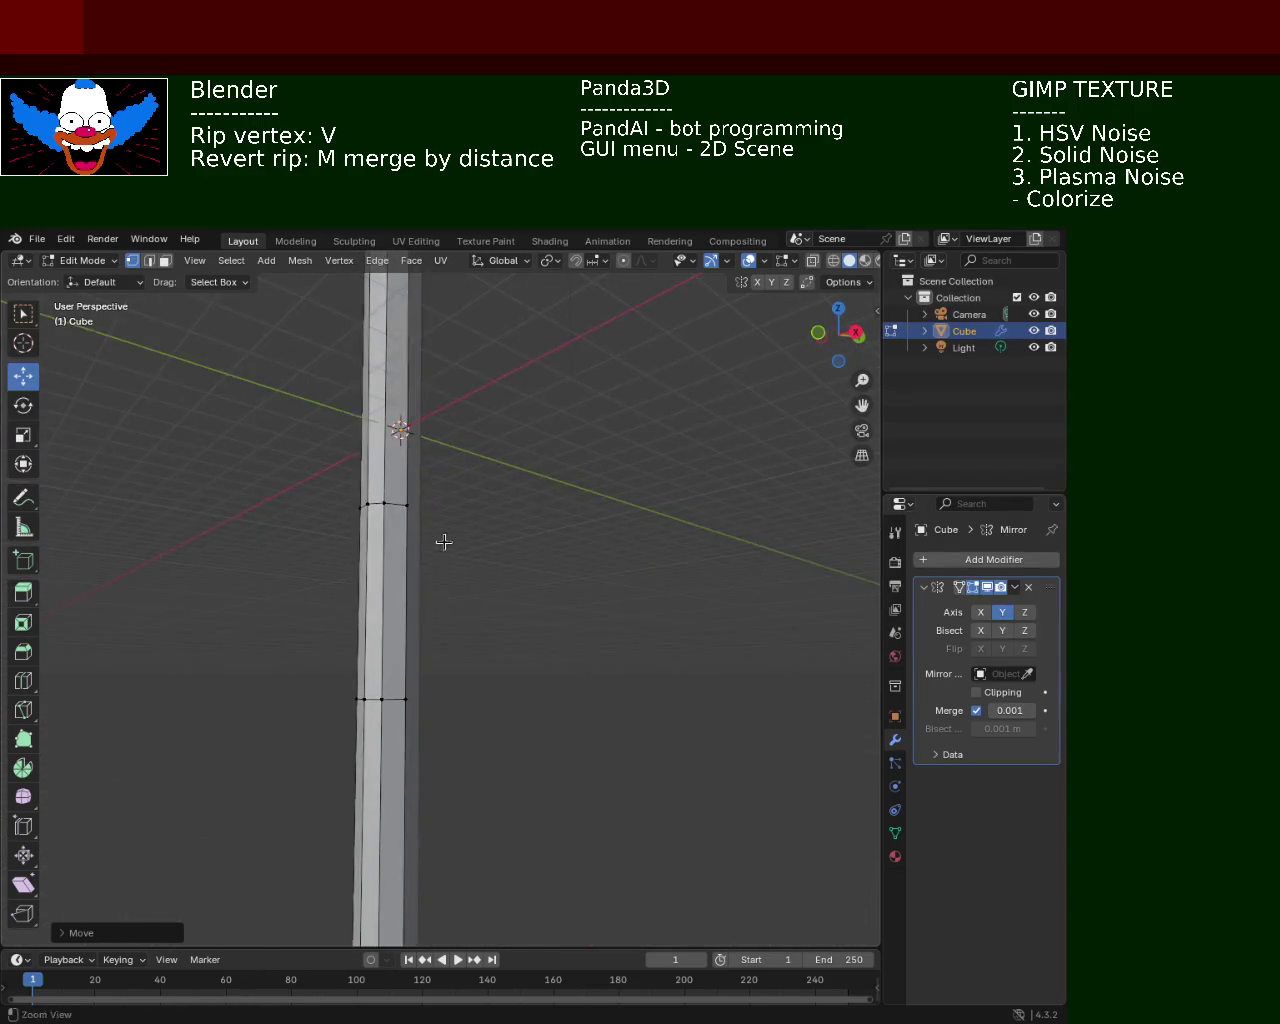
In Face select mode, extrude the pole's bottom face far downward
{"action": "scroll", "coordinate": [443, 540], "scroll_direction": "down", "scroll_amount": 4}
{"action": "mouse_move", "coordinate": [449, 611]}
{"action": "middle_mouse_down"}
{"action": "mouse_move", "coordinate": [467, 530]}
{"action": "mouse_move", "coordinate": [503, 563]}
{"action": "mouse_move", "coordinate": [522, 545]}
{"action": "mouse_move", "coordinate": [491, 543]}
{"action": "mouse_move", "coordinate": [500, 471]}
{"action": "mouse_move", "coordinate": [323, 380]}
{"action": "middle_mouse_up"}
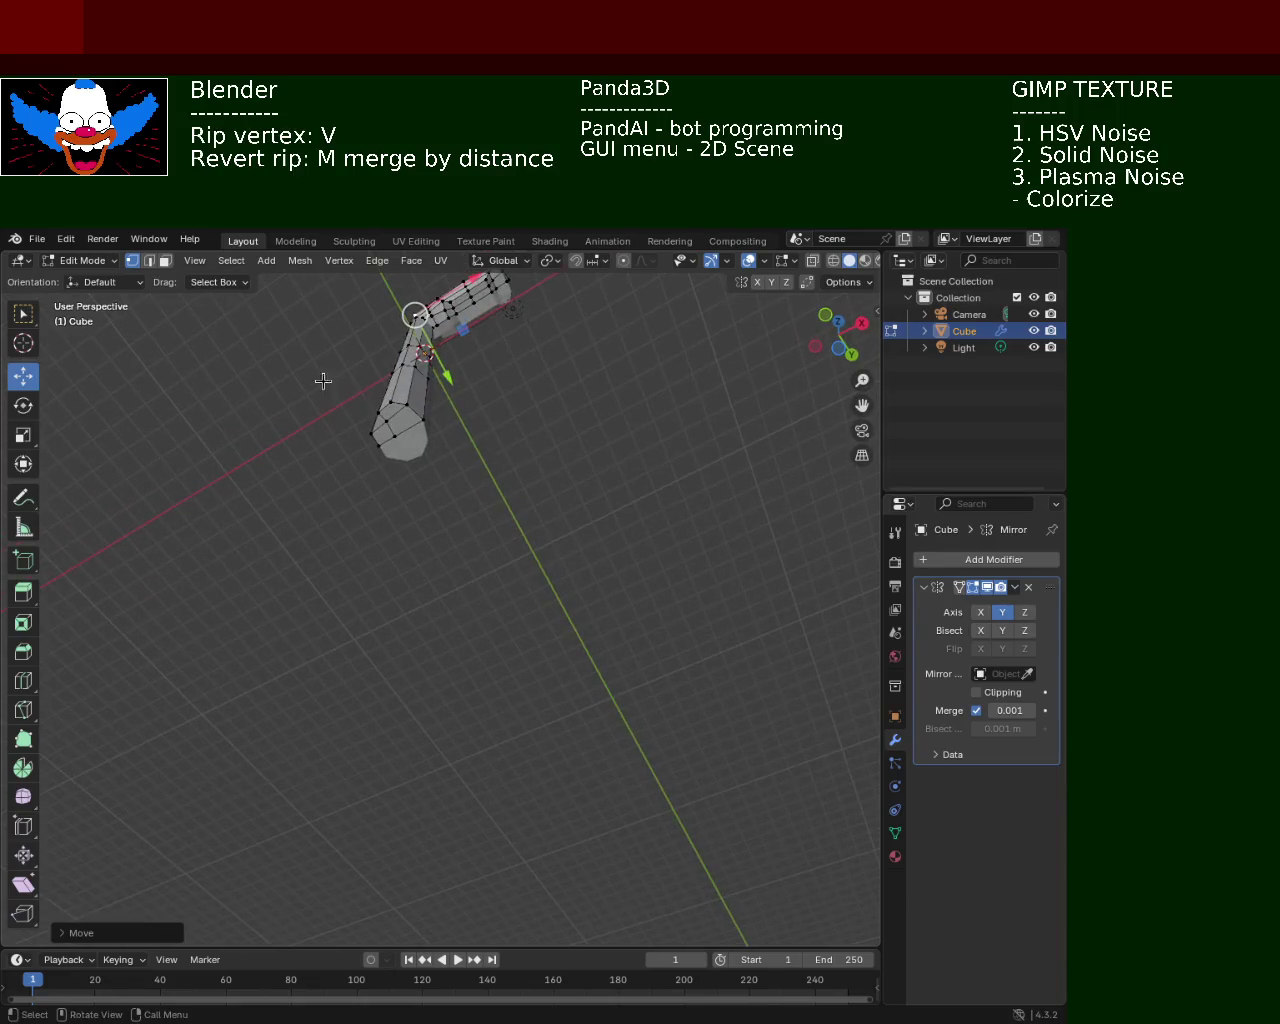
{"action": "left_click", "coordinate": [166, 260]}
{"action": "left_click", "coordinate": [386, 438]}
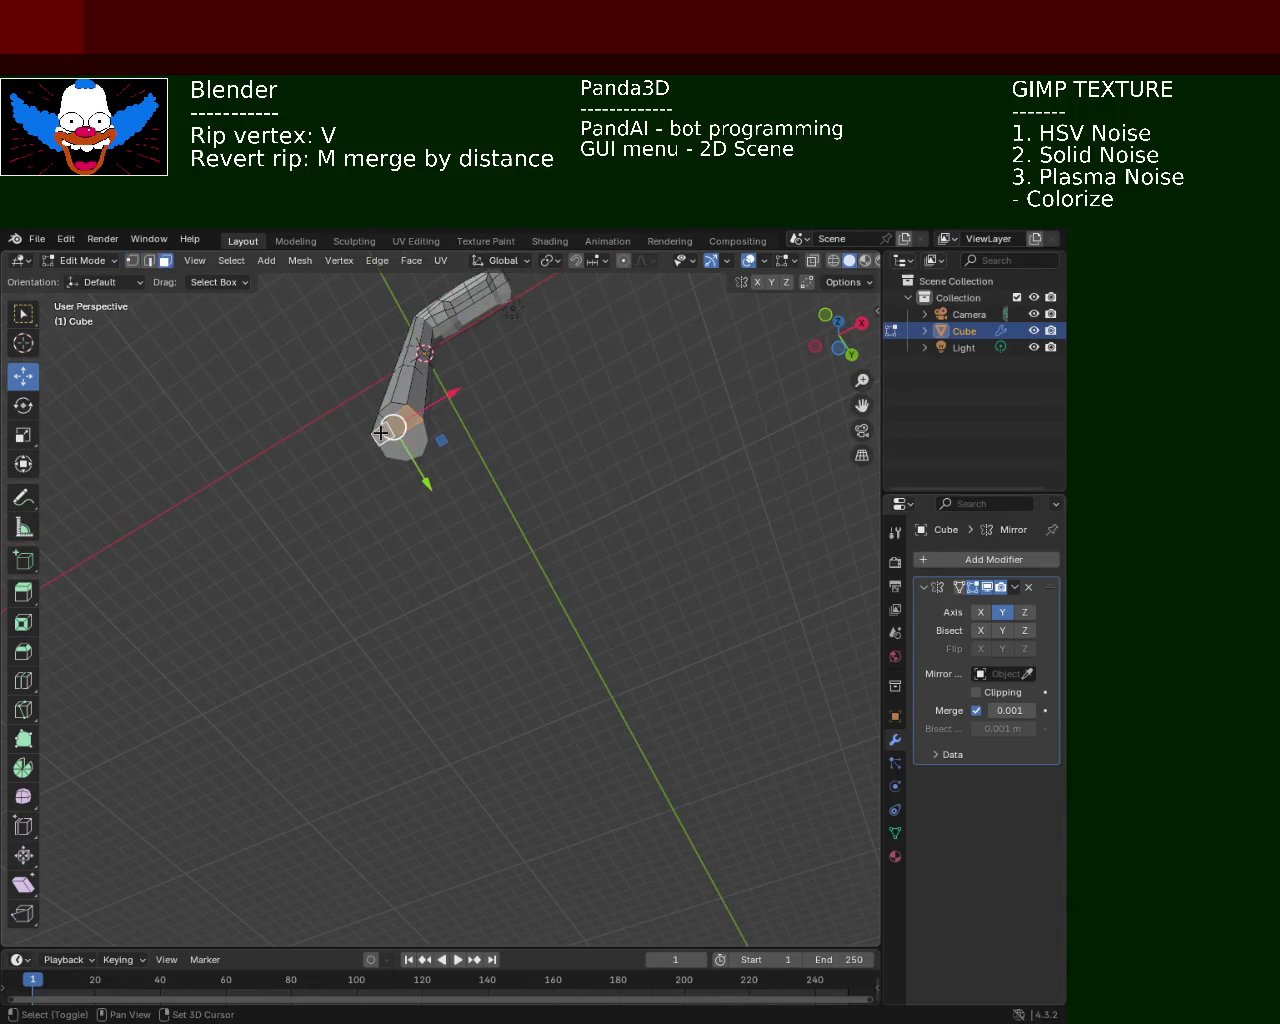
{"action": "key", "text": "e"}
{"action": "left_click", "coordinate": [391, 898]}
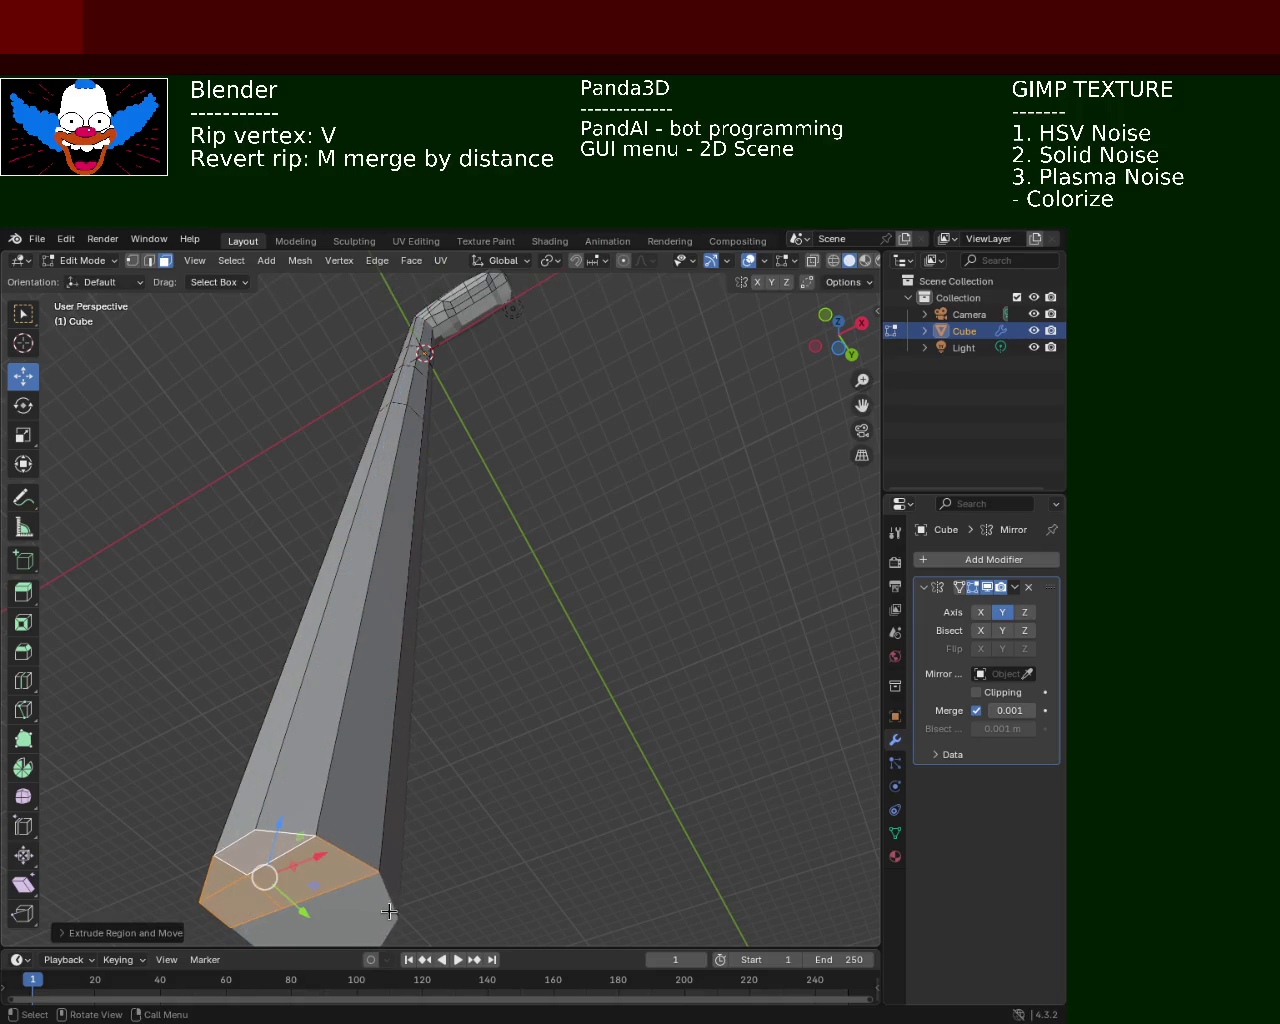
{"action": "mouse_move", "coordinate": [431, 631]}
{"action": "middle_mouse_down"}
{"action": "mouse_move", "coordinate": [520, 580]}
{"action": "mouse_move", "coordinate": [538, 704]}
{"action": "mouse_move", "coordinate": [523, 583]}
{"action": "mouse_move", "coordinate": [540, 634]}
{"action": "mouse_move", "coordinate": [394, 645]}
{"action": "mouse_move", "coordinate": [389, 677]}
{"action": "mouse_move", "coordinate": [294, 694]}
{"action": "mouse_move", "coordinate": [266, 675]}
{"action": "middle_mouse_up"}
Lower the pole's bottom end further along Z to set its final length
{"action": "left_click_drag", "start_coordinate": [383, 697], "coordinate": [390, 601]}
{"action": "mouse_move", "coordinate": [390, 601]}
{"action": "middle_mouse_down"}
{"action": "mouse_move", "coordinate": [609, 534]}
{"action": "mouse_move", "coordinate": [542, 575]}
{"action": "middle_mouse_up"}
{"action": "middle_click_drag", "start_coordinate": [514, 585], "coordinate": [420, 631]}
{"action": "left_click", "coordinate": [363, 717]}
{"action": "left_click_drag", "start_coordinate": [360, 652], "coordinate": [355, 723]}
{"action": "mouse_move", "coordinate": [470, 682]}
{"action": "middle_mouse_down"}
{"action": "mouse_move", "coordinate": [634, 689]}
{"action": "mouse_move", "coordinate": [609, 669]}
{"action": "mouse_move", "coordinate": [529, 656]}
{"action": "mouse_move", "coordinate": [589, 740]}
{"action": "mouse_move", "coordinate": [586, 711]}
{"action": "mouse_move", "coordinate": [703, 694]}
{"action": "mouse_move", "coordinate": [616, 706]}
{"action": "mouse_move", "coordinate": [431, 675]}
{"action": "middle_mouse_up"}
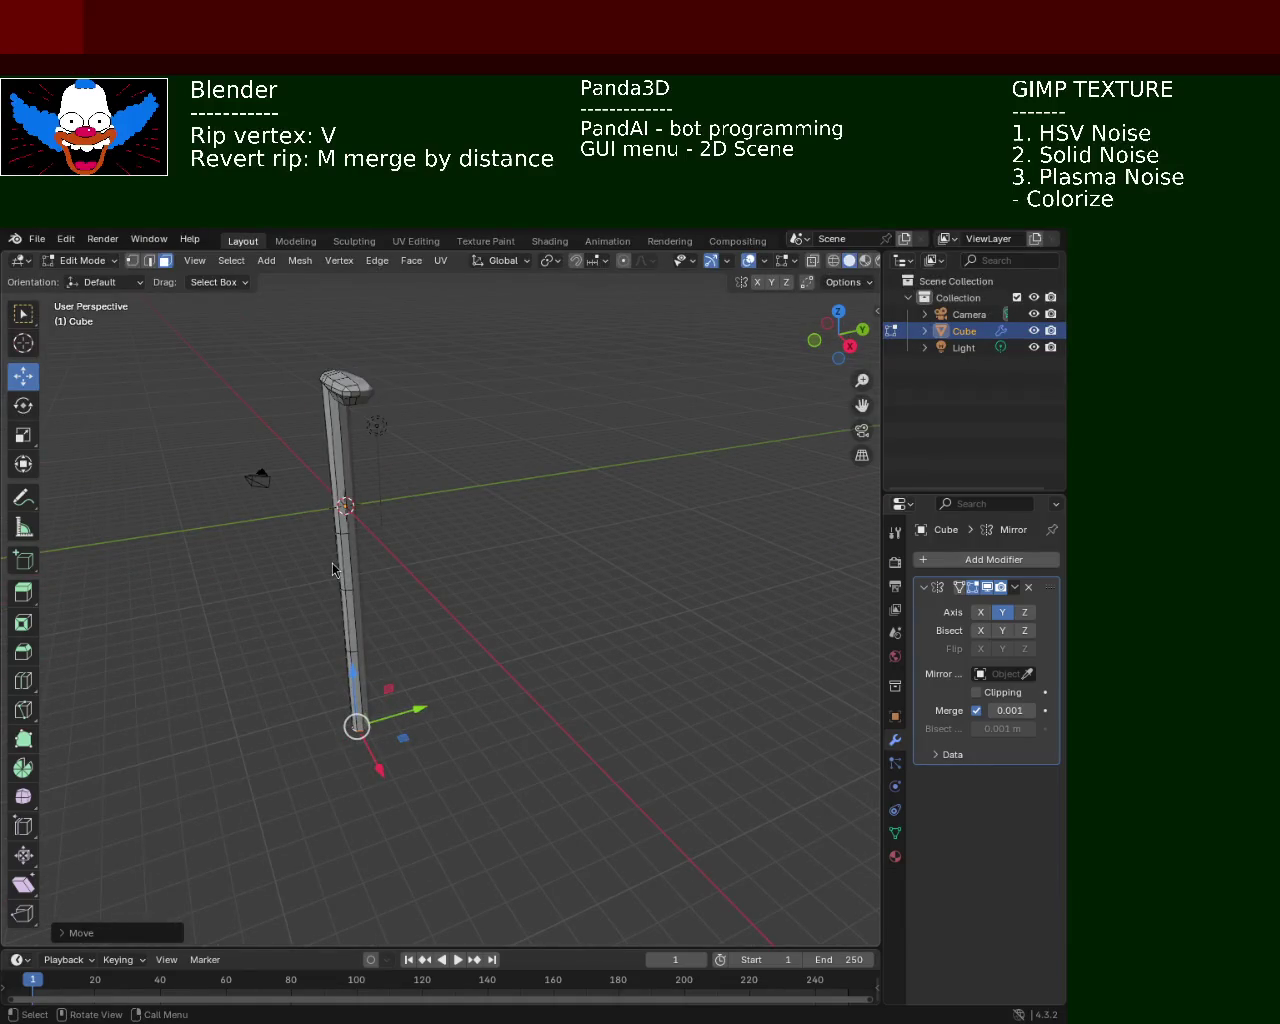
{"action": "mouse_move", "coordinate": [725, 640]}
{"action": "middle_mouse_down"}
{"action": "mouse_move", "coordinate": [609, 757]}
{"action": "mouse_move", "coordinate": [471, 731]}
{"action": "mouse_move", "coordinate": [580, 766]}
{"action": "mouse_move", "coordinate": [560, 771]}
{"action": "middle_mouse_up"}
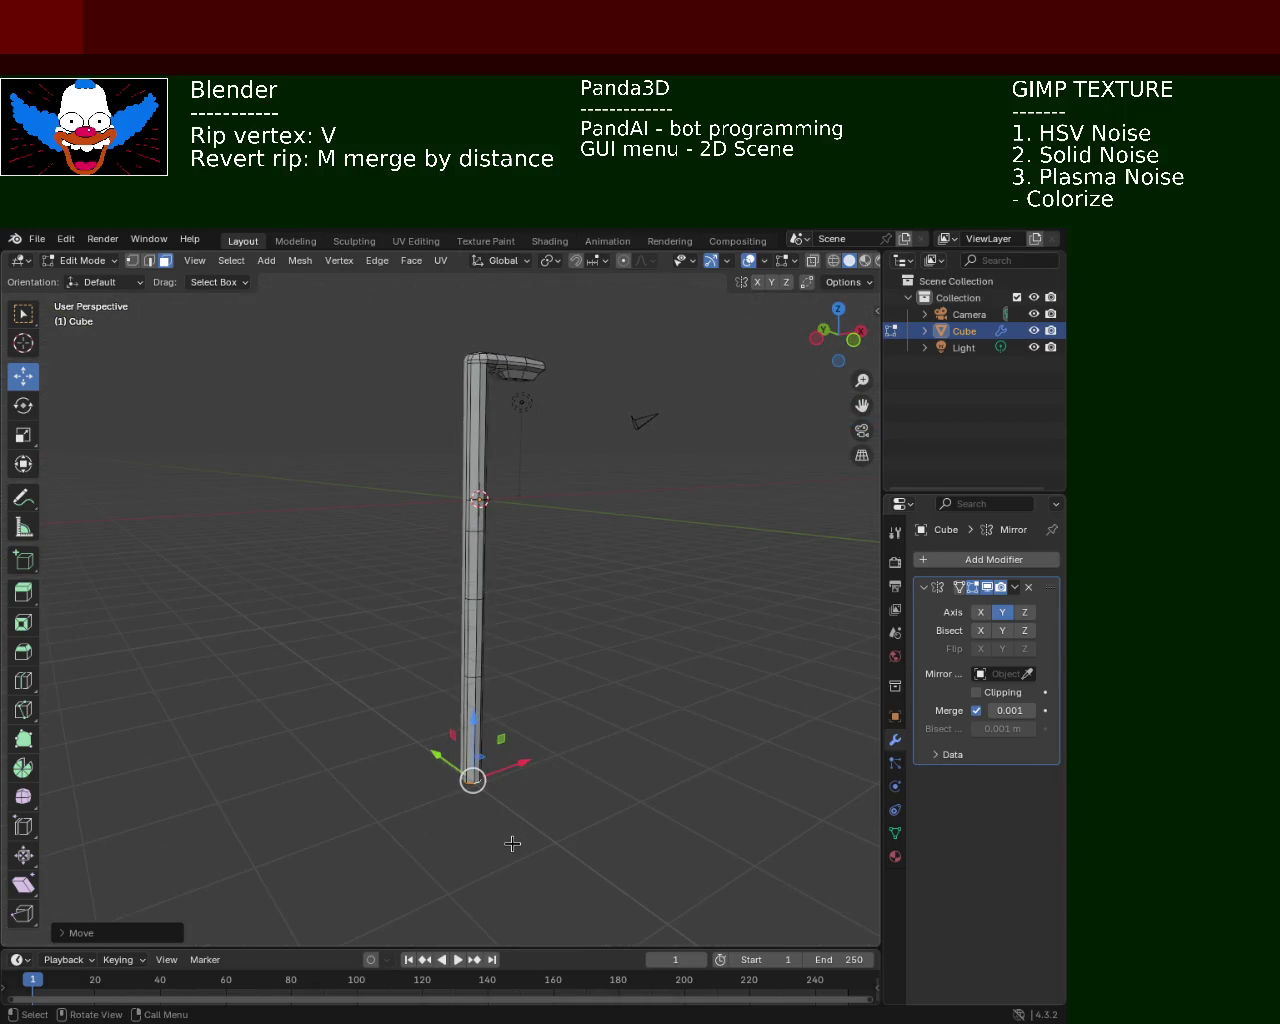
Extend the pole's bottom end further down along Z
{"action": "key", "text": "g"}
{"action": "key", "text": "z"}
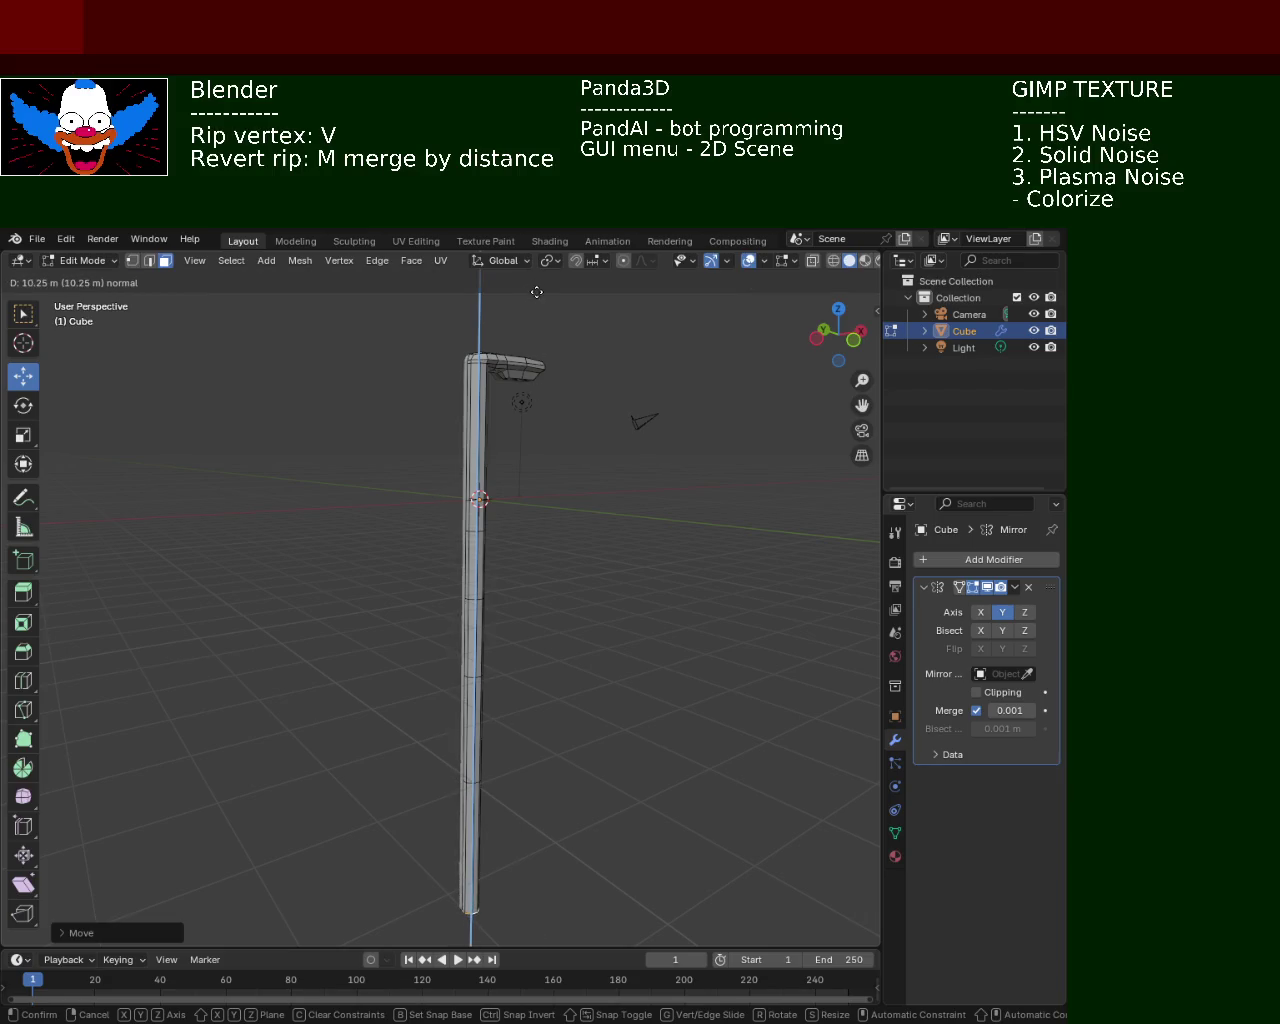
{"action": "left_click", "coordinate": [537, 291]}
{"action": "mouse_move", "coordinate": [586, 420]}
{"action": "middle_mouse_down"}
{"action": "mouse_move", "coordinate": [580, 606]}
{"action": "mouse_move", "coordinate": [462, 451]}
{"action": "mouse_move", "coordinate": [366, 477]}
{"action": "mouse_move", "coordinate": [414, 529]}
{"action": "mouse_move", "coordinate": [457, 480]}
{"action": "mouse_move", "coordinate": [410, 668]}
{"action": "middle_mouse_up"}
{"action": "scroll", "coordinate": [580, 606], "scroll_direction": "up", "scroll_amount": 3}
{"action": "scroll", "coordinate": [462, 451], "scroll_direction": "down", "scroll_amount": 3}
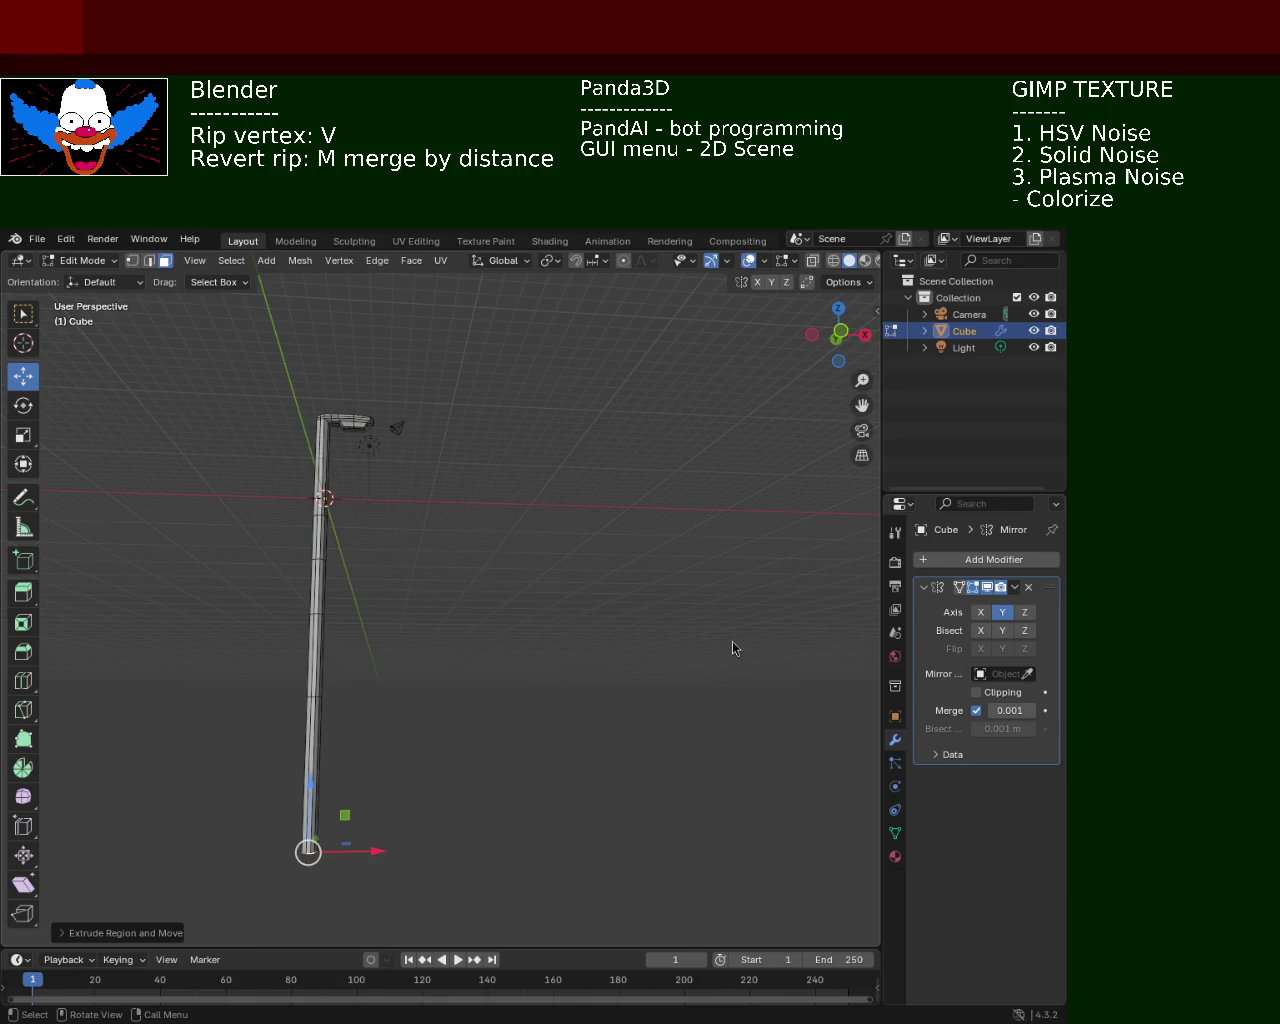
{"action": "mouse_move", "coordinate": [463, 591]}
{"action": "middle_mouse_down"}
{"action": "mouse_move", "coordinate": [597, 669]}
{"action": "mouse_move", "coordinate": [677, 671]}
{"action": "mouse_move", "coordinate": [719, 637]}
{"action": "mouse_move", "coordinate": [769, 651]}
{"action": "mouse_move", "coordinate": [634, 649]}
{"action": "mouse_move", "coordinate": [618, 624]}
{"action": "mouse_move", "coordinate": [618, 655]}
{"action": "mouse_move", "coordinate": [614, 611]}
{"action": "mouse_move", "coordinate": [623, 649]}
{"action": "middle_mouse_up"}
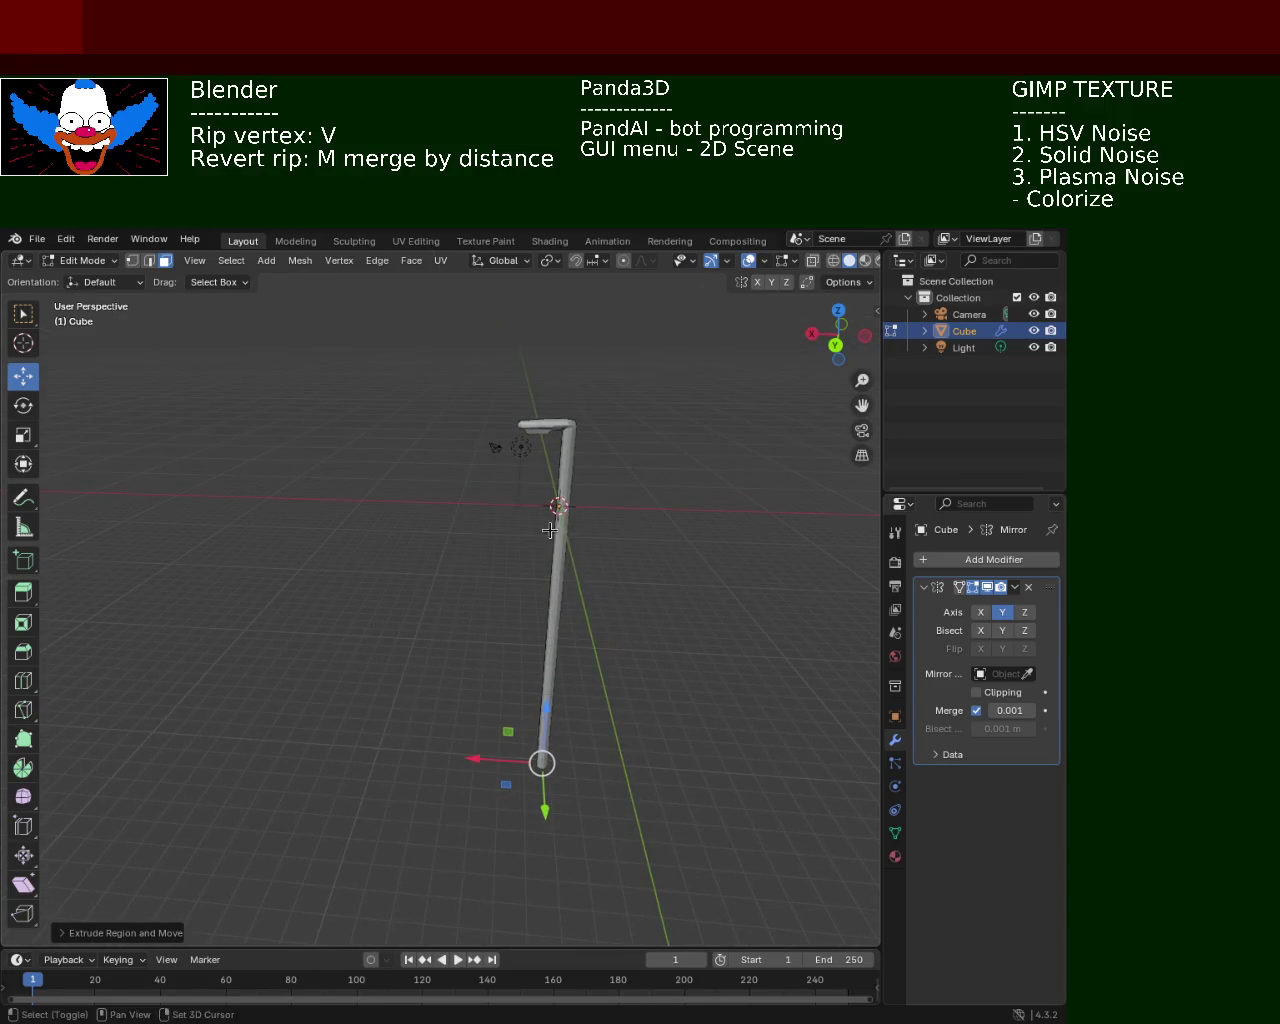
Display the lamp mesh as a wireframe in front view
{"action": "middle_click_drag", "start_coordinate": [549, 530], "coordinate": [528, 459], "text": "ctrl"}
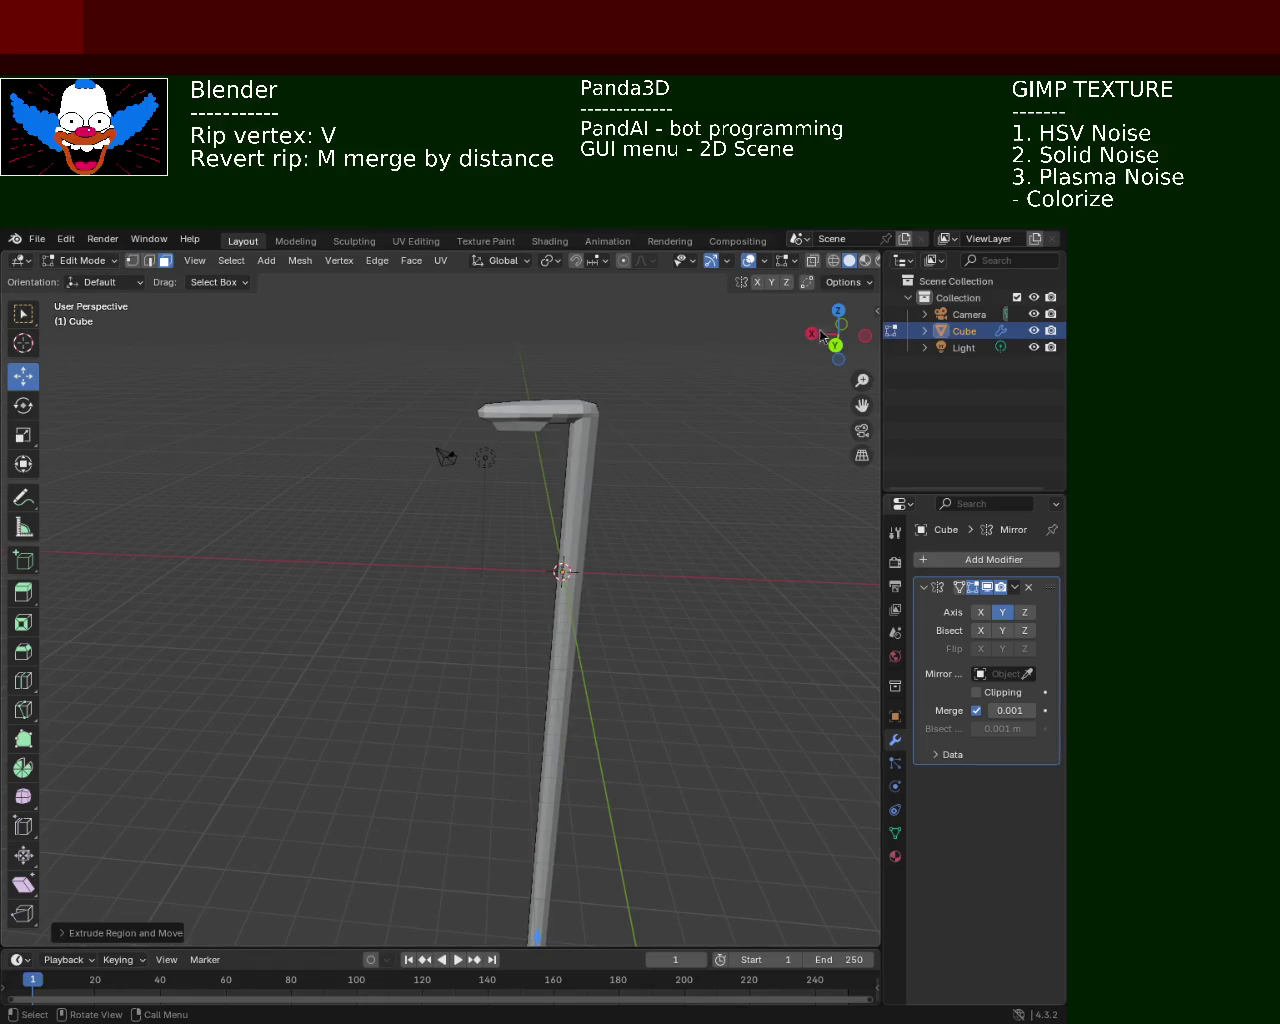
{"action": "left_click", "coordinate": [833, 260]}
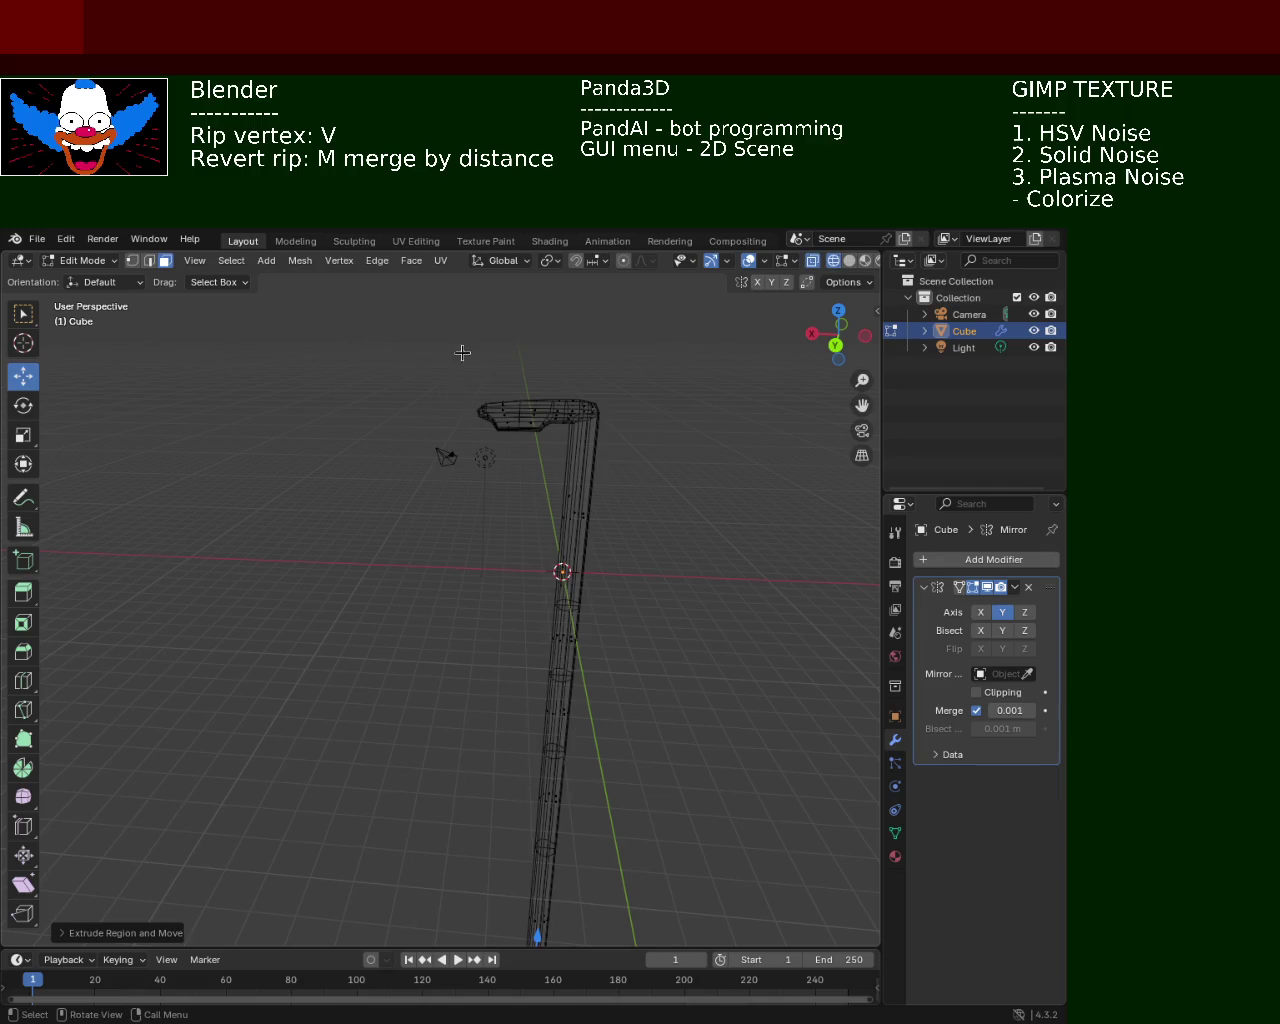
{"action": "key", "text": "KP_1"}
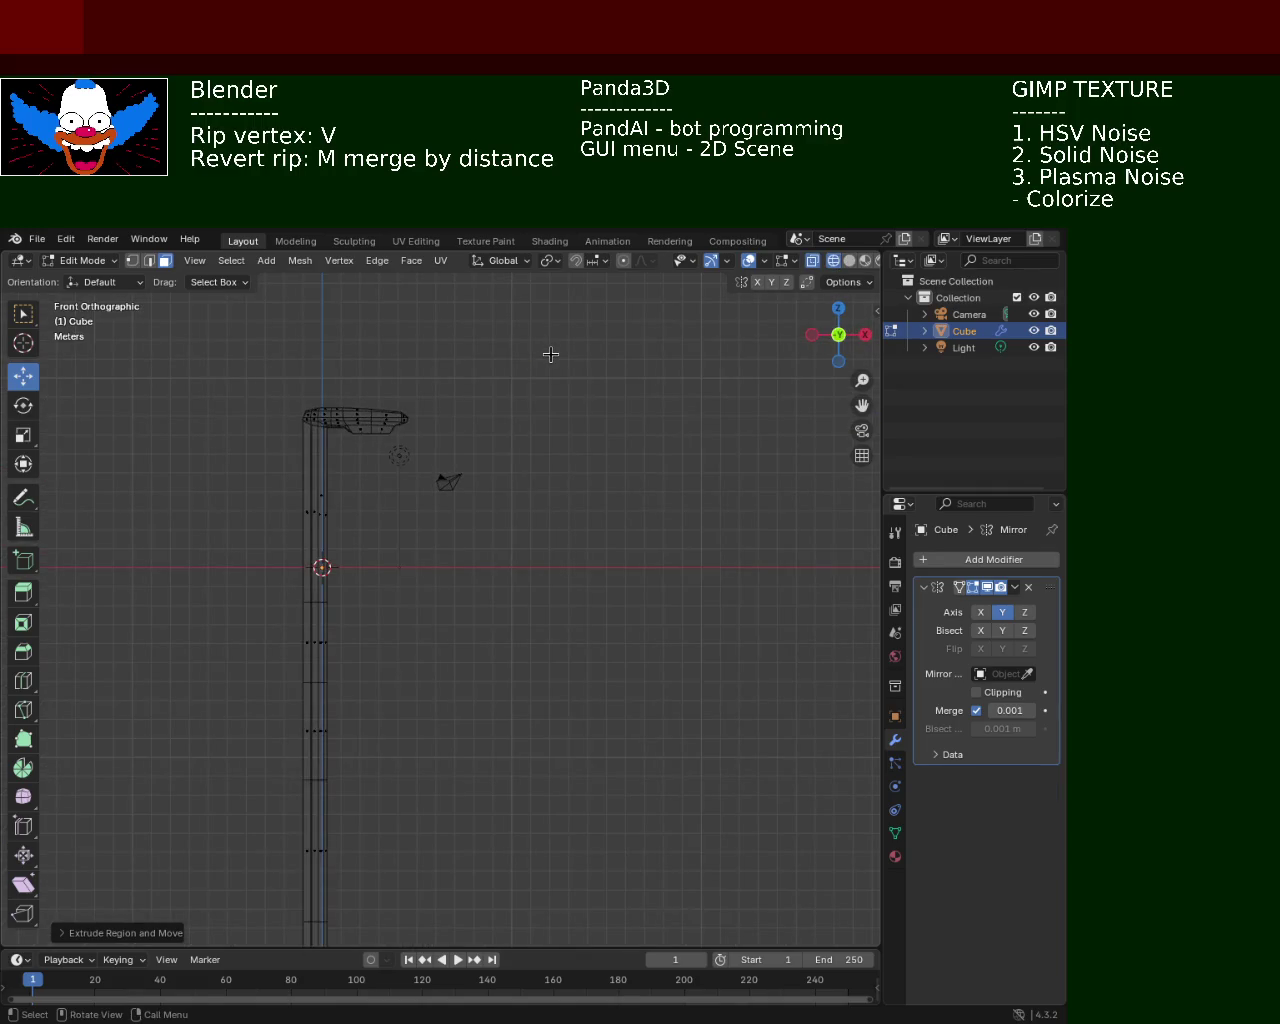
Rotate the lamp head's vertices -180° and raise them about 0.09 m on the pole
{"action": "left_click_drag", "start_coordinate": [494, 330], "coordinate": [337, 443]}
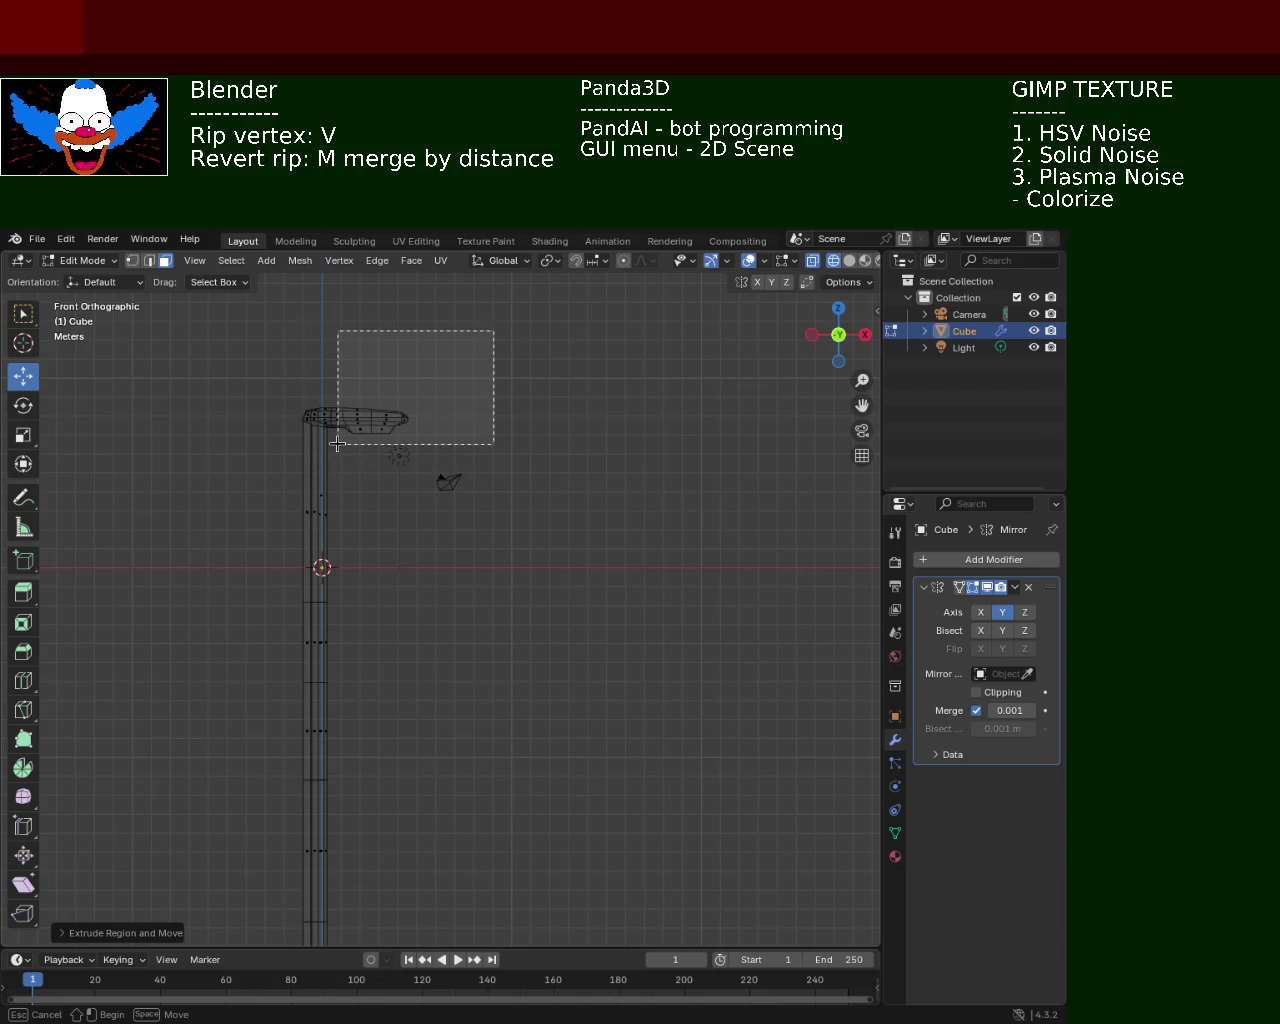
{"action": "left_click", "coordinate": [20, 412]}
{"action": "left_click_drag", "start_coordinate": [392, 478], "coordinate": [348, 368]}
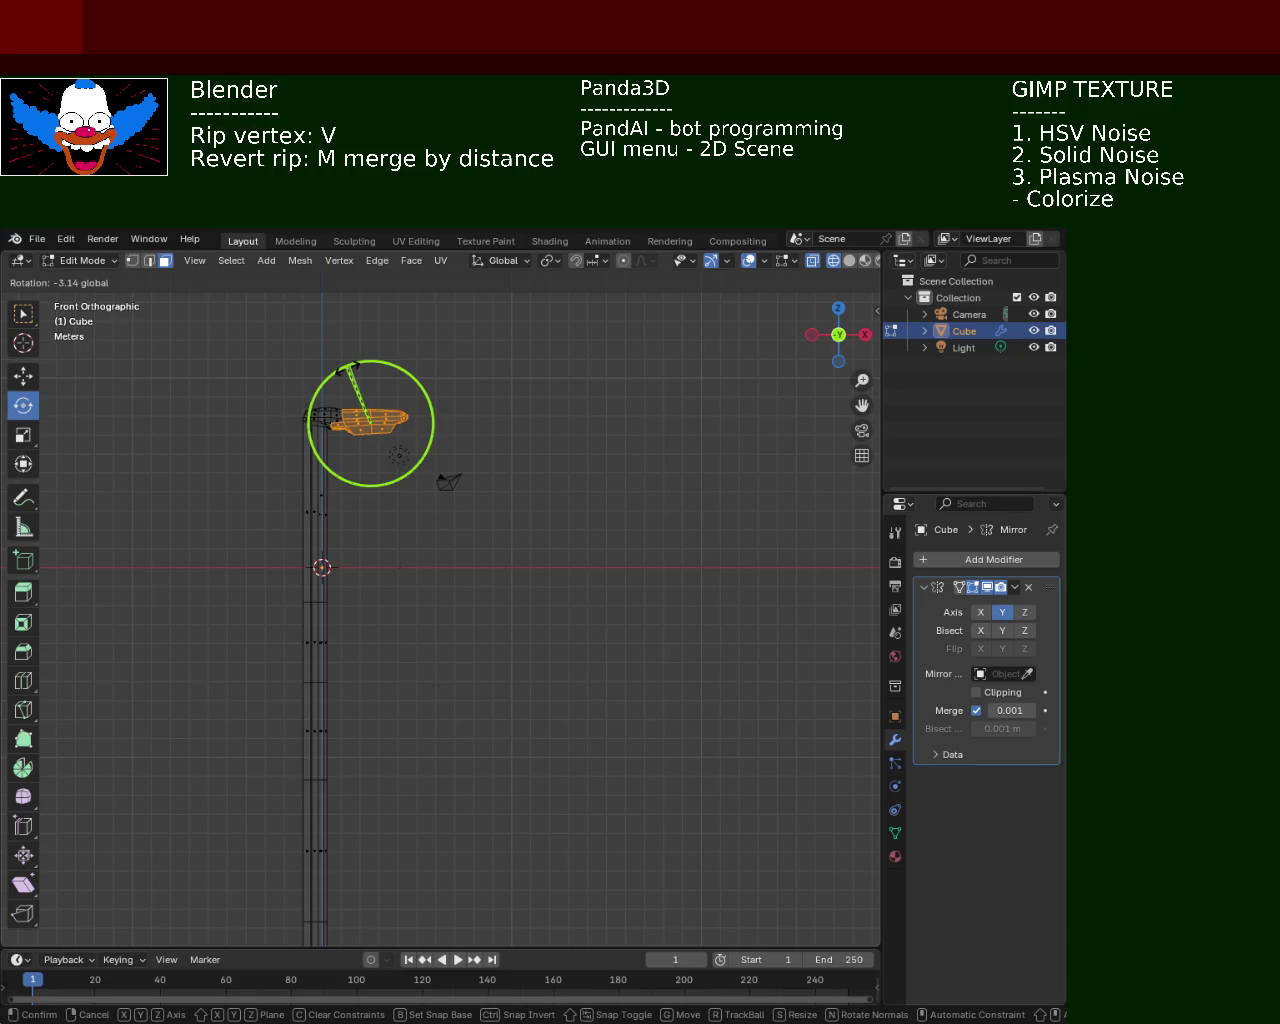
{"action": "left_click", "coordinate": [37, 383]}
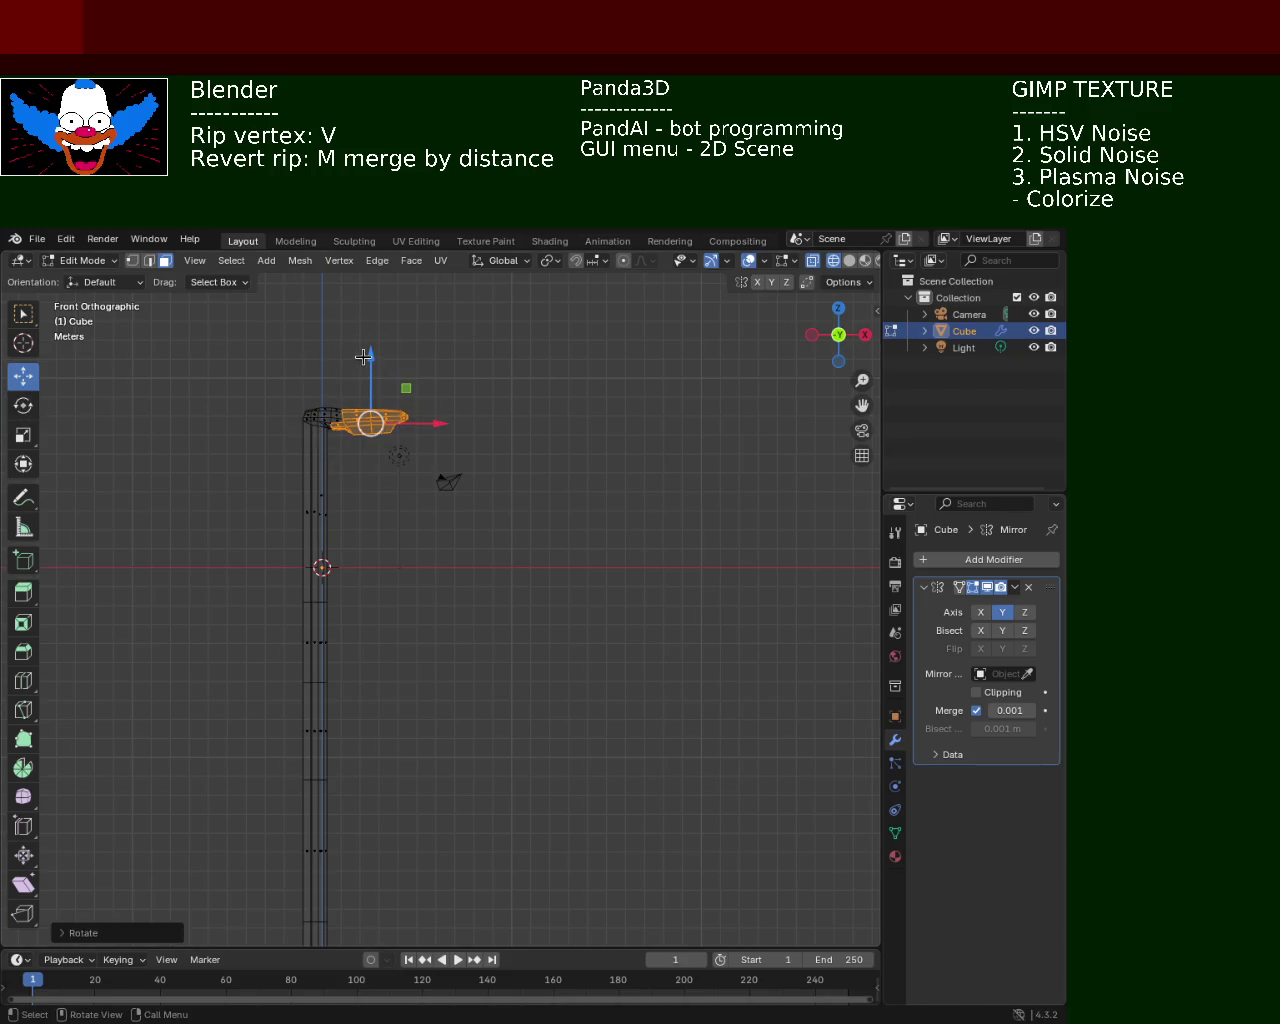
{"action": "left_click_drag", "start_coordinate": [363, 357], "coordinate": [368, 352]}
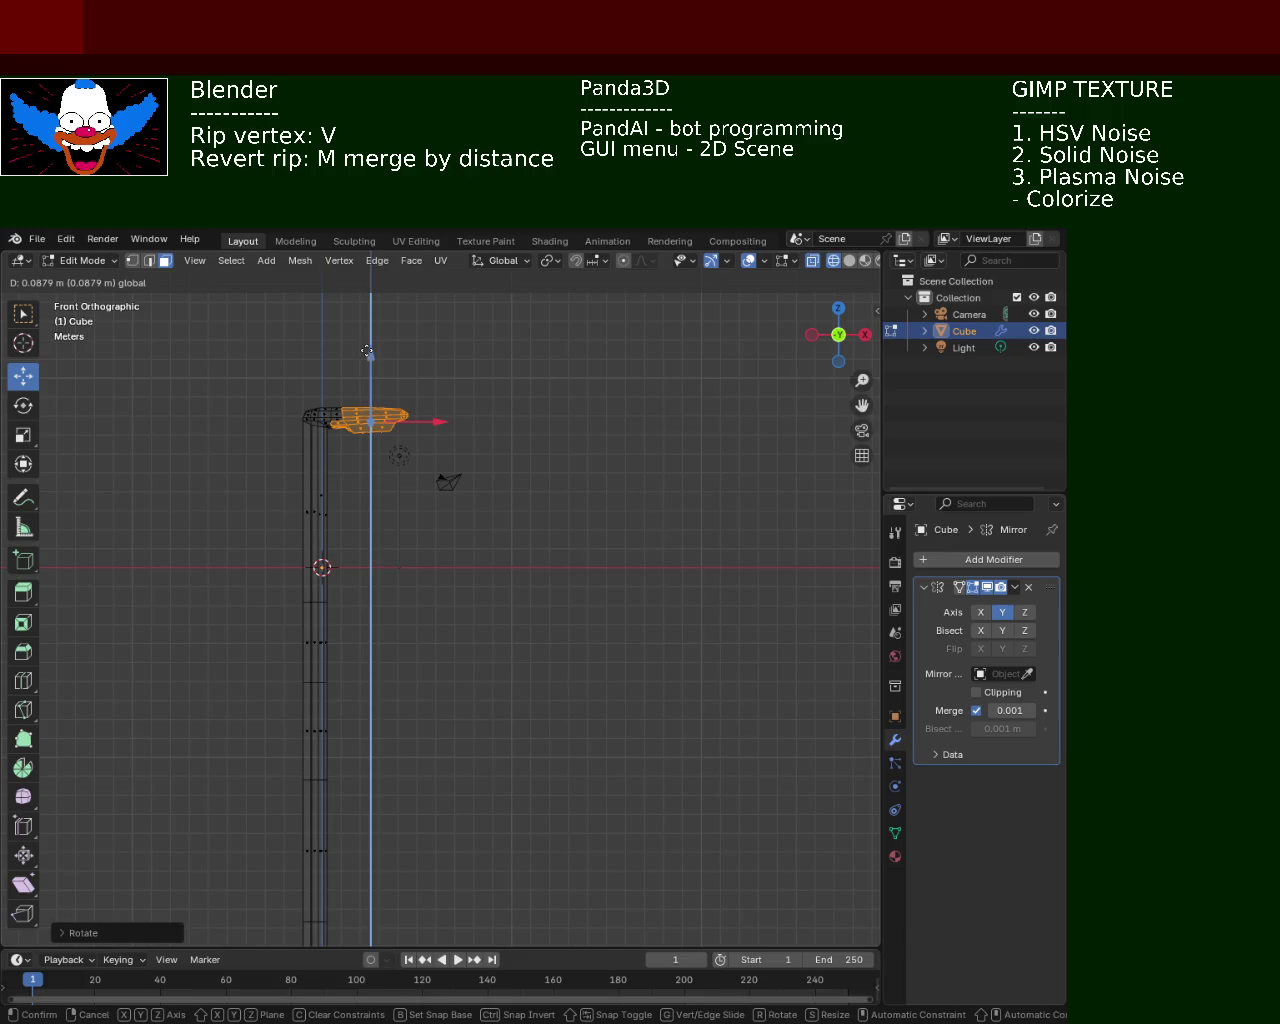
{"action": "mouse_move", "coordinate": [517, 397]}
{"action": "middle_mouse_down"}
{"action": "mouse_move", "coordinate": [455, 544]}
{"action": "mouse_move", "coordinate": [792, 505]}
{"action": "mouse_move", "coordinate": [542, 531]}
{"action": "mouse_move", "coordinate": [547, 552]}
{"action": "mouse_move", "coordinate": [526, 557]}
{"action": "mouse_move", "coordinate": [543, 446]}
{"action": "middle_mouse_up"}
Box-select the end section of the lamp head and rotate it
{"action": "key", "text": "ctrl+z"}
{"action": "key", "text": "ctrl+z"}
{"action": "key", "text": "ctrl+z"}
{"action": "left_click", "coordinate": [459, 523]}
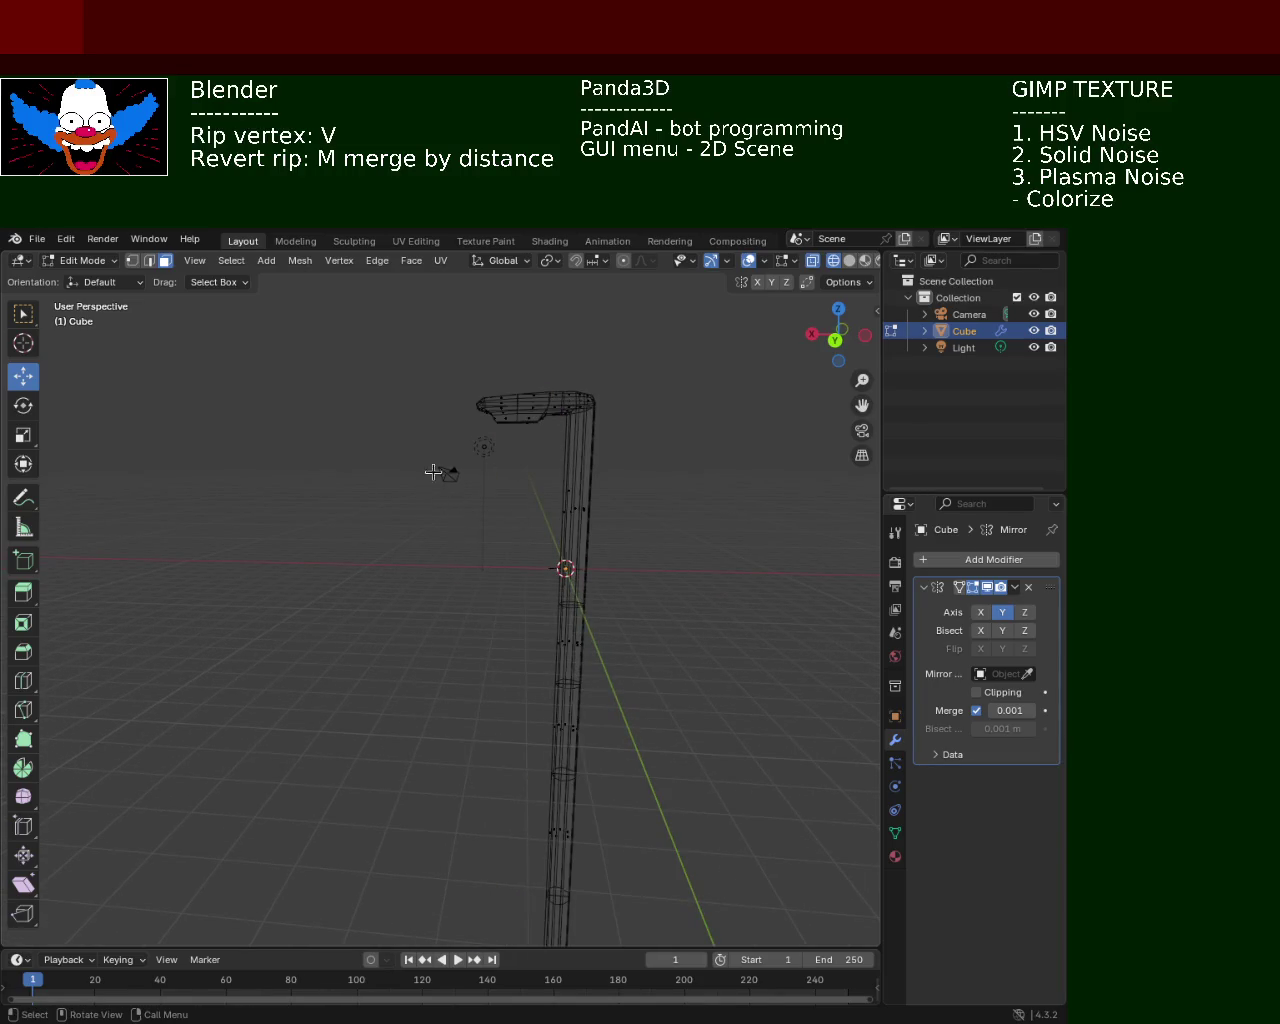
{"action": "mouse_move", "coordinate": [421, 375]}
{"action": "left_mouse_down"}
{"action": "mouse_move", "coordinate": [506, 446]}
{"action": "mouse_move", "coordinate": [555, 451]}
{"action": "left_mouse_up"}
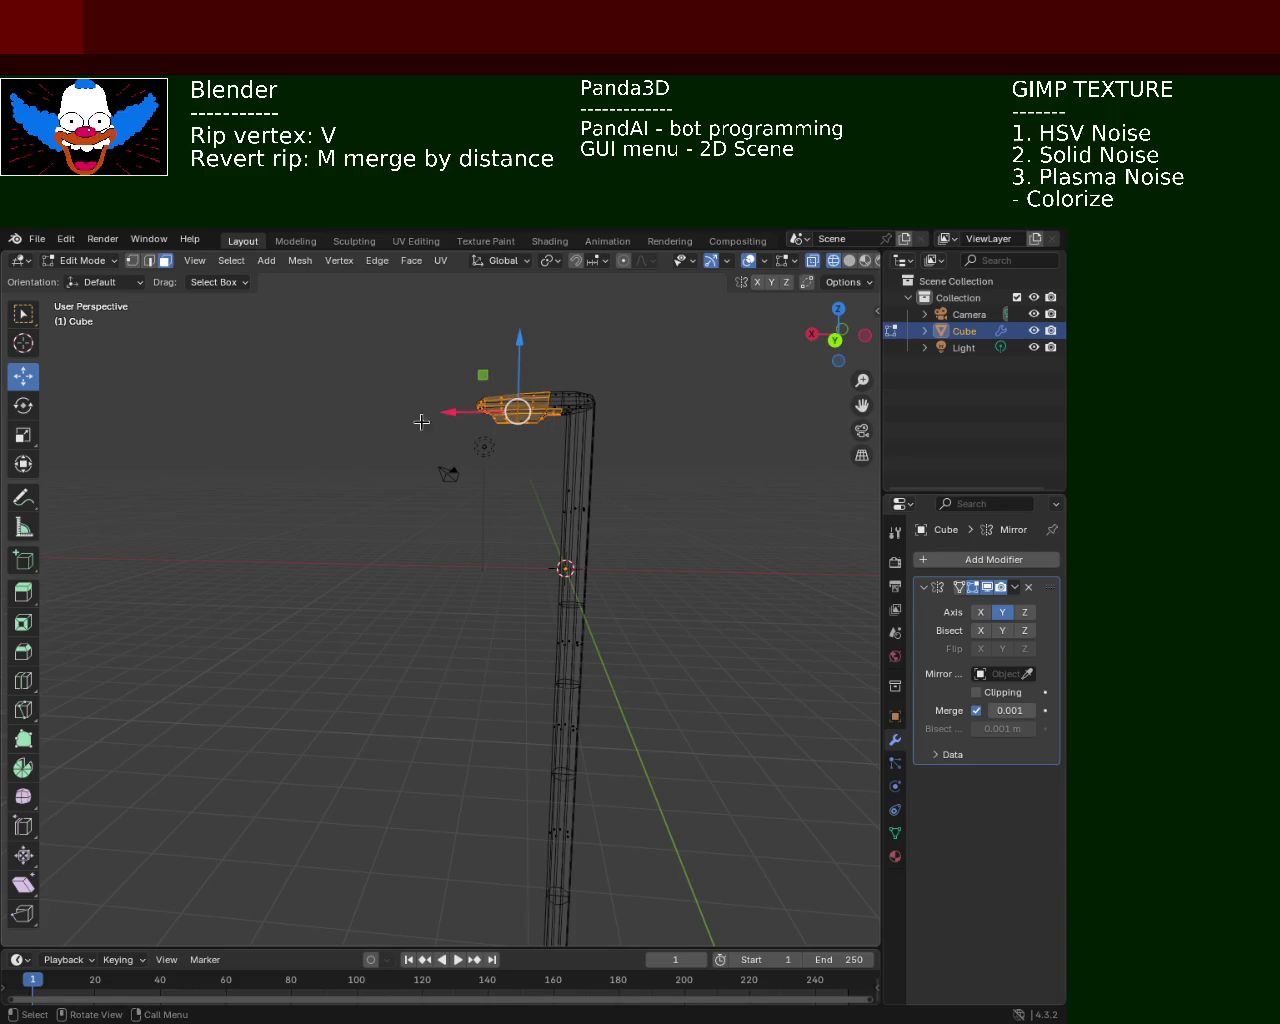
{"action": "left_click", "coordinate": [24, 406]}
{"action": "left_click_drag", "start_coordinate": [570, 374], "coordinate": [524, 362]}
Lift the end cap along Z, then view the bent head in solid shading
{"action": "left_click", "coordinate": [23, 380]}
{"action": "left_click", "coordinate": [286, 400]}
{"action": "mouse_move", "coordinate": [286, 400]}
{"action": "middle_mouse_down"}
{"action": "mouse_move", "coordinate": [274, 455]}
{"action": "mouse_move", "coordinate": [478, 451]}
{"action": "middle_mouse_up"}
{"action": "left_click", "coordinate": [847, 262]}
{"action": "middle_click_drag", "start_coordinate": [397, 480], "coordinate": [376, 424]}
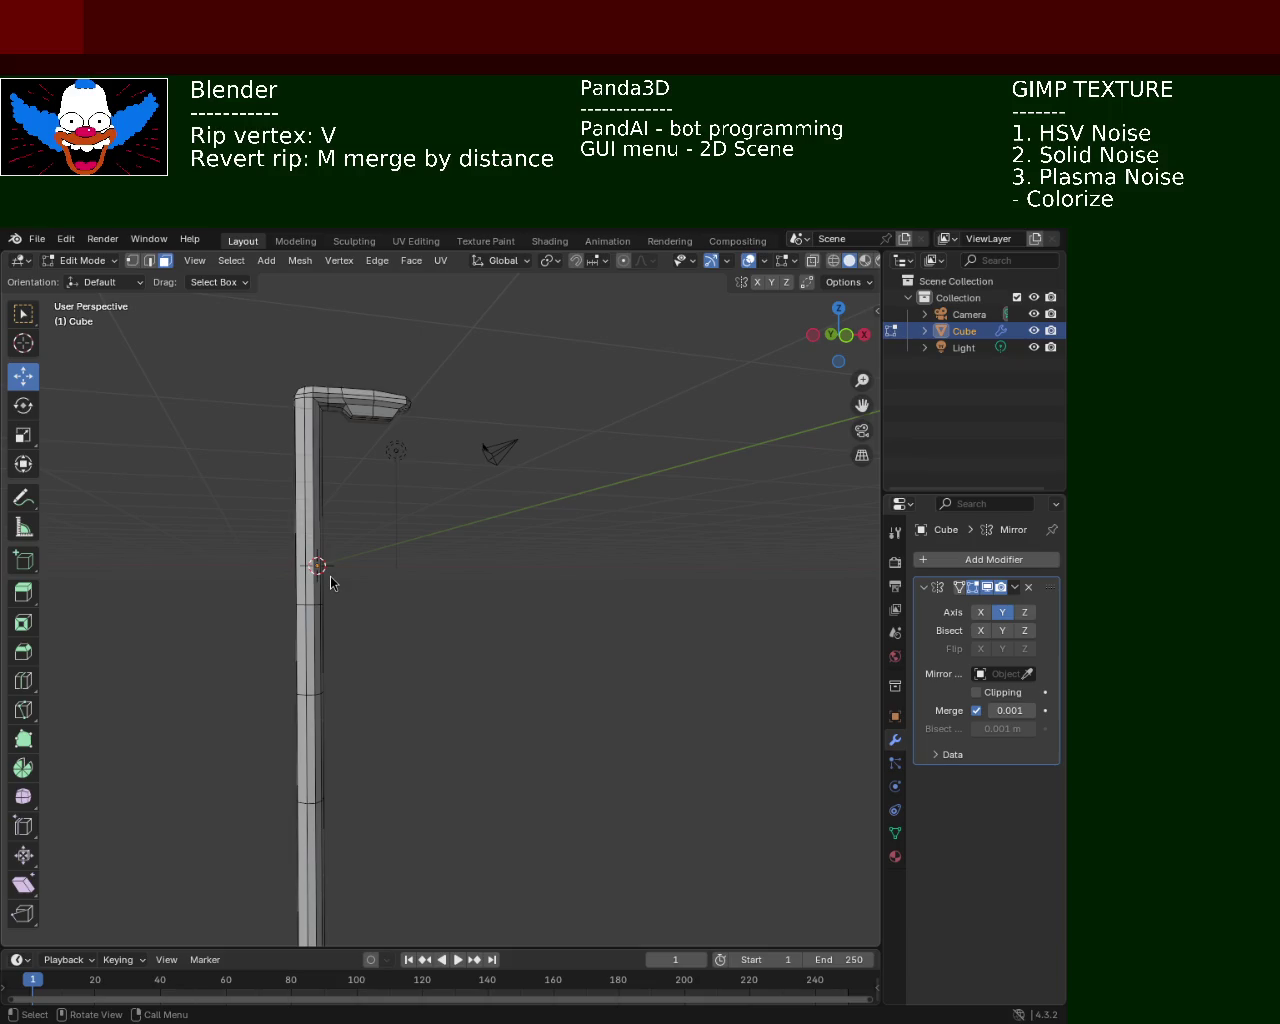
{"action": "mouse_move", "coordinate": [347, 669]}
{"action": "middle_mouse_down"}
{"action": "mouse_move", "coordinate": [603, 766]}
{"action": "mouse_move", "coordinate": [689, 703]}
{"action": "mouse_move", "coordinate": [429, 820]}
{"action": "mouse_move", "coordinate": [195, 675]}
{"action": "mouse_move", "coordinate": [323, 680]}
{"action": "mouse_move", "coordinate": [360, 620]}
{"action": "mouse_move", "coordinate": [454, 594]}
{"action": "mouse_move", "coordinate": [518, 372]}
{"action": "mouse_move", "coordinate": [534, 409]}
{"action": "mouse_move", "coordinate": [497, 464]}
{"action": "middle_mouse_up"}
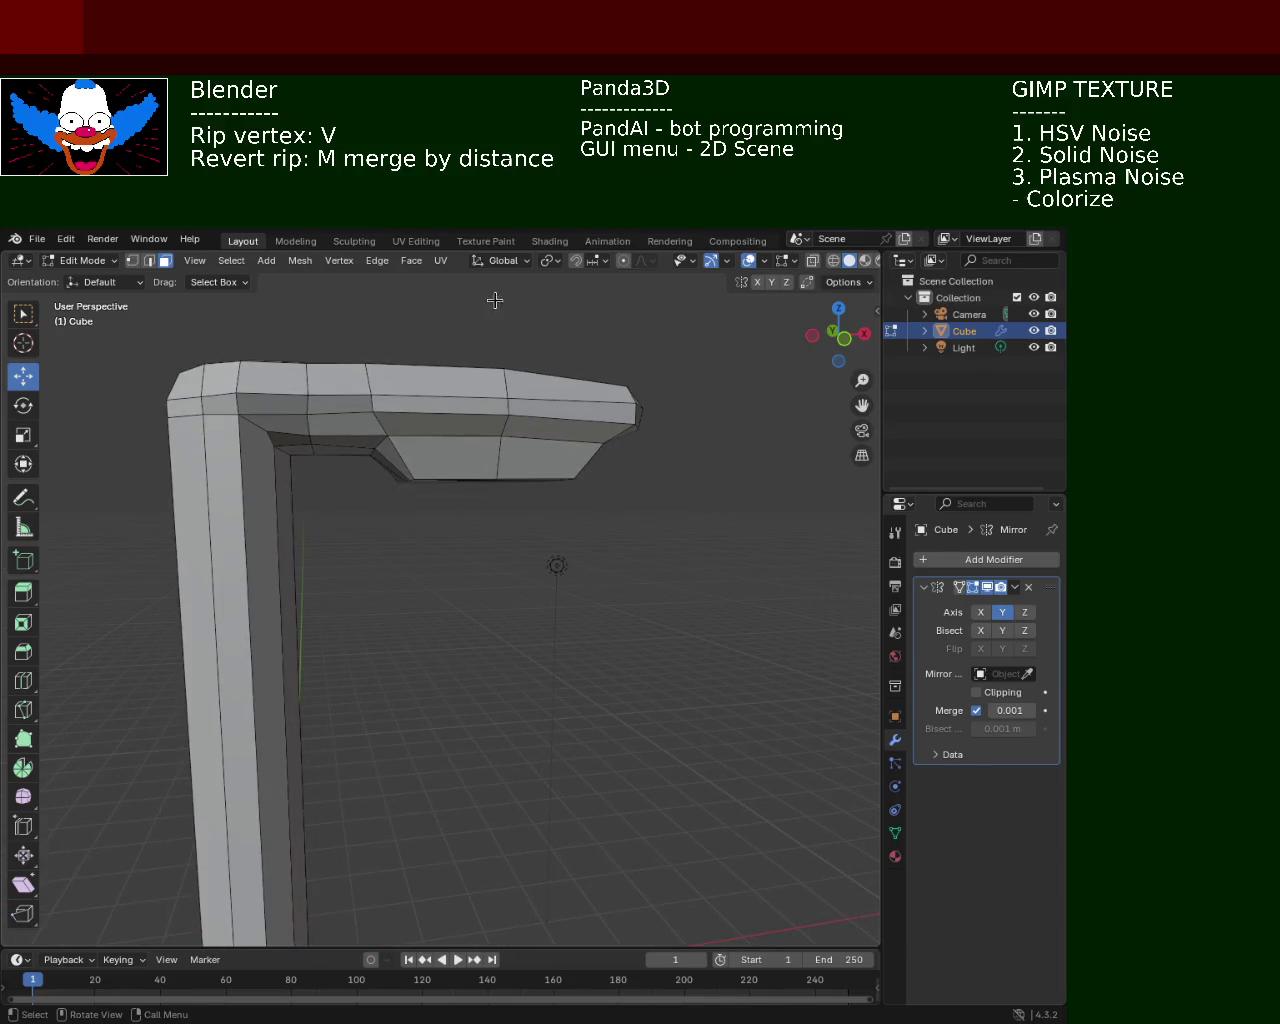
In X-ray wireframe, lower the head's bottom edge loop by about 0.05 m
{"action": "left_click", "coordinate": [834, 260]}
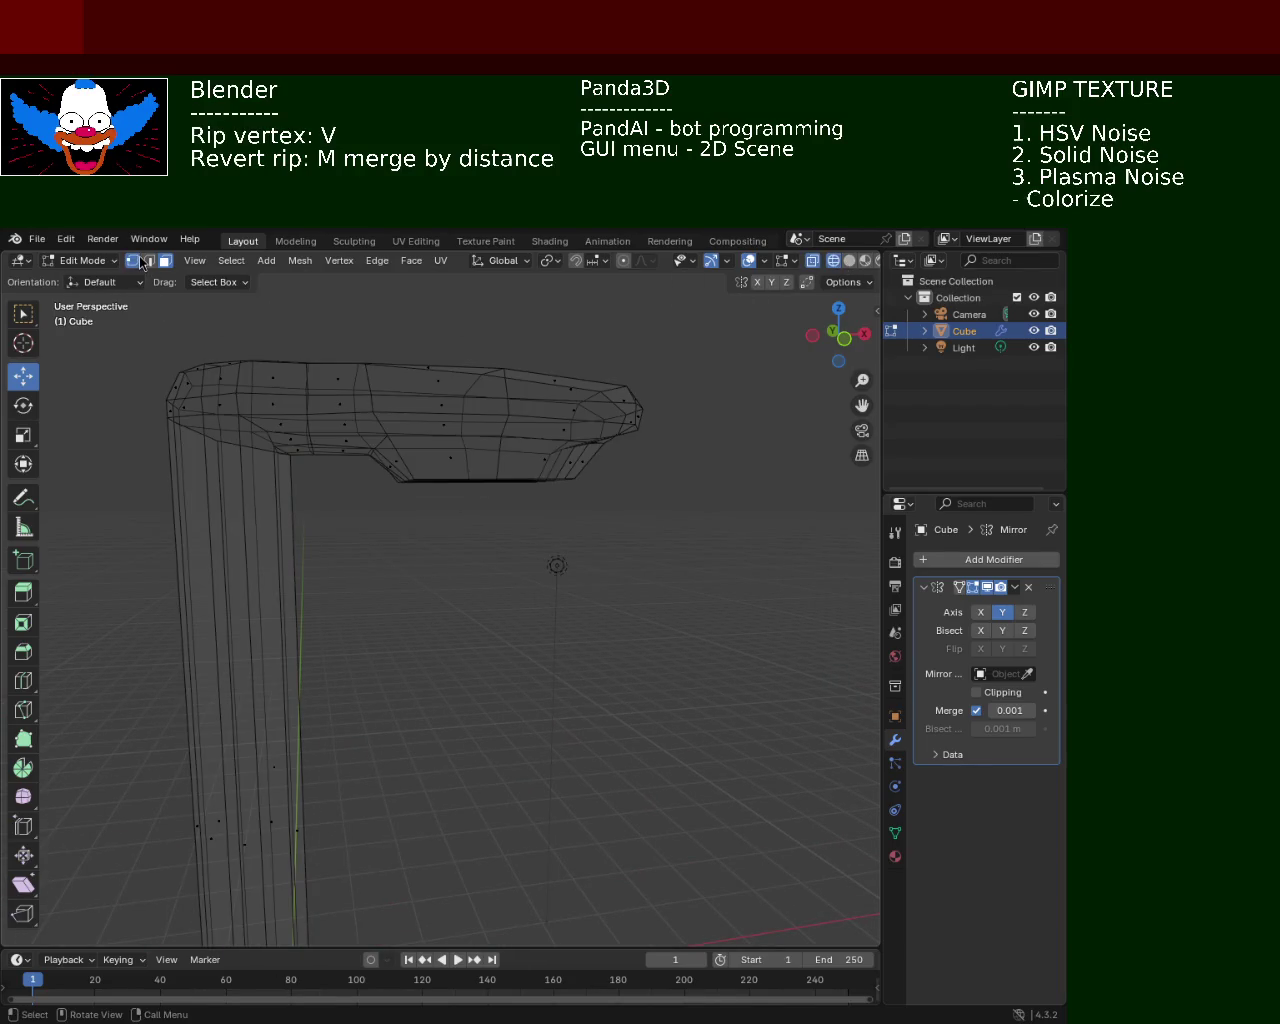
{"action": "left_click_drag", "start_coordinate": [664, 594], "coordinate": [372, 462]}
{"action": "left_click_drag", "start_coordinate": [494, 413], "coordinate": [493, 410]}
{"action": "left_click", "coordinate": [446, 557]}
Save the file as light_pole_1.blend and return to solid shading
{"action": "key", "text": "ctrl+s"}
{"action": "scroll", "coordinate": [458, 450], "scroll_direction": "down", "scroll_amount": 8}
{"action": "mouse_move", "coordinate": [420, 540]}
{"action": "middle_mouse_down"}
{"action": "mouse_move", "coordinate": [111, 651]}
{"action": "mouse_move", "coordinate": [445, 705]}
{"action": "mouse_move", "coordinate": [503, 649]}
{"action": "middle_mouse_up"}
{"action": "left_click", "coordinate": [849, 260]}
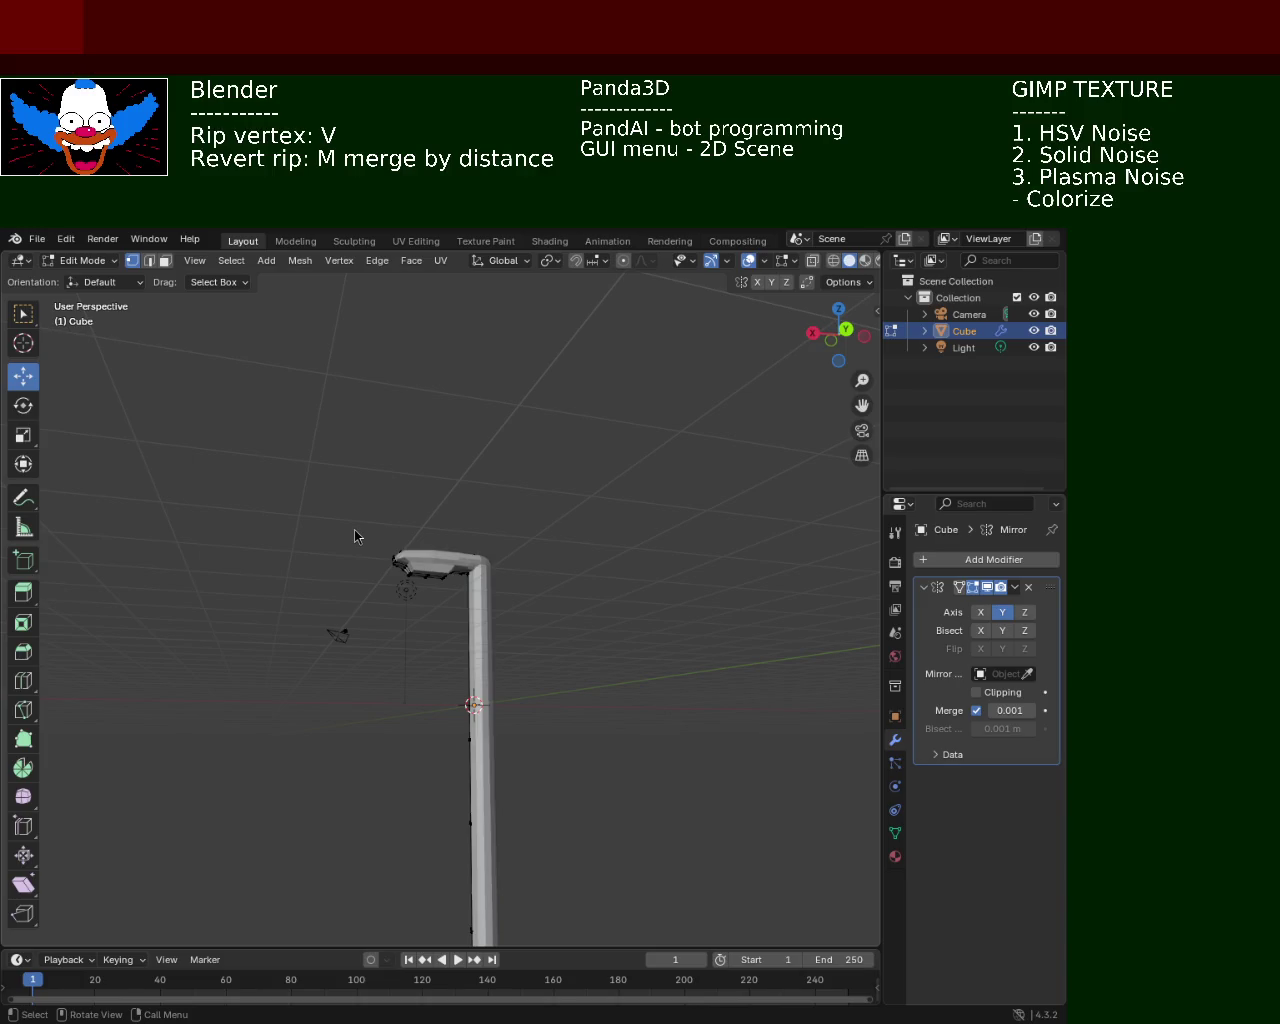
{"action": "mouse_move", "coordinate": [655, 585]}
{"action": "middle_mouse_down"}
{"action": "mouse_move", "coordinate": [447, 654]}
{"action": "mouse_move", "coordinate": [363, 663]}
{"action": "mouse_move", "coordinate": [340, 641]}
{"action": "middle_mouse_up"}
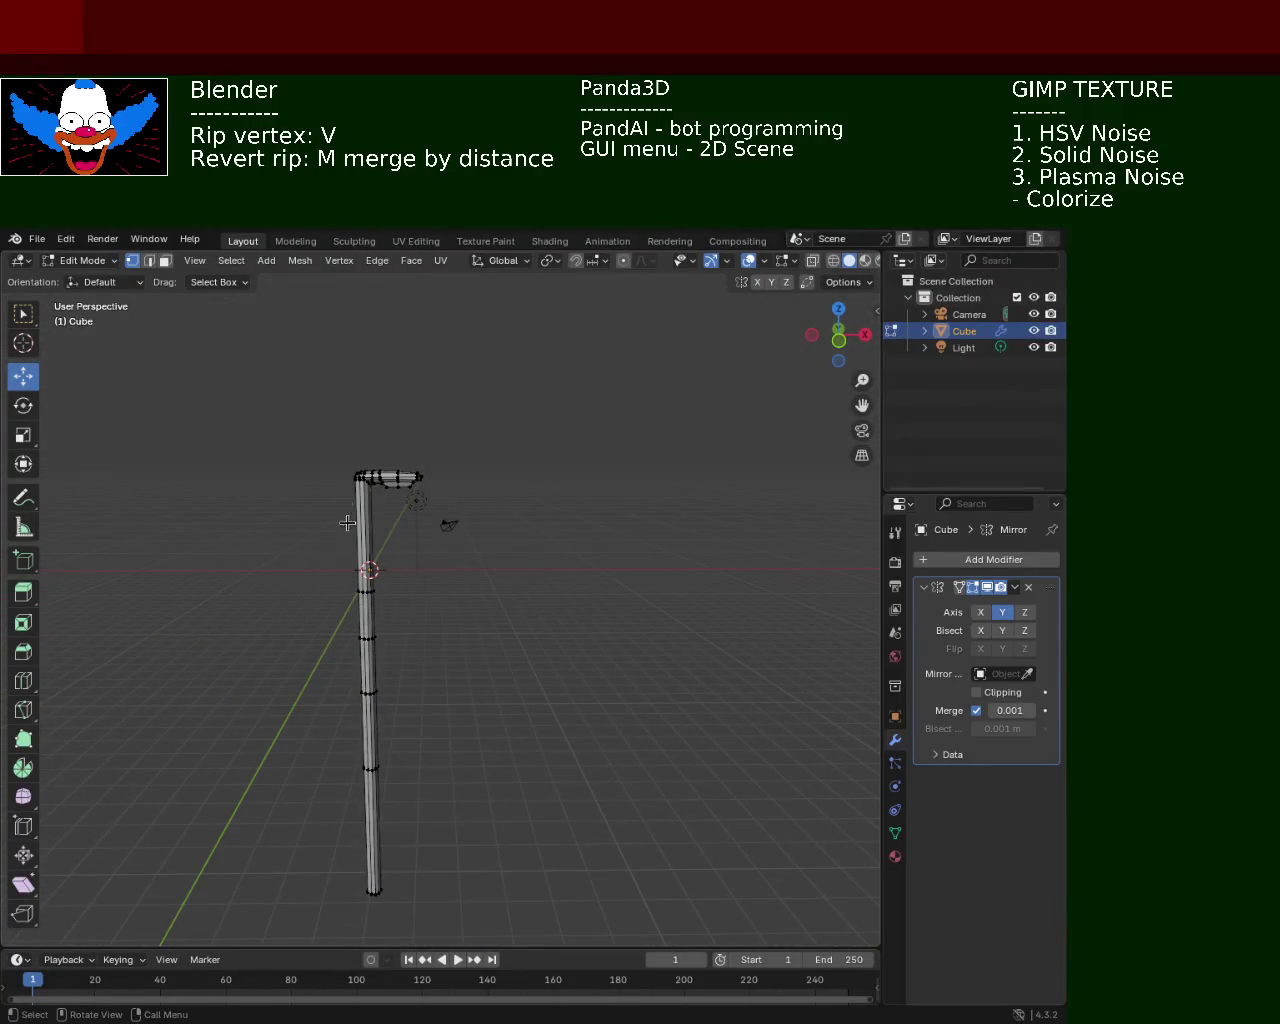
Select the whole lamp mesh and set the snap target to Grid
{"action": "key", "text": "a"}
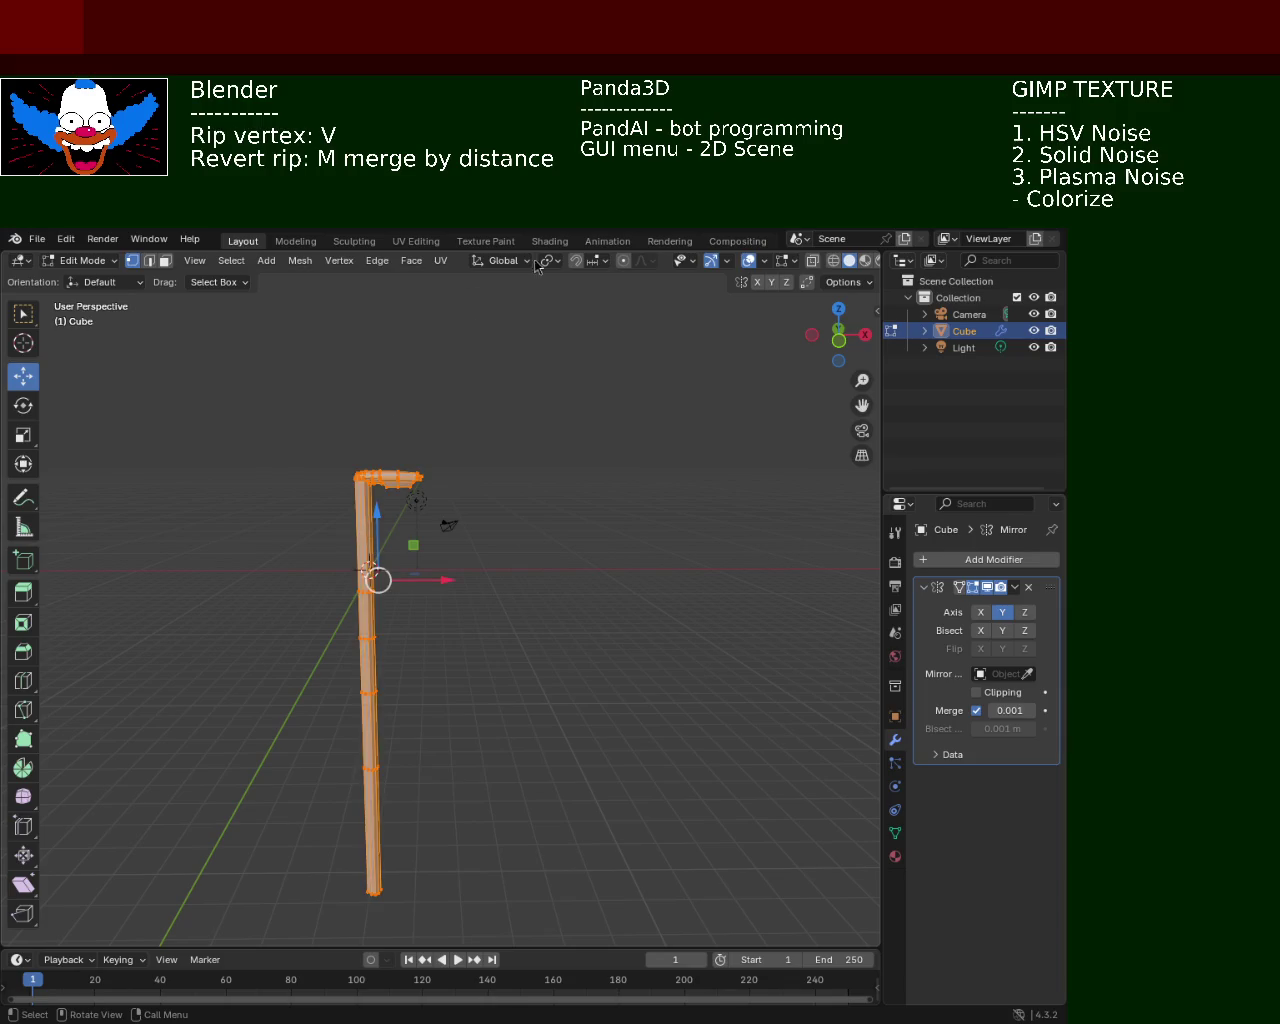
{"action": "left_click", "coordinate": [597, 261]}
{"action": "left_click", "coordinate": [597, 264]}
{"action": "left_click", "coordinate": [594, 364]}
Move the whole mesh up along Z, about 7 m, above the ground grid
{"action": "mouse_move", "coordinate": [375, 527]}
{"action": "left_mouse_down"}
{"action": "mouse_move", "coordinate": [394, 896]}
{"action": "mouse_move", "coordinate": [440, 830]}
{"action": "left_mouse_up"}
{"action": "middle_click_drag", "start_coordinate": [440, 830], "coordinate": [474, 800]}
{"action": "scroll", "coordinate": [514, 480], "scroll_direction": "up", "scroll_amount": 5}
{"action": "mouse_move", "coordinate": [540, 511]}
{"action": "middle_mouse_down"}
{"action": "mouse_move", "coordinate": [452, 561]}
{"action": "mouse_move", "coordinate": [400, 562]}
{"action": "middle_mouse_up"}
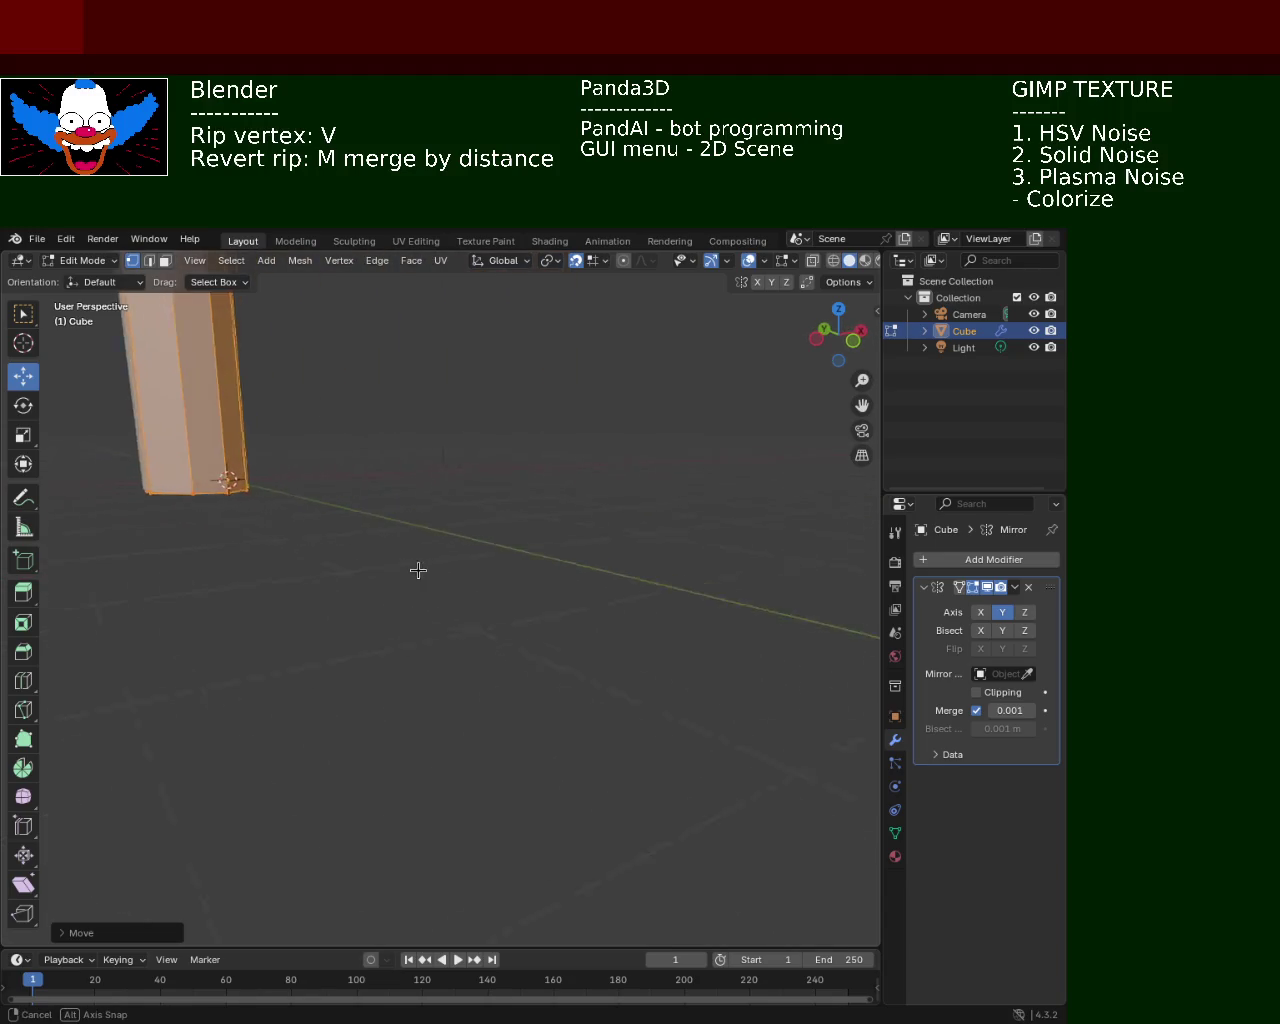
{"action": "mouse_move", "coordinate": [400, 562]}
{"action": "middle_mouse_down"}
{"action": "mouse_move", "coordinate": [417, 582]}
{"action": "mouse_move", "coordinate": [469, 580]}
{"action": "mouse_move", "coordinate": [474, 543]}
{"action": "mouse_move", "coordinate": [466, 574]}
{"action": "mouse_move", "coordinate": [457, 563]}
{"action": "mouse_move", "coordinate": [417, 577]}
{"action": "mouse_move", "coordinate": [238, 498]}
{"action": "middle_mouse_up"}
{"action": "mouse_move", "coordinate": [306, 455]}
{"action": "middle_mouse_down"}
{"action": "mouse_move", "coordinate": [689, 712]}
{"action": "mouse_move", "coordinate": [537, 677]}
{"action": "mouse_move", "coordinate": [471, 423]}
{"action": "mouse_move", "coordinate": [487, 488]}
{"action": "mouse_move", "coordinate": [499, 485]}
{"action": "middle_mouse_up"}
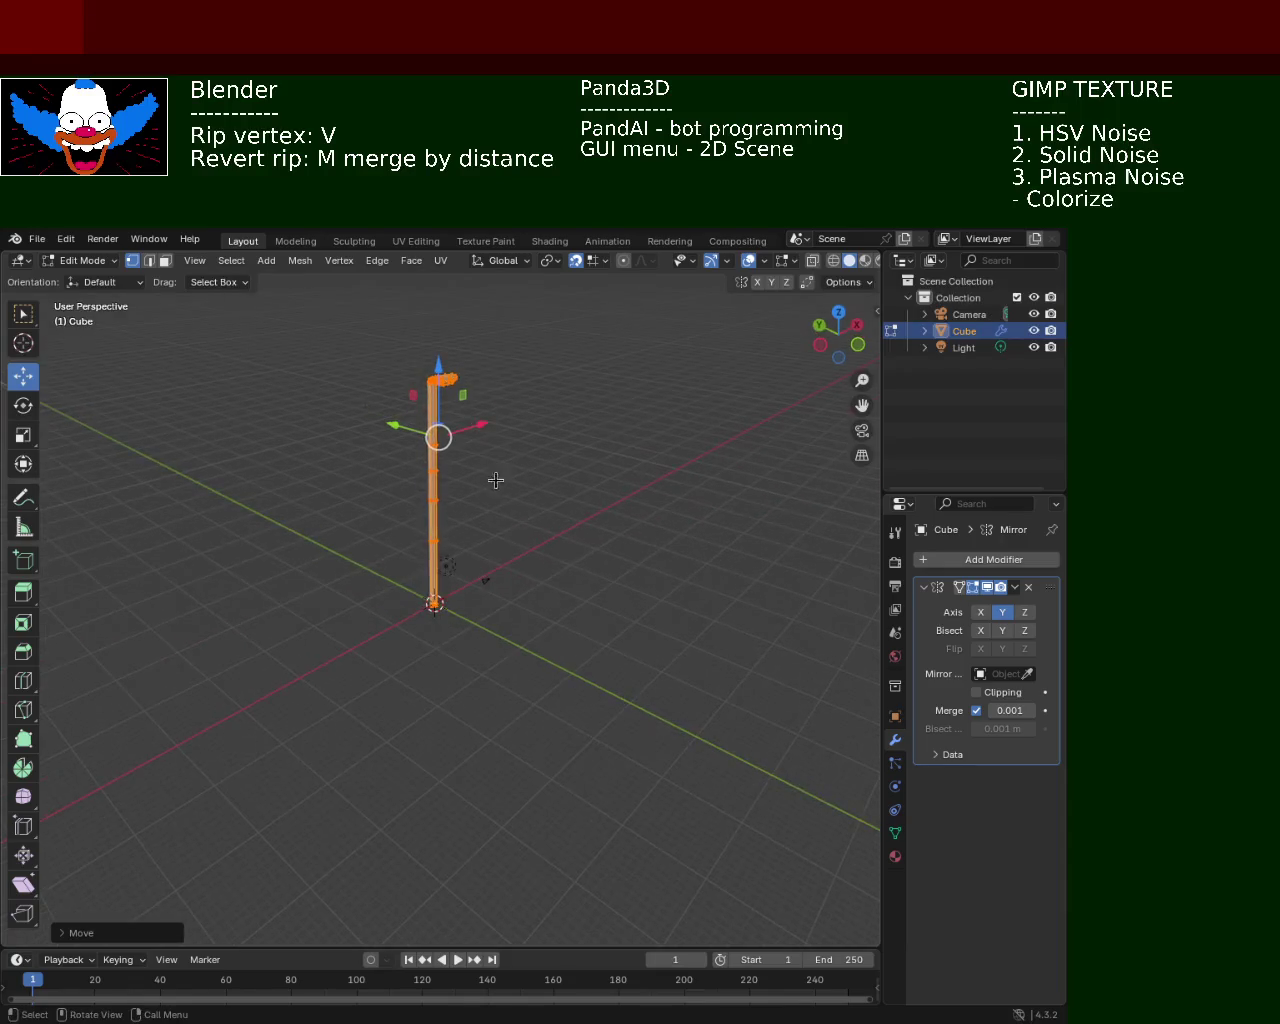
Move the selected top vertices to a lower position along Z
{"action": "key", "text": "g"}
{"action": "key", "text": "z"}
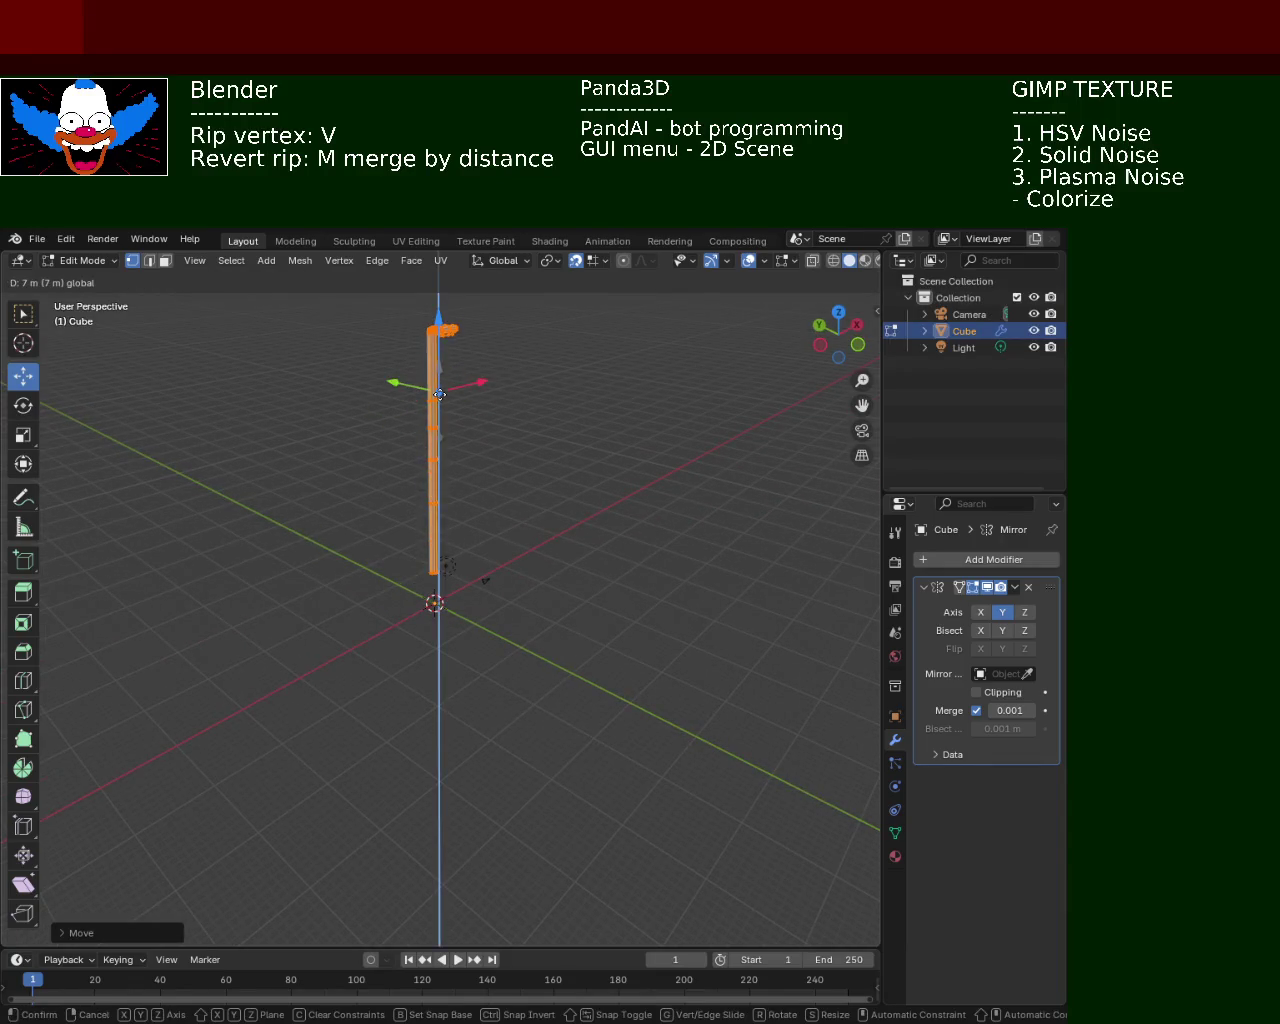
{"action": "left_click", "coordinate": [418, 489]}
{"action": "scroll", "coordinate": [410, 600], "scroll_direction": "up", "scroll_amount": 3}
{"action": "scroll", "coordinate": [408, 669], "scroll_direction": "up", "scroll_amount": 2}
{"action": "scroll", "coordinate": [372, 639], "scroll_direction": "up", "scroll_amount": 3}
{"action": "scroll", "coordinate": [372, 639], "scroll_direction": "down", "scroll_amount": 3}
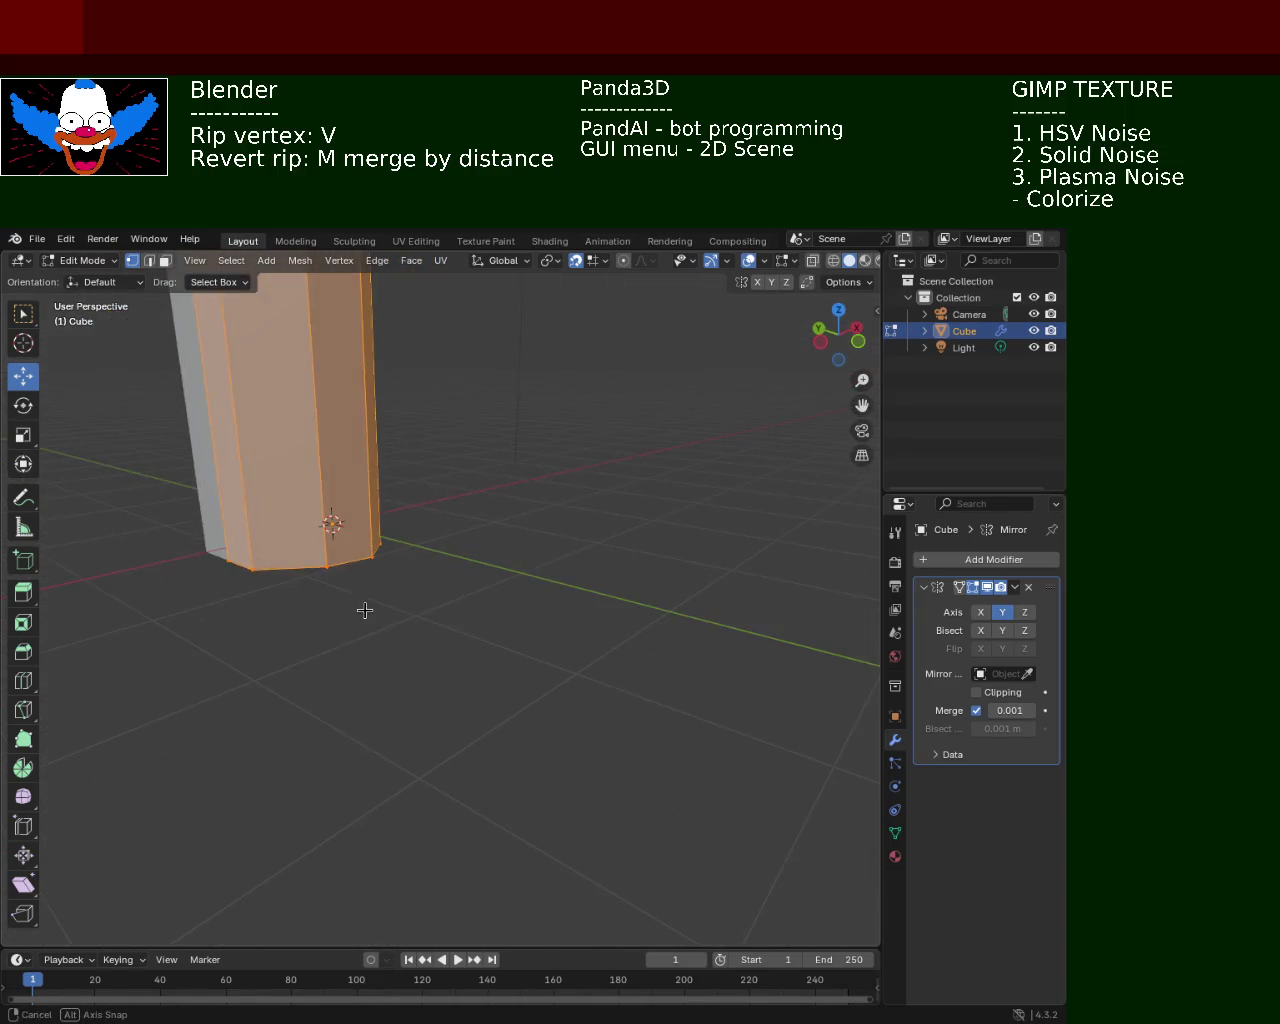
Box-select all pole base vertices in X-ray and move them down to ground level
{"action": "left_click", "coordinate": [440, 650]}
{"action": "left_click_drag", "start_coordinate": [432, 649], "coordinate": [186, 523]}
{"action": "left_click_drag", "start_coordinate": [307, 496], "coordinate": [311, 490]}
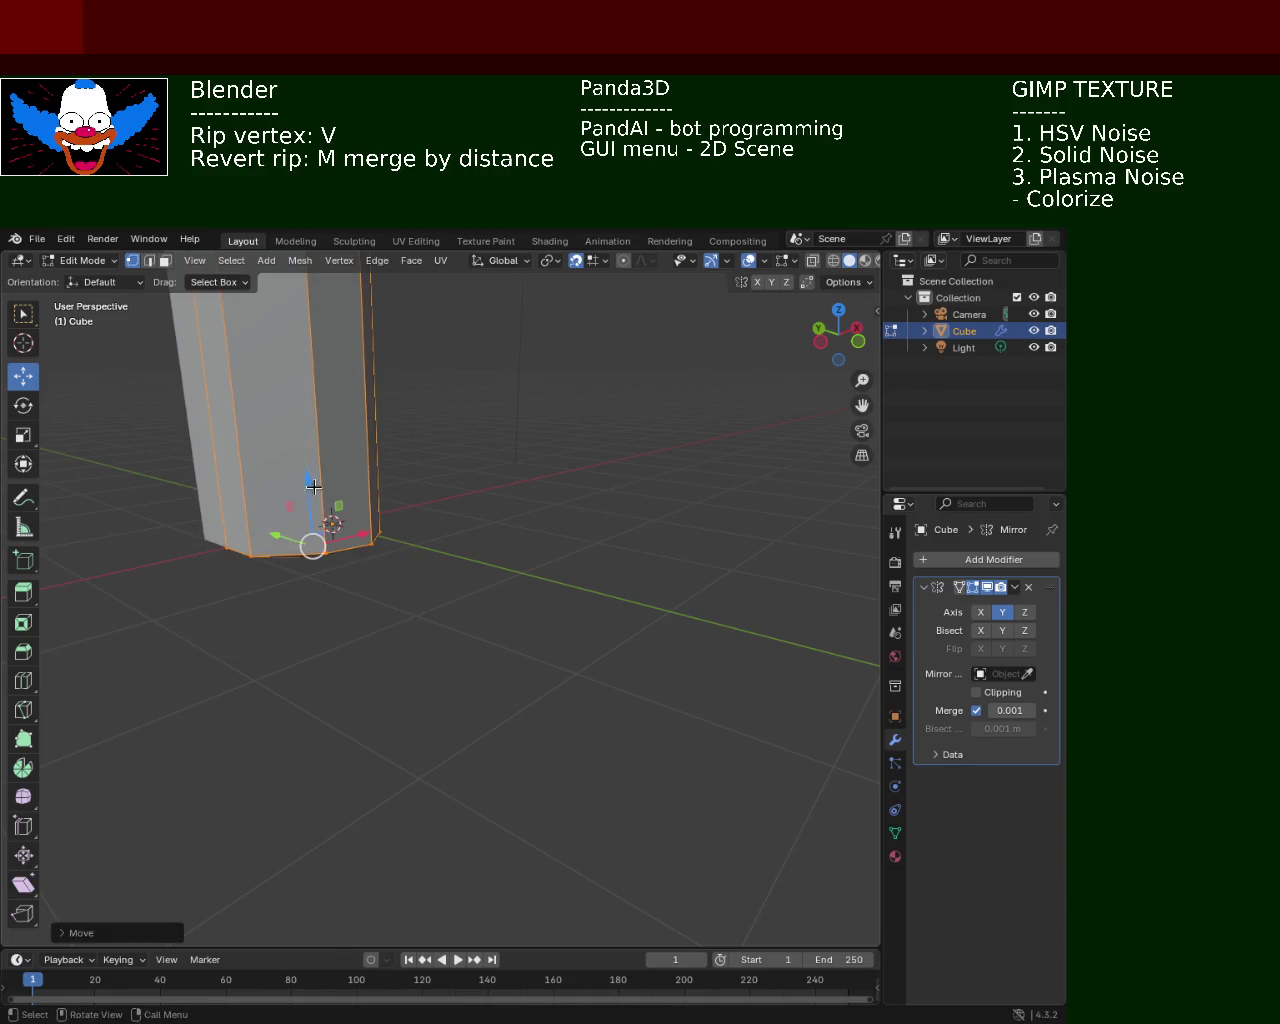
{"action": "left_click", "coordinate": [833, 260]}
{"action": "left_click_drag", "start_coordinate": [510, 648], "coordinate": [160, 544]}
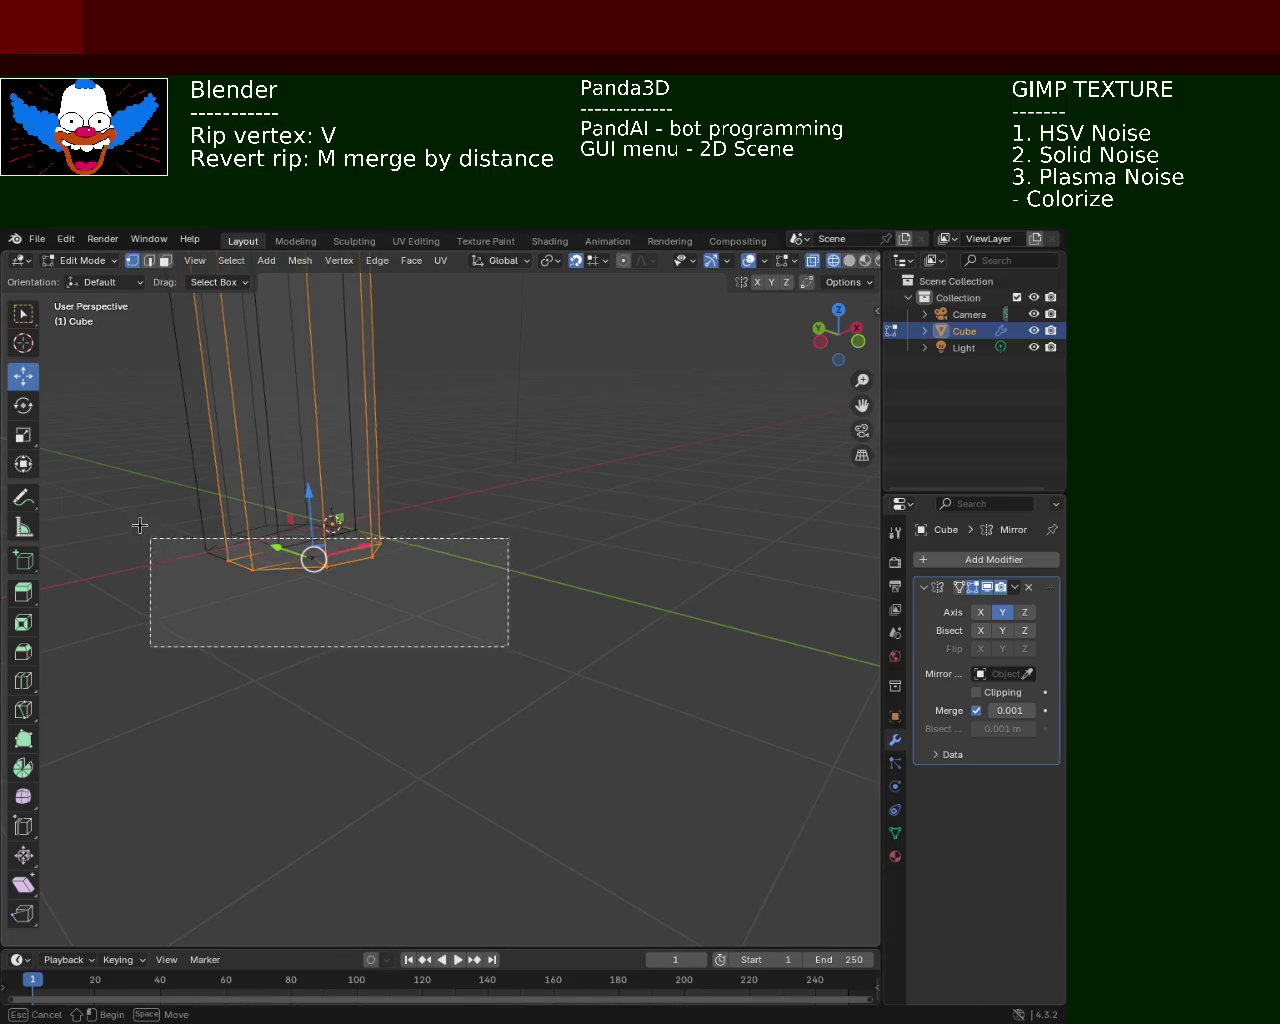
{"action": "left_click_drag", "start_coordinate": [313, 498], "coordinate": [313, 481]}
{"action": "left_click", "coordinate": [317, 502]}
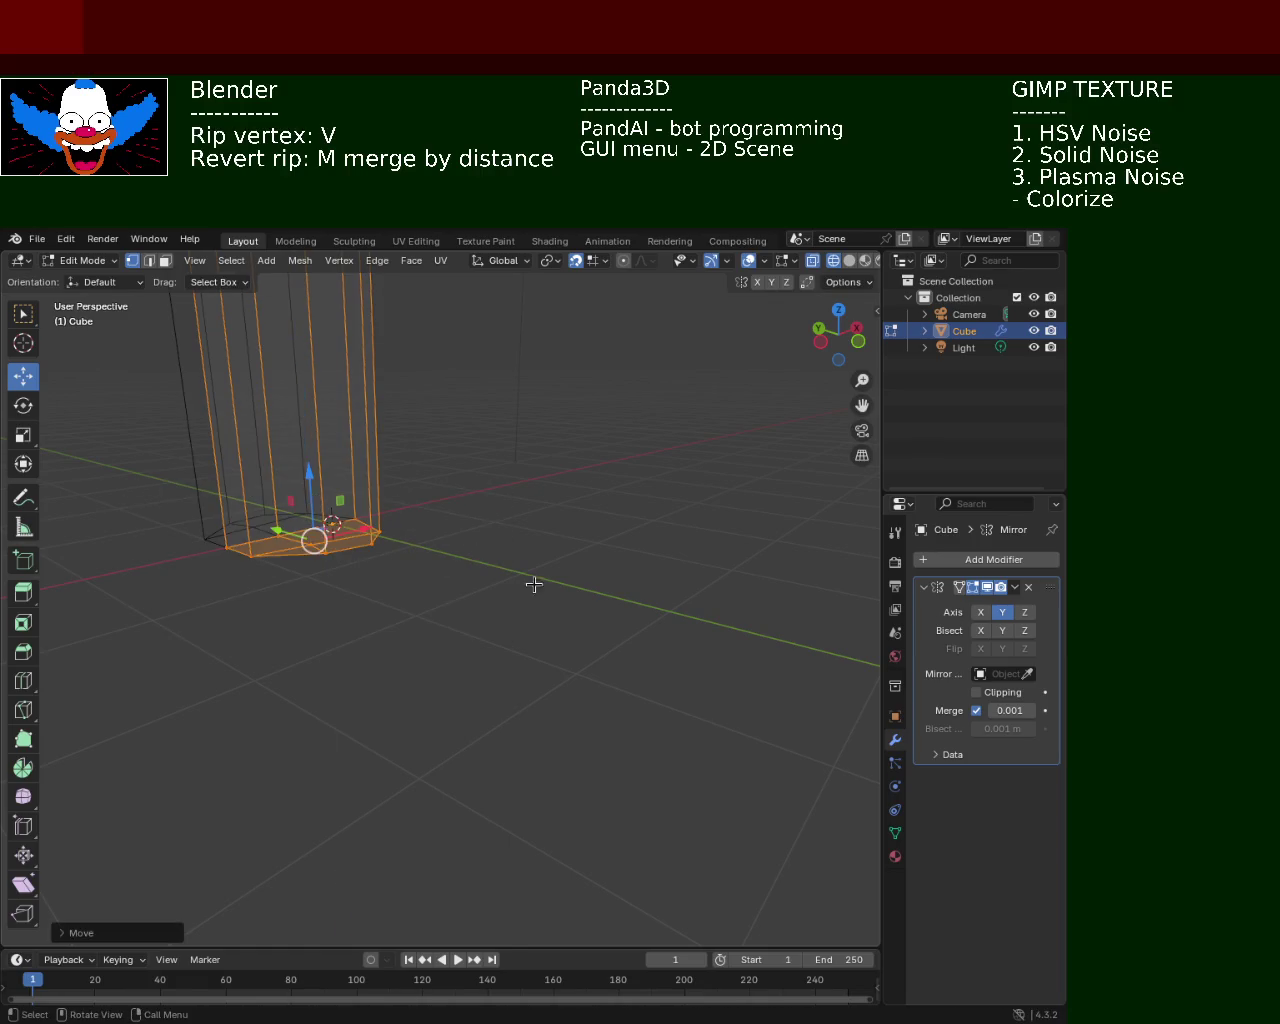
{"action": "left_click", "coordinate": [523, 583]}
{"action": "left_click", "coordinate": [848, 262]}
{"action": "mouse_move", "coordinate": [471, 492]}
{"action": "middle_mouse_down"}
{"action": "mouse_move", "coordinate": [420, 661]}
{"action": "mouse_move", "coordinate": [543, 711]}
{"action": "mouse_move", "coordinate": [592, 603]}
{"action": "mouse_move", "coordinate": [594, 694]}
{"action": "mouse_move", "coordinate": [574, 694]}
{"action": "mouse_move", "coordinate": [574, 569]}
{"action": "mouse_move", "coordinate": [538, 520]}
{"action": "mouse_move", "coordinate": [534, 614]}
{"action": "mouse_move", "coordinate": [566, 609]}
{"action": "mouse_move", "coordinate": [534, 543]}
{"action": "mouse_move", "coordinate": [497, 554]}
{"action": "mouse_move", "coordinate": [406, 702]}
{"action": "mouse_move", "coordinate": [514, 651]}
{"action": "mouse_move", "coordinate": [400, 897]}
{"action": "mouse_move", "coordinate": [422, 834]}
{"action": "middle_mouse_up"}
Select the entire lamp mesh and check the upright pole from farther away
{"action": "key", "text": "a"}
{"action": "scroll", "coordinate": [494, 646], "scroll_direction": "down", "scroll_amount": 5}
{"action": "mouse_move", "coordinate": [494, 646]}
{"action": "middle_mouse_down"}
{"action": "mouse_move", "coordinate": [429, 811]}
{"action": "mouse_move", "coordinate": [429, 720]}
{"action": "mouse_move", "coordinate": [613, 798]}
{"action": "mouse_move", "coordinate": [569, 657]}
{"action": "mouse_move", "coordinate": [471, 614]}
{"action": "middle_mouse_up"}
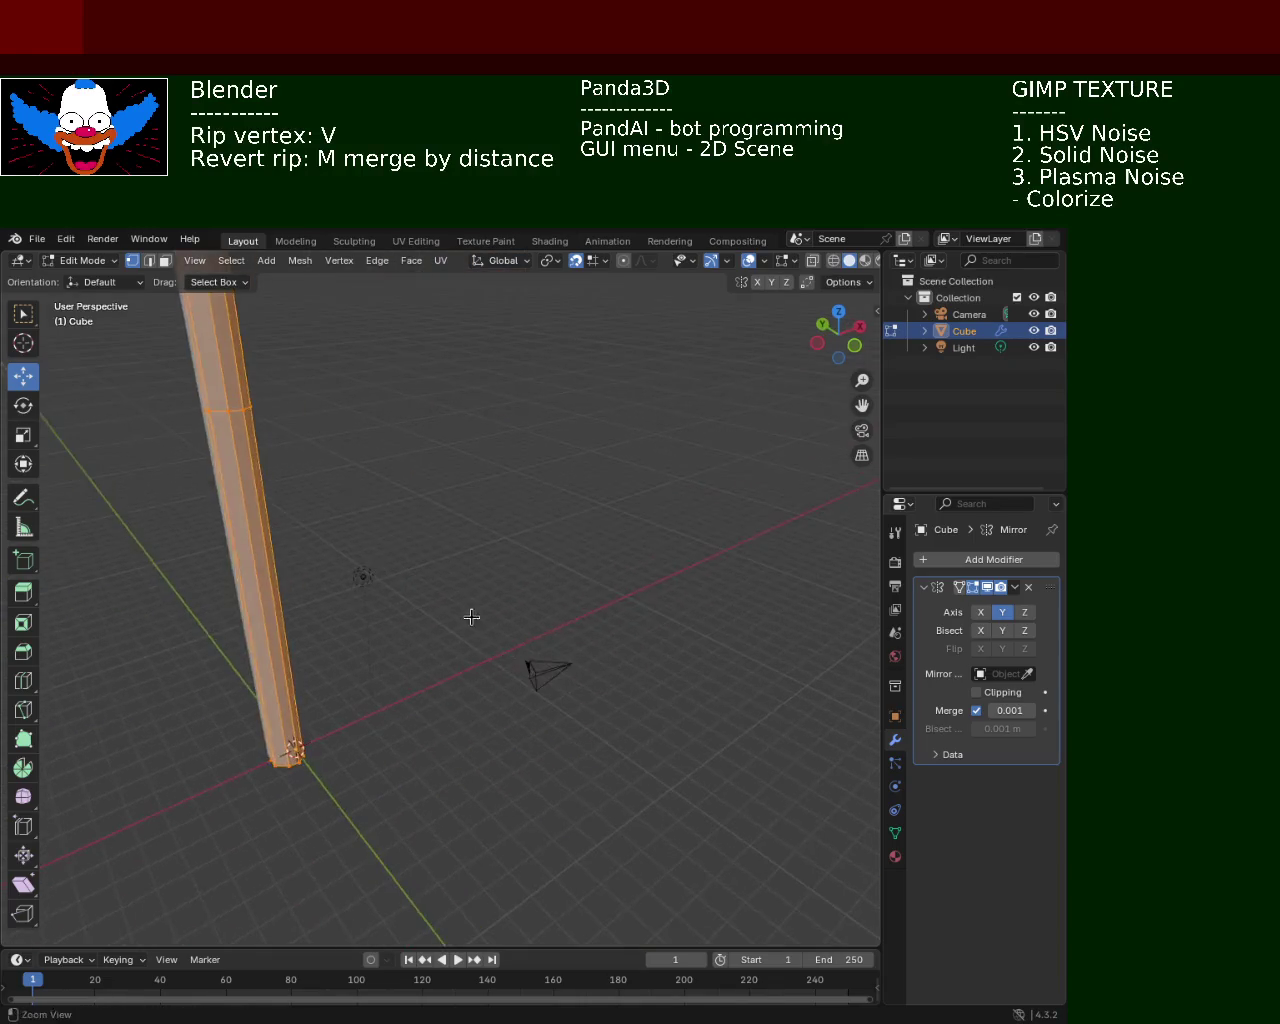
{"action": "scroll", "coordinate": [472, 578], "scroll_direction": "down", "scroll_amount": 3}
{"action": "mouse_move", "coordinate": [485, 499]}
{"action": "middle_mouse_down"}
{"action": "mouse_move", "coordinate": [491, 477]}
{"action": "mouse_move", "coordinate": [570, 613]}
{"action": "mouse_move", "coordinate": [434, 554]}
{"action": "mouse_move", "coordinate": [502, 508]}
{"action": "mouse_move", "coordinate": [503, 483]}
{"action": "mouse_move", "coordinate": [474, 523]}
{"action": "mouse_move", "coordinate": [533, 552]}
{"action": "middle_mouse_up"}
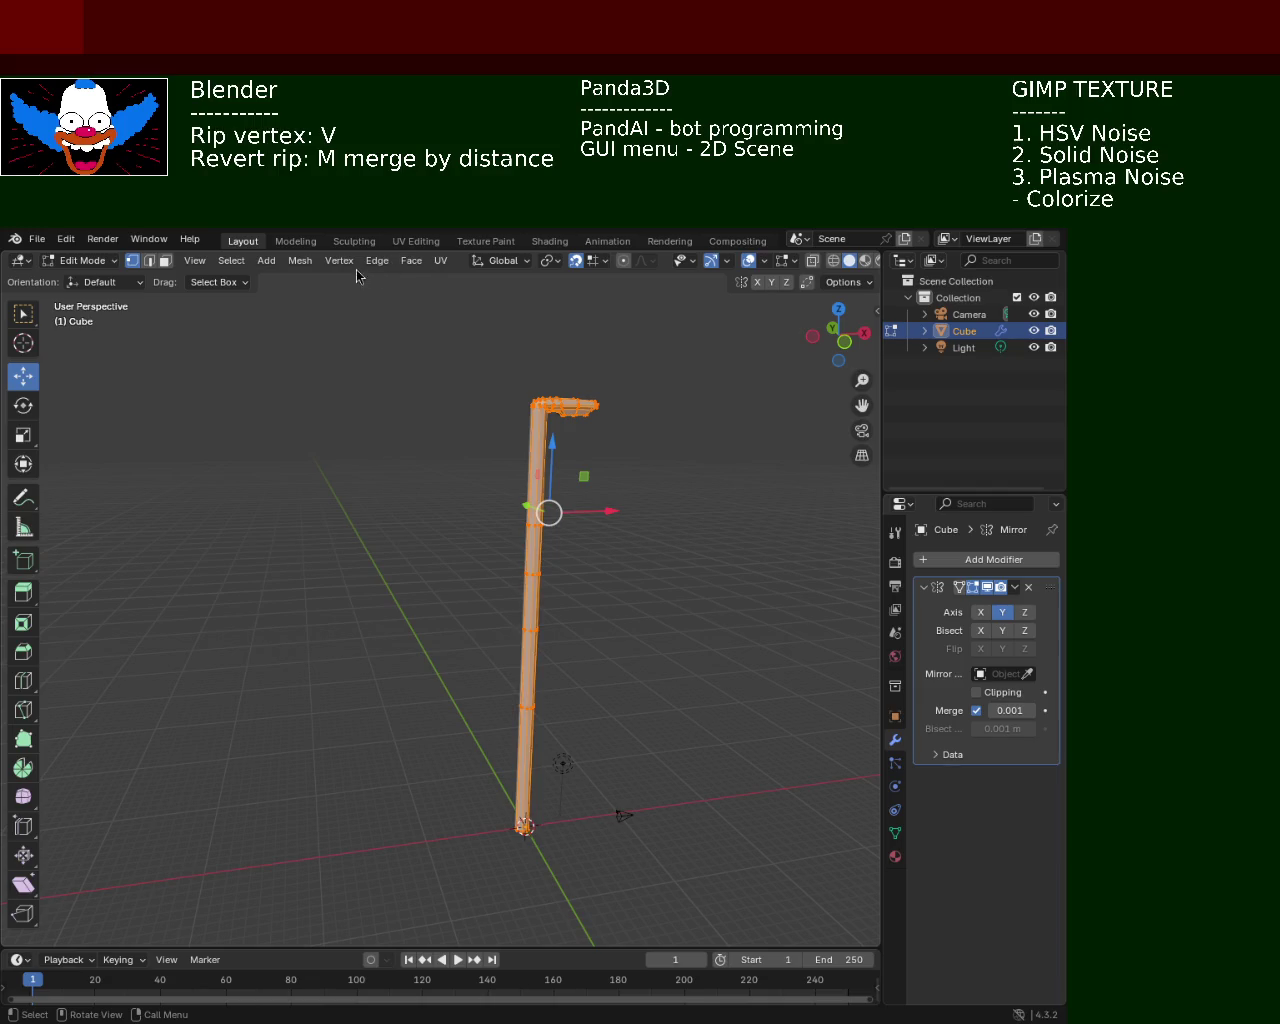
Switch to Object Mode and set the lamp's origin to the 3D cursor
{"action": "left_click", "coordinate": [438, 260]}
{"action": "key", "text": "Tab"}
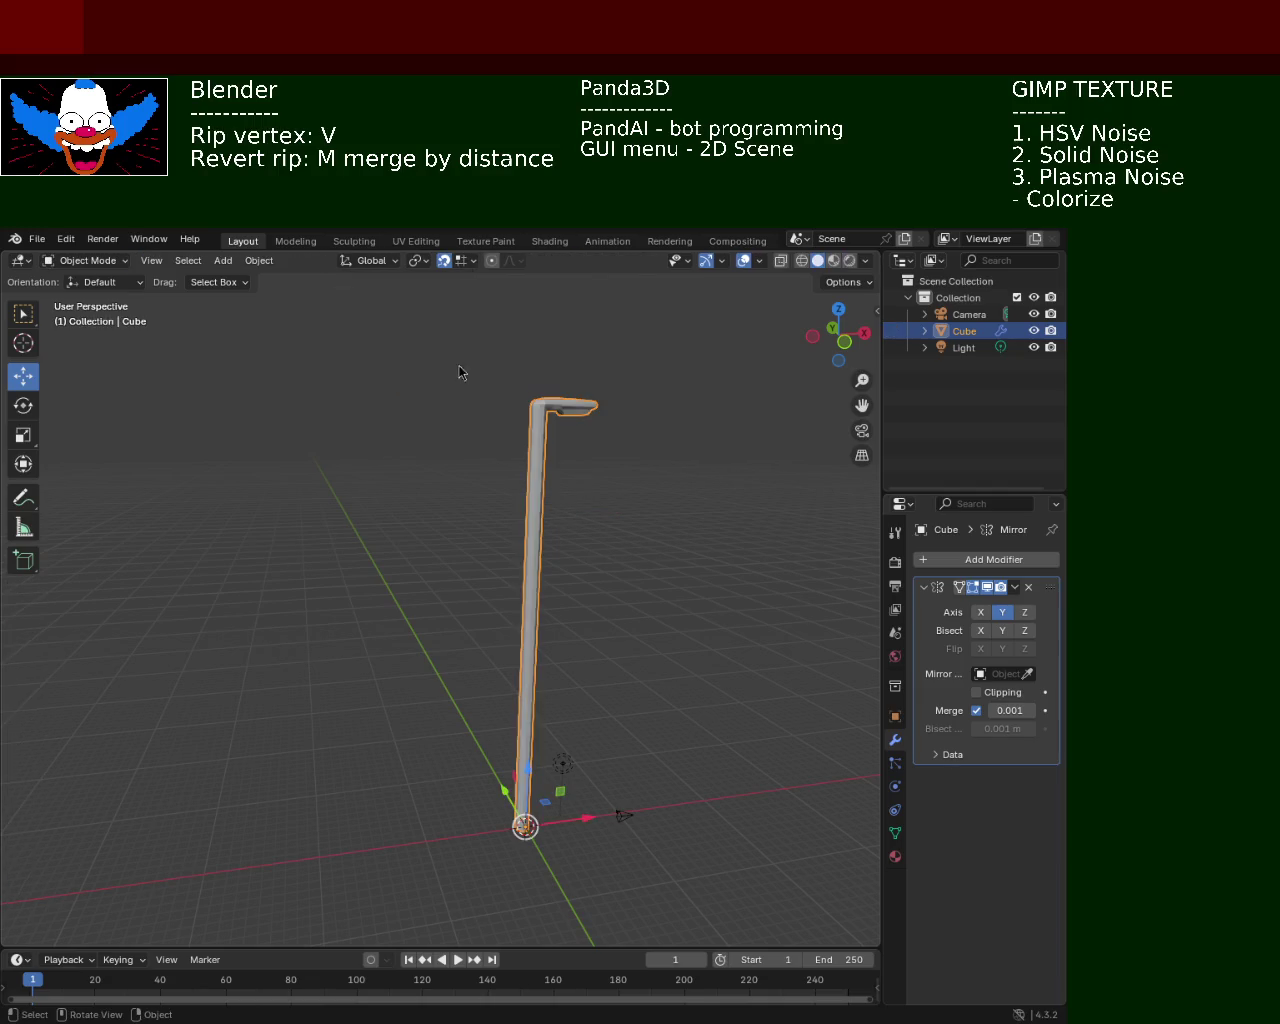
{"action": "left_click", "coordinate": [259, 260]}
{"action": "mouse_move", "coordinate": [287, 296]}
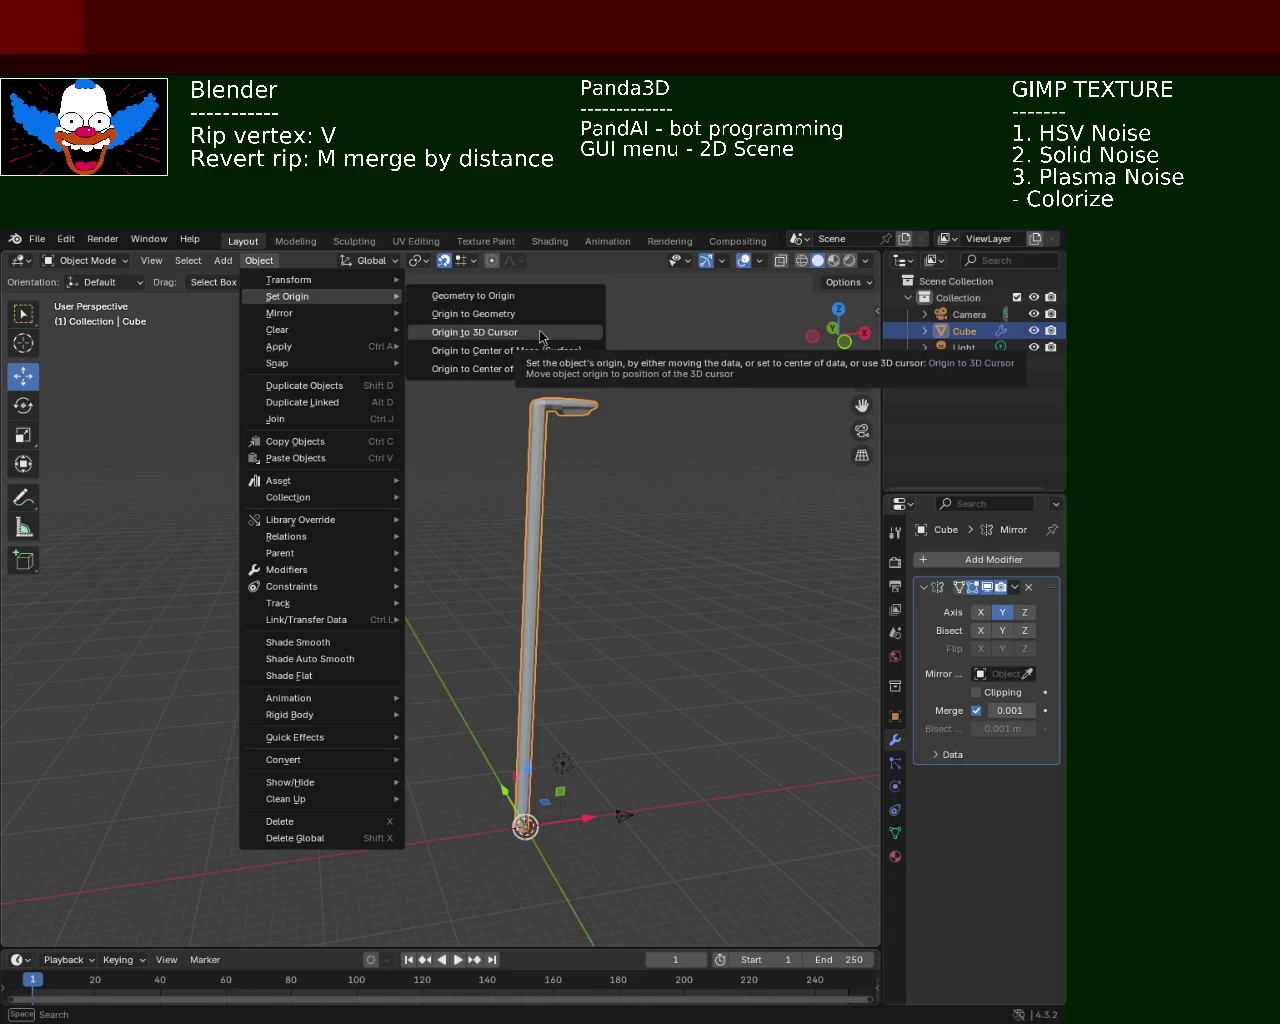
{"action": "left_click", "coordinate": [540, 337]}
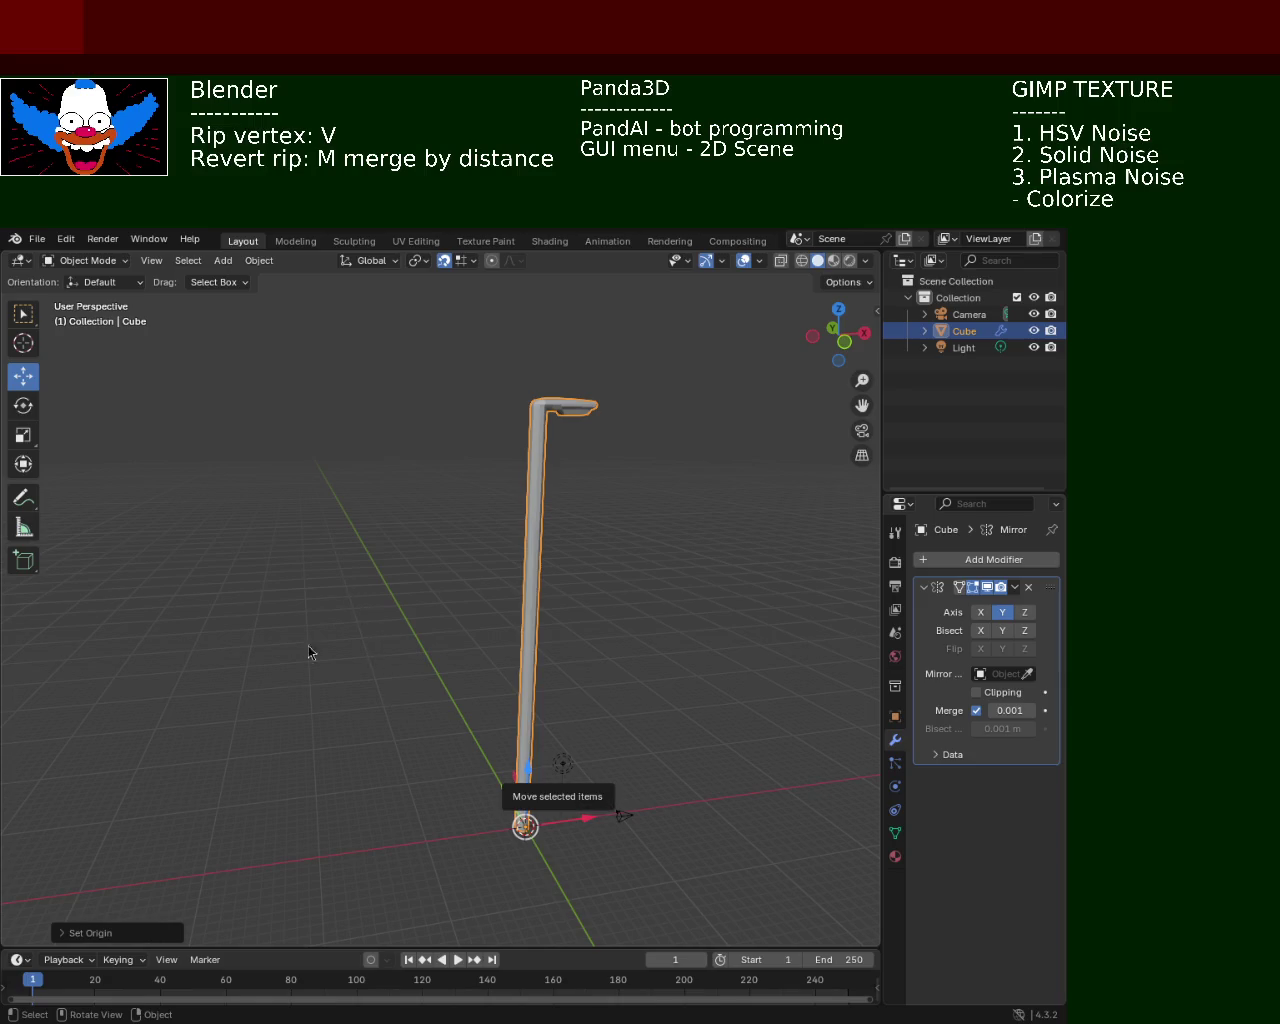
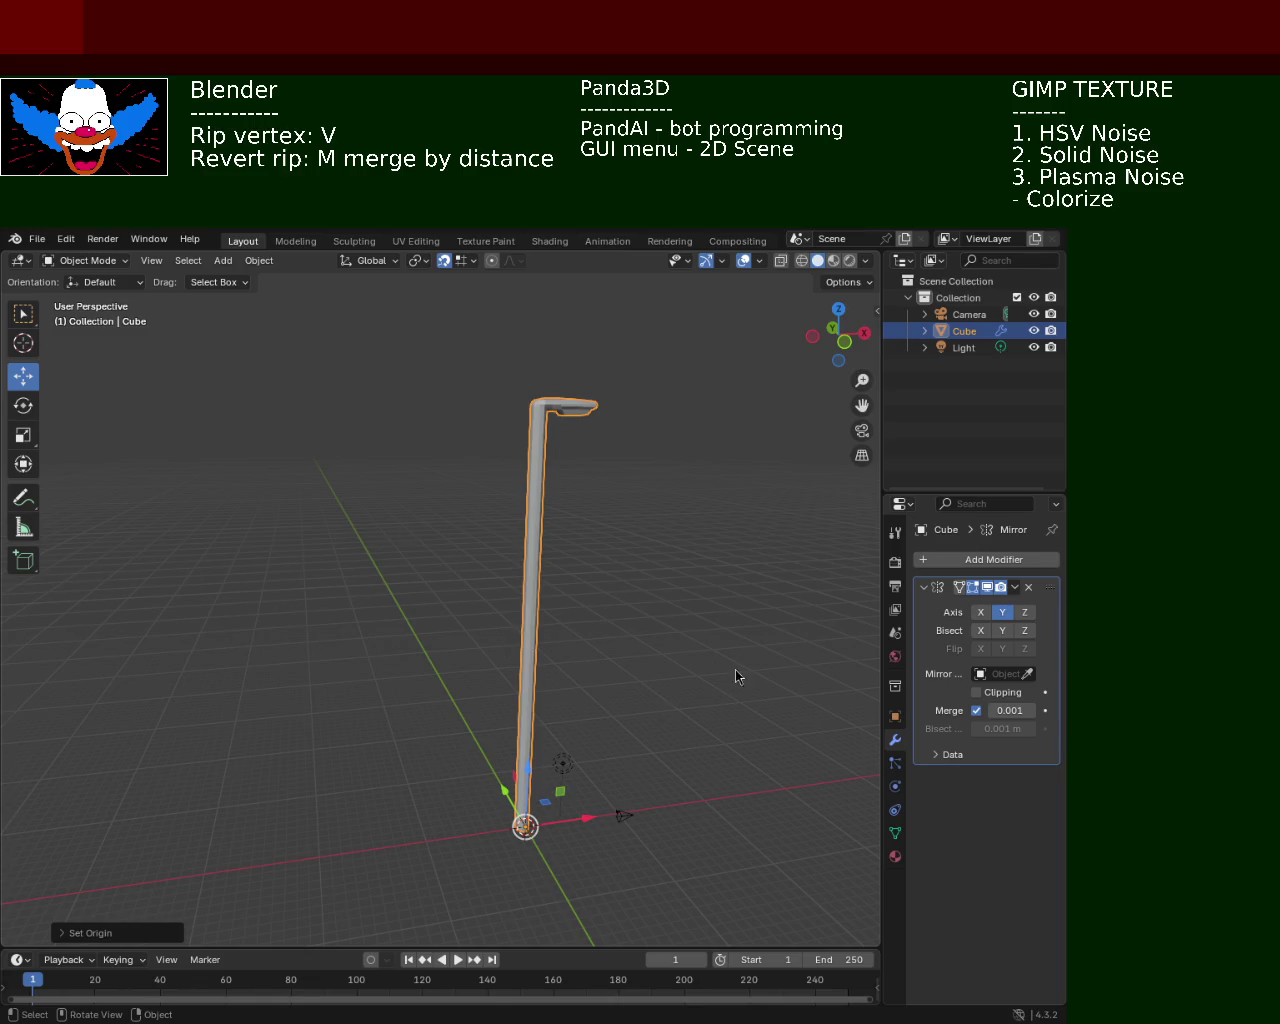
Move the lamp post vertically along Z
{"action": "mouse_move", "coordinate": [680, 621]}
{"action": "middle_mouse_down"}
{"action": "mouse_move", "coordinate": [686, 543]}
{"action": "mouse_move", "coordinate": [646, 580]}
{"action": "mouse_move", "coordinate": [637, 534]}
{"action": "mouse_move", "coordinate": [597, 640]}
{"action": "mouse_move", "coordinate": [626, 663]}
{"action": "mouse_move", "coordinate": [574, 764]}
{"action": "mouse_move", "coordinate": [600, 689]}
{"action": "middle_mouse_up"}
{"action": "key", "text": "g"}
{"action": "key", "text": "z"}
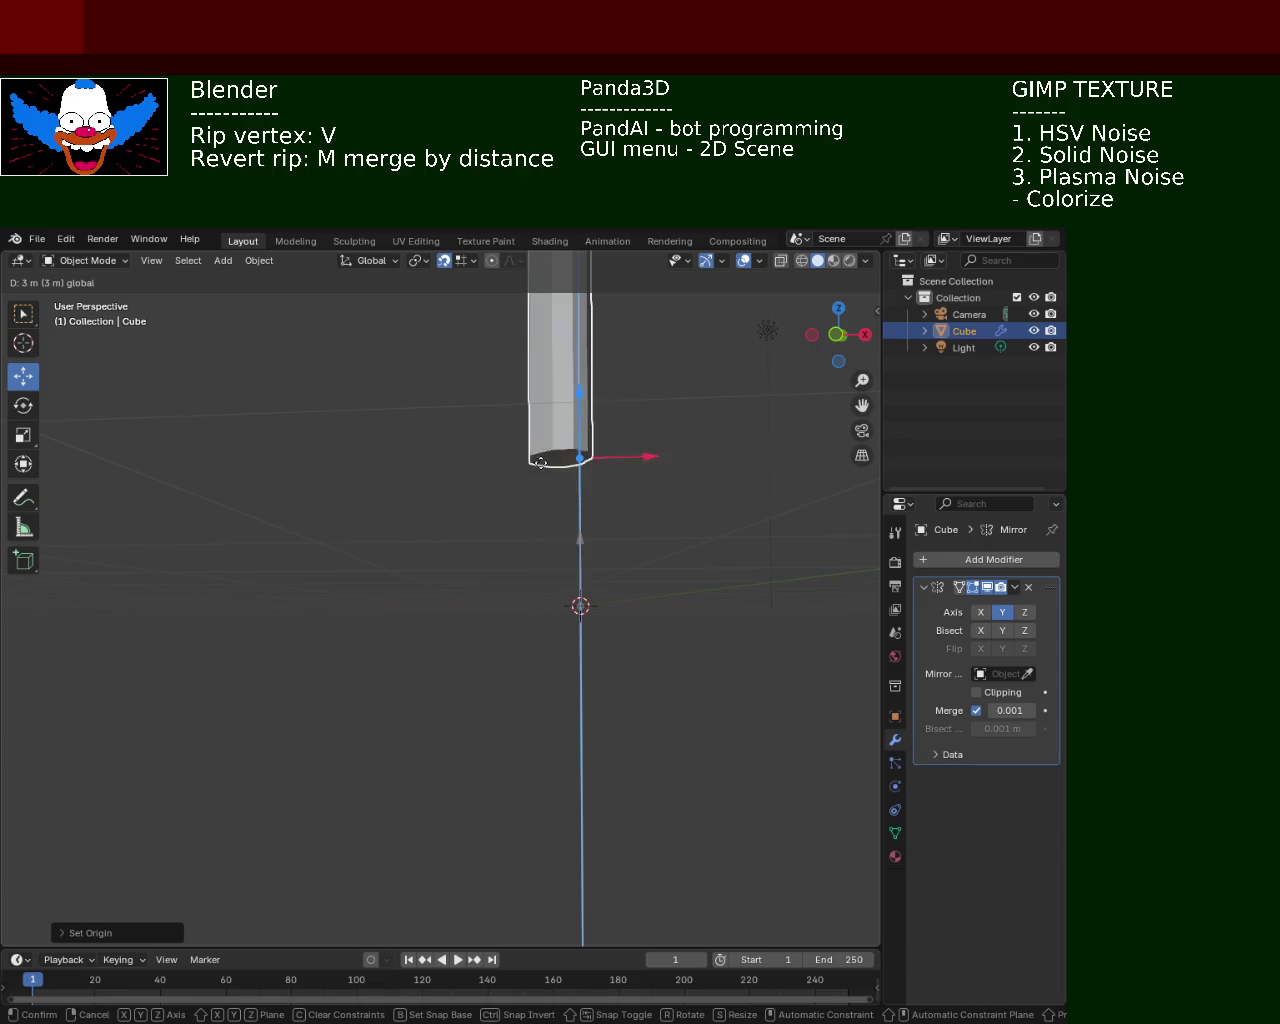
{"action": "left_click", "coordinate": [530, 600]}
Frame the upright pillar in view and deselect the lamp post
{"action": "mouse_move", "coordinate": [530, 600]}
{"action": "middle_mouse_down"}
{"action": "mouse_move", "coordinate": [628, 657]}
{"action": "mouse_move", "coordinate": [286, 715]}
{"action": "mouse_move", "coordinate": [451, 532]}
{"action": "middle_mouse_up"}
{"action": "scroll", "coordinate": [538, 422], "scroll_direction": "down", "scroll_amount": 2}
{"action": "mouse_move", "coordinate": [538, 422]}
{"action": "middle_mouse_down"}
{"action": "mouse_move", "coordinate": [649, 603]}
{"action": "mouse_move", "coordinate": [560, 633]}
{"action": "mouse_move", "coordinate": [594, 556]}
{"action": "middle_mouse_up"}
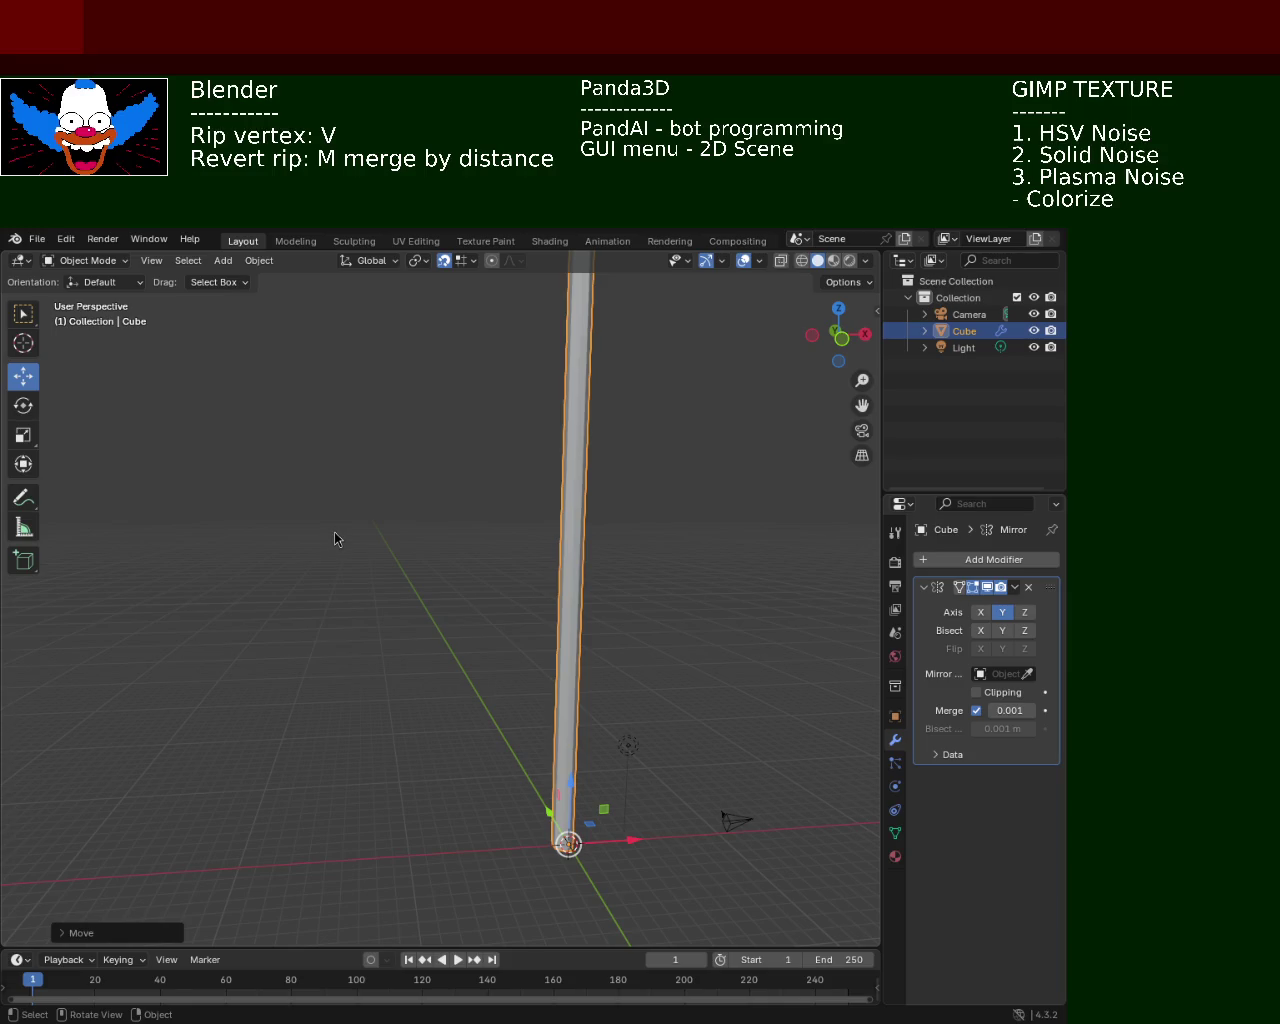
{"action": "middle_click_drag", "start_coordinate": [714, 829], "coordinate": [646, 751], "text": "ctrl"}
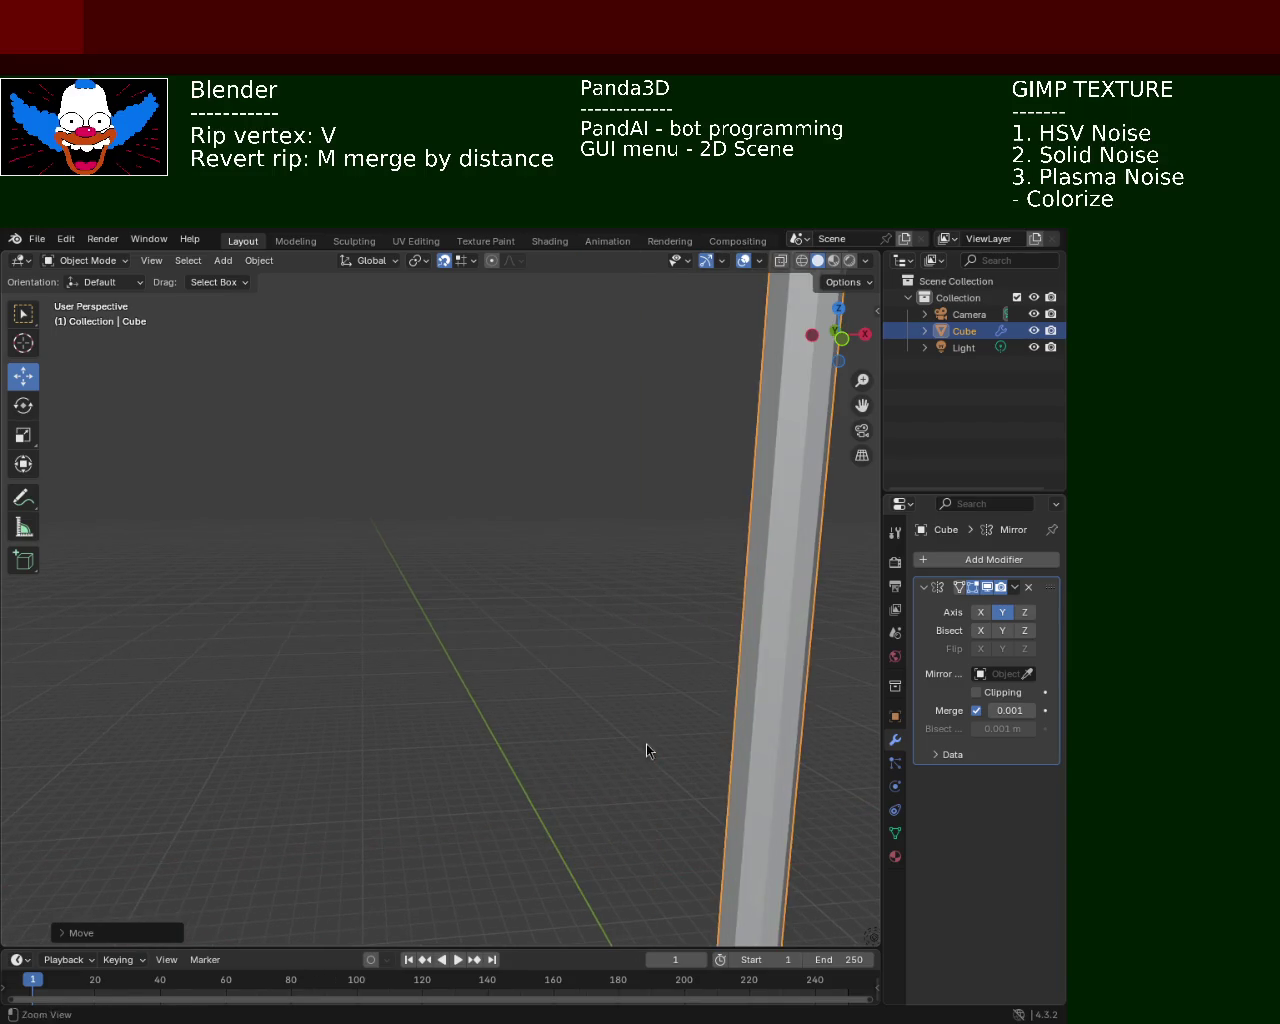
{"action": "scroll", "coordinate": [620, 745], "scroll_direction": "down", "scroll_amount": 5}
{"action": "middle_click_drag", "start_coordinate": [586, 691], "coordinate": [569, 654], "text": "shift"}
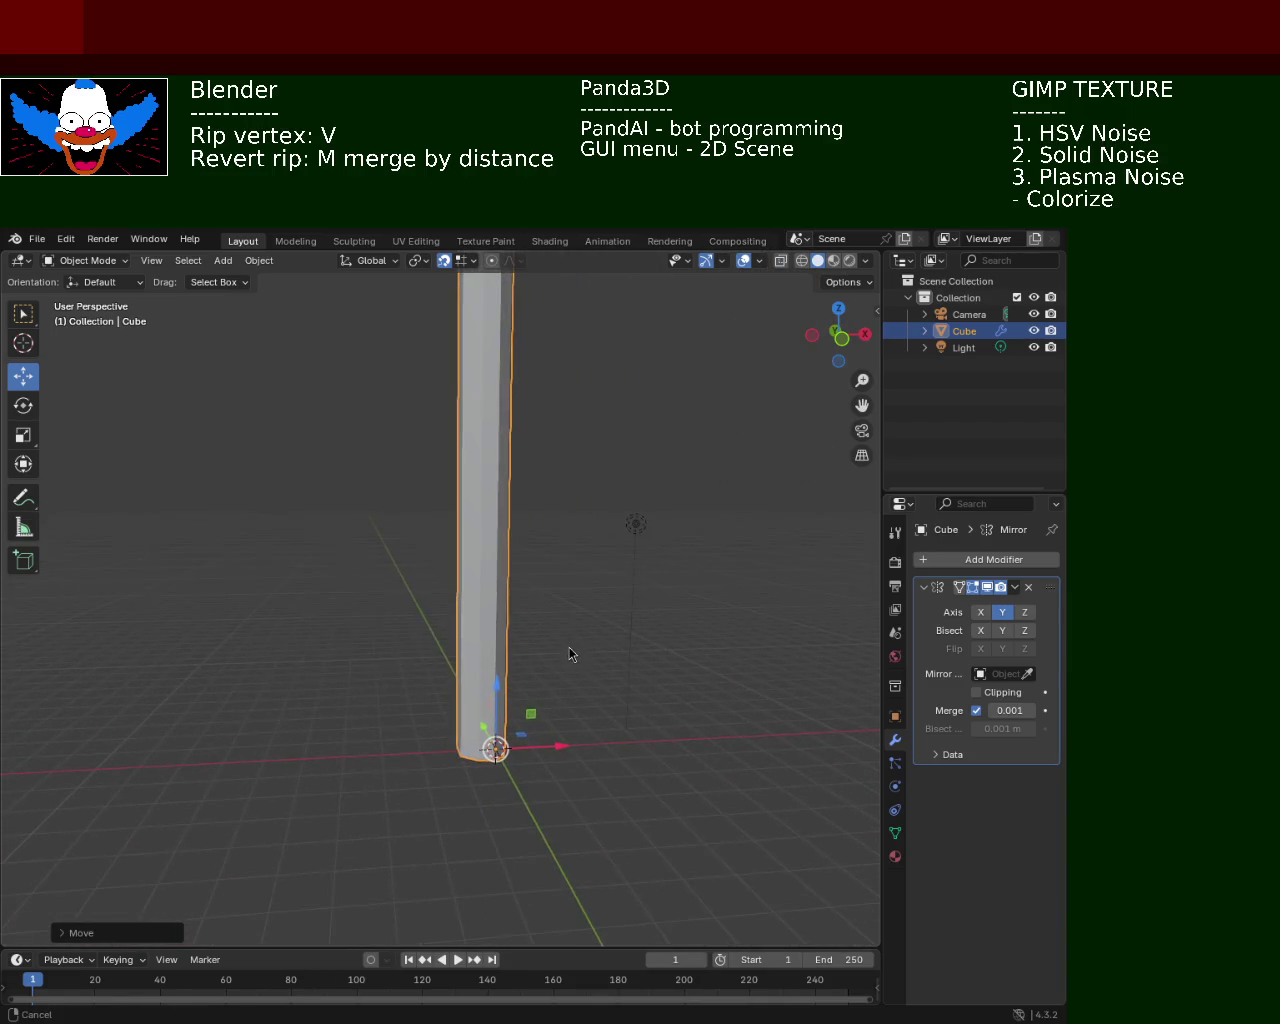
{"action": "left_click", "coordinate": [610, 766]}
{"action": "mouse_move", "coordinate": [608, 758]}
{"action": "middle_mouse_down"}
{"action": "mouse_move", "coordinate": [623, 709]}
{"action": "mouse_move", "coordinate": [614, 729]}
{"action": "middle_mouse_up"}
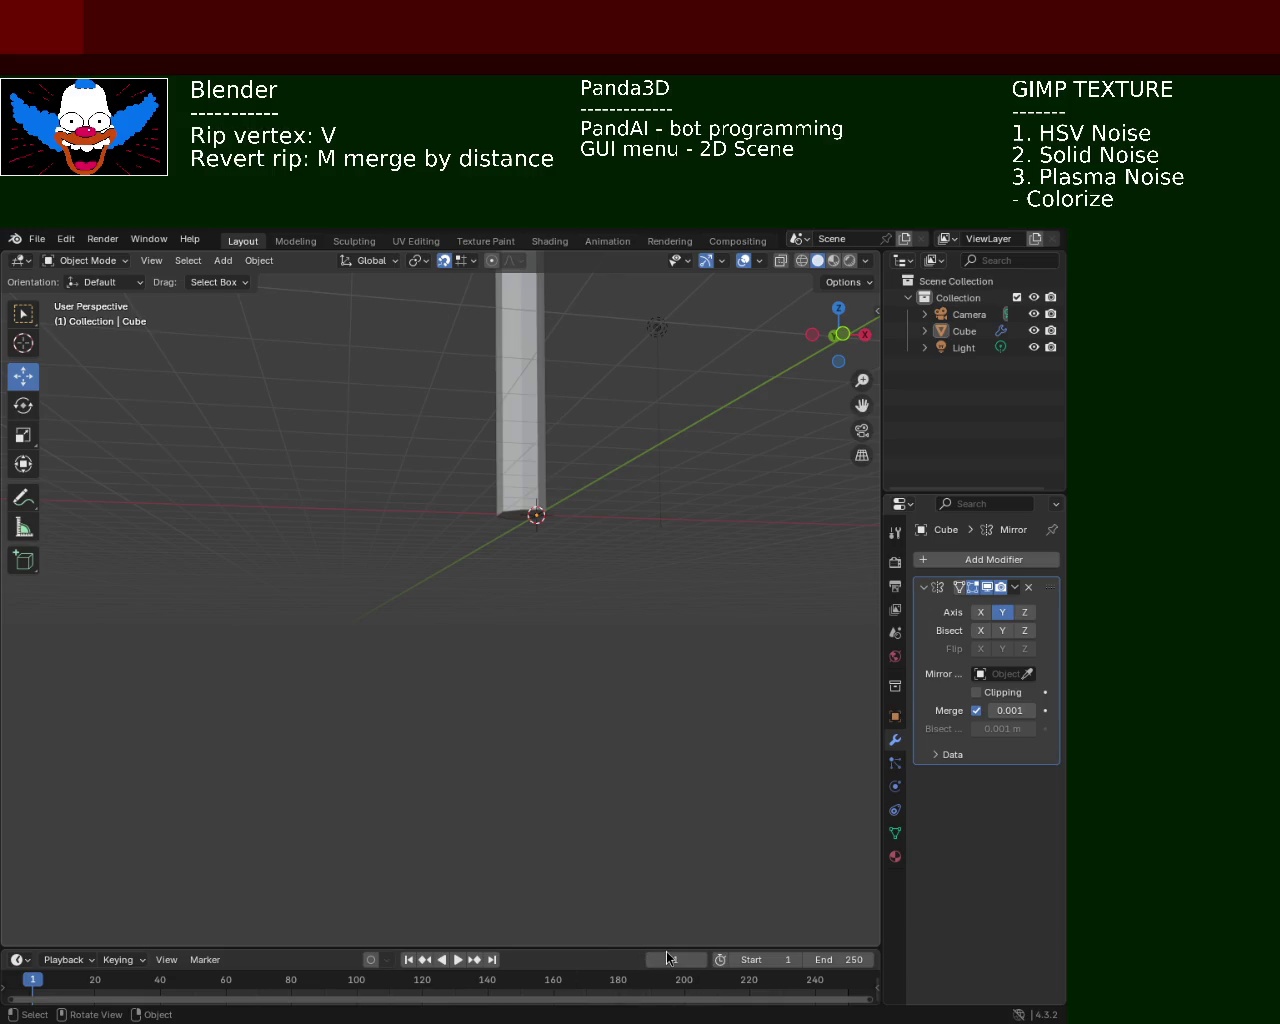
Switch the viewport to wireframe shading and box-select the lamp post Cube
{"action": "mouse_move", "coordinate": [657, 519]}
{"action": "middle_mouse_down"}
{"action": "mouse_move", "coordinate": [585, 600]}
{"action": "mouse_move", "coordinate": [590, 463]}
{"action": "mouse_move", "coordinate": [546, 569]}
{"action": "mouse_move", "coordinate": [583, 597]}
{"action": "middle_mouse_up"}
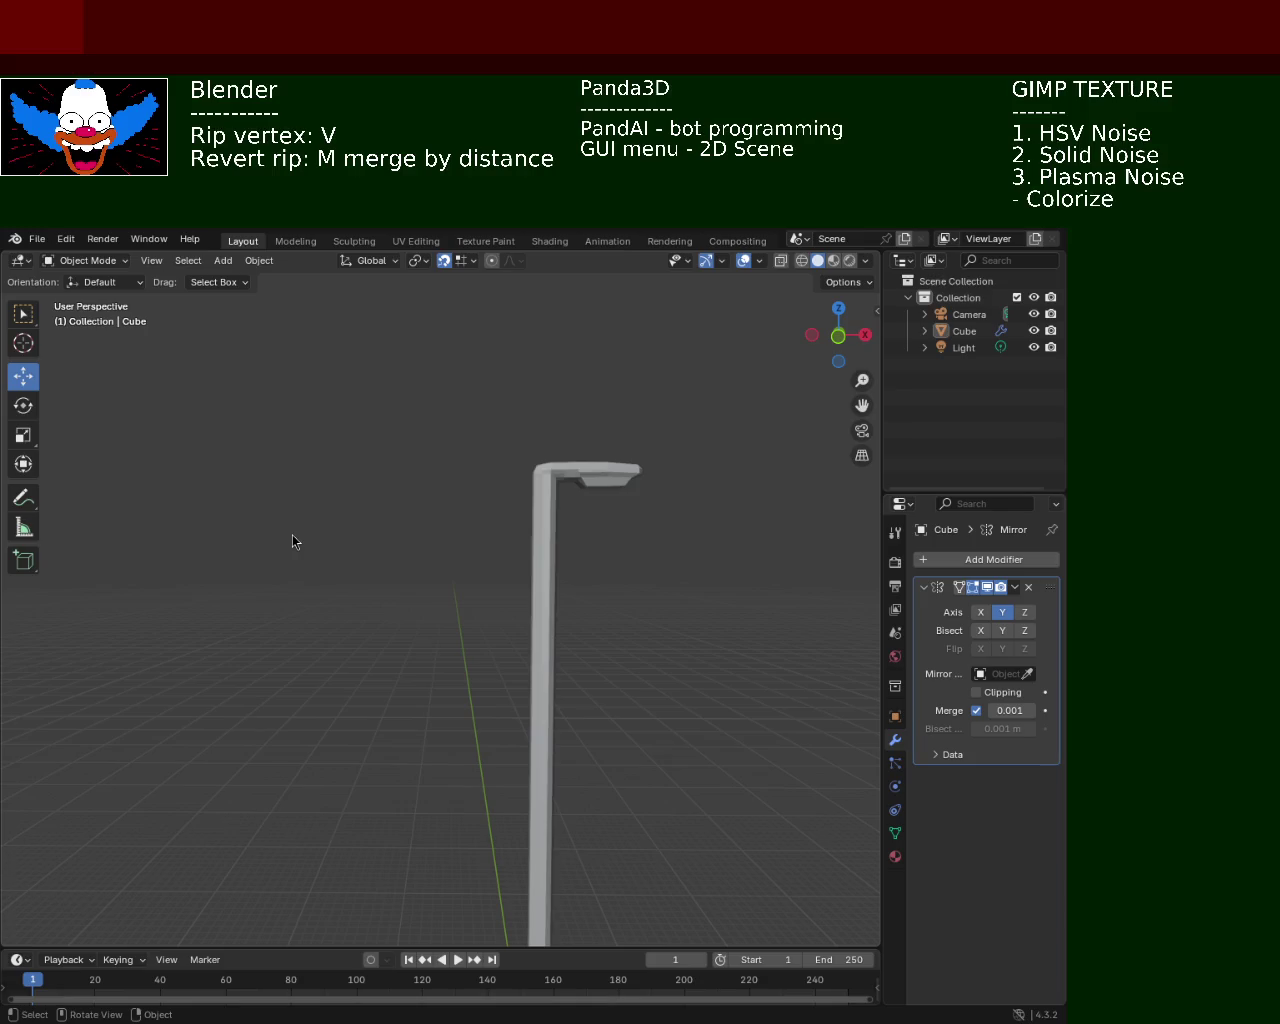
{"action": "mouse_move", "coordinate": [583, 609]}
{"action": "middle_mouse_down"}
{"action": "mouse_move", "coordinate": [563, 656]}
{"action": "mouse_move", "coordinate": [486, 603]}
{"action": "mouse_move", "coordinate": [349, 709]}
{"action": "mouse_move", "coordinate": [417, 726]}
{"action": "mouse_move", "coordinate": [423, 712]}
{"action": "middle_mouse_up"}
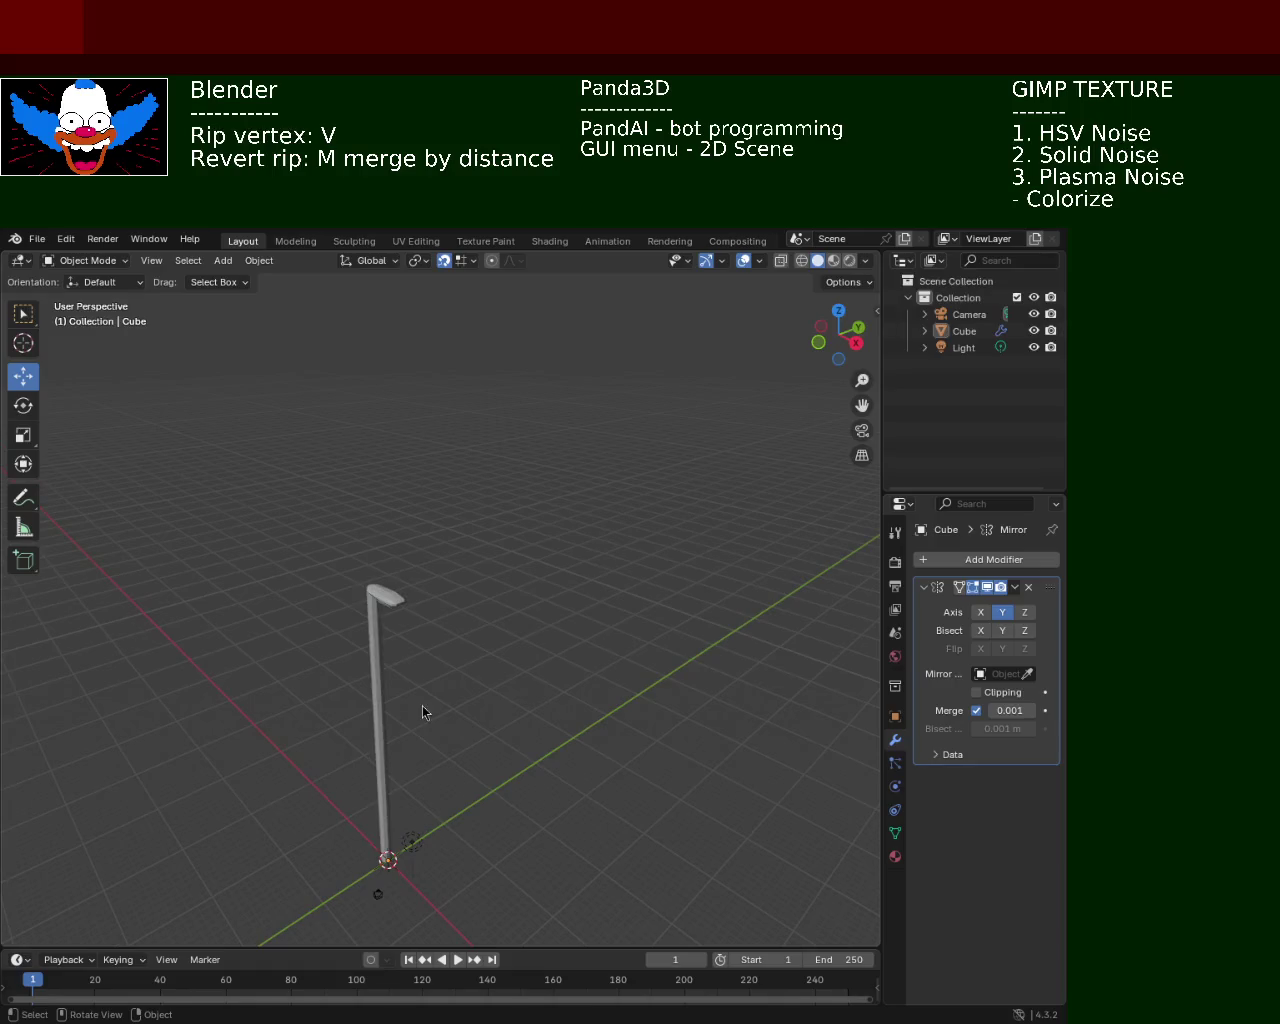
{"action": "mouse_move", "coordinate": [691, 675]}
{"action": "middle_mouse_down"}
{"action": "mouse_move", "coordinate": [514, 663]}
{"action": "mouse_move", "coordinate": [597, 563]}
{"action": "mouse_move", "coordinate": [623, 623]}
{"action": "mouse_move", "coordinate": [612, 640]}
{"action": "mouse_move", "coordinate": [483, 583]}
{"action": "mouse_move", "coordinate": [351, 611]}
{"action": "mouse_move", "coordinate": [395, 669]}
{"action": "mouse_move", "coordinate": [594, 594]}
{"action": "mouse_move", "coordinate": [543, 463]}
{"action": "mouse_move", "coordinate": [557, 458]}
{"action": "mouse_move", "coordinate": [571, 514]}
{"action": "mouse_move", "coordinate": [543, 508]}
{"action": "middle_mouse_up"}
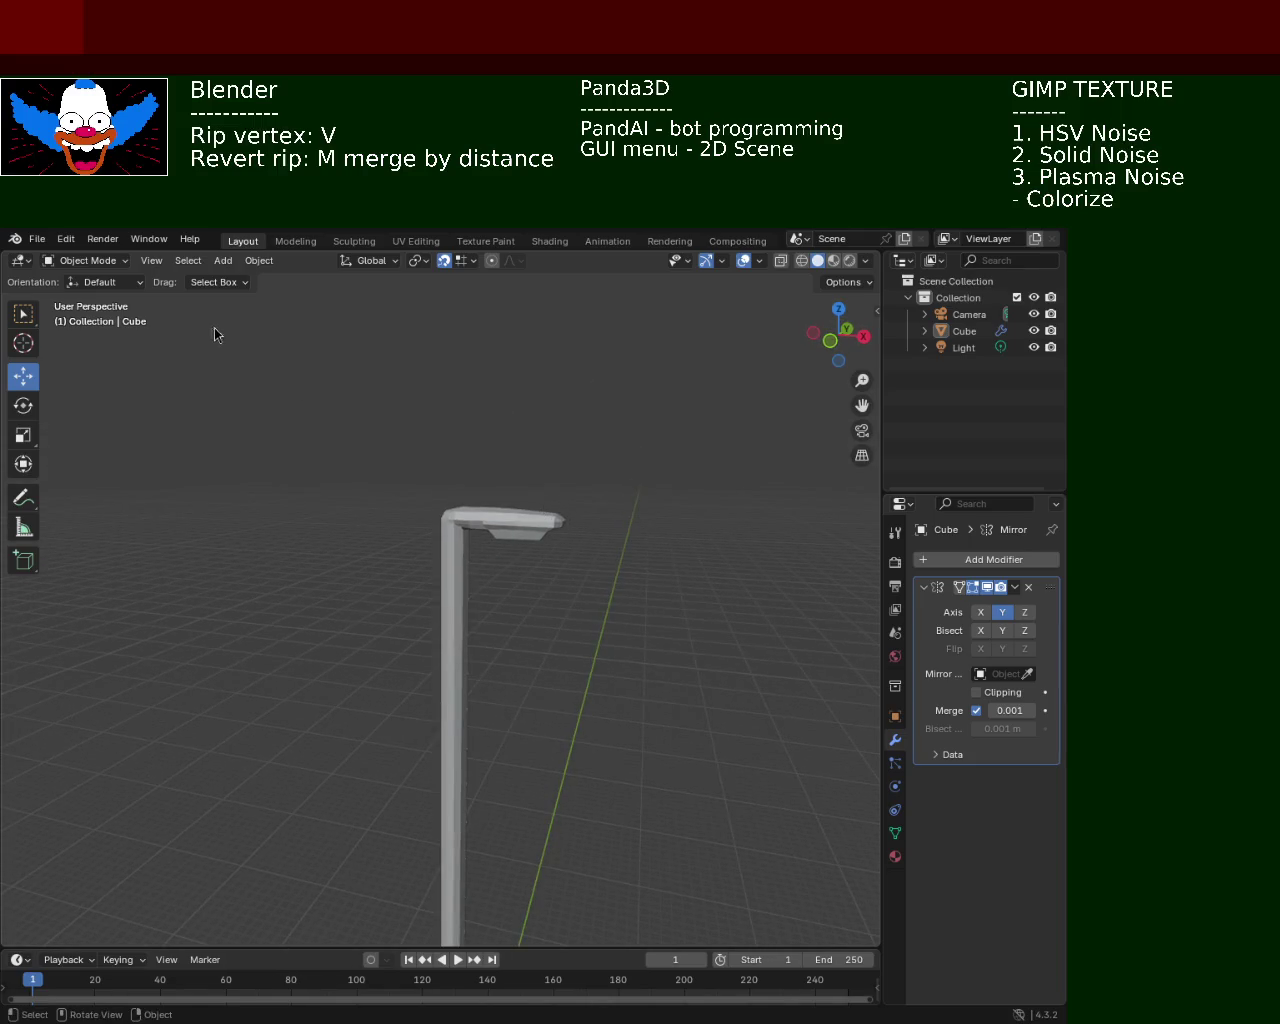
{"action": "left_click", "coordinate": [801, 260]}
{"action": "mouse_move", "coordinate": [539, 519]}
{"action": "middle_mouse_down"}
{"action": "mouse_move", "coordinate": [517, 563]}
{"action": "mouse_move", "coordinate": [589, 529]}
{"action": "mouse_move", "coordinate": [576, 533]}
{"action": "middle_mouse_up"}
{"action": "mouse_move", "coordinate": [716, 392]}
{"action": "left_mouse_down"}
{"action": "mouse_move", "coordinate": [529, 534]}
{"action": "mouse_move", "coordinate": [528, 550]}
{"action": "left_mouse_up"}
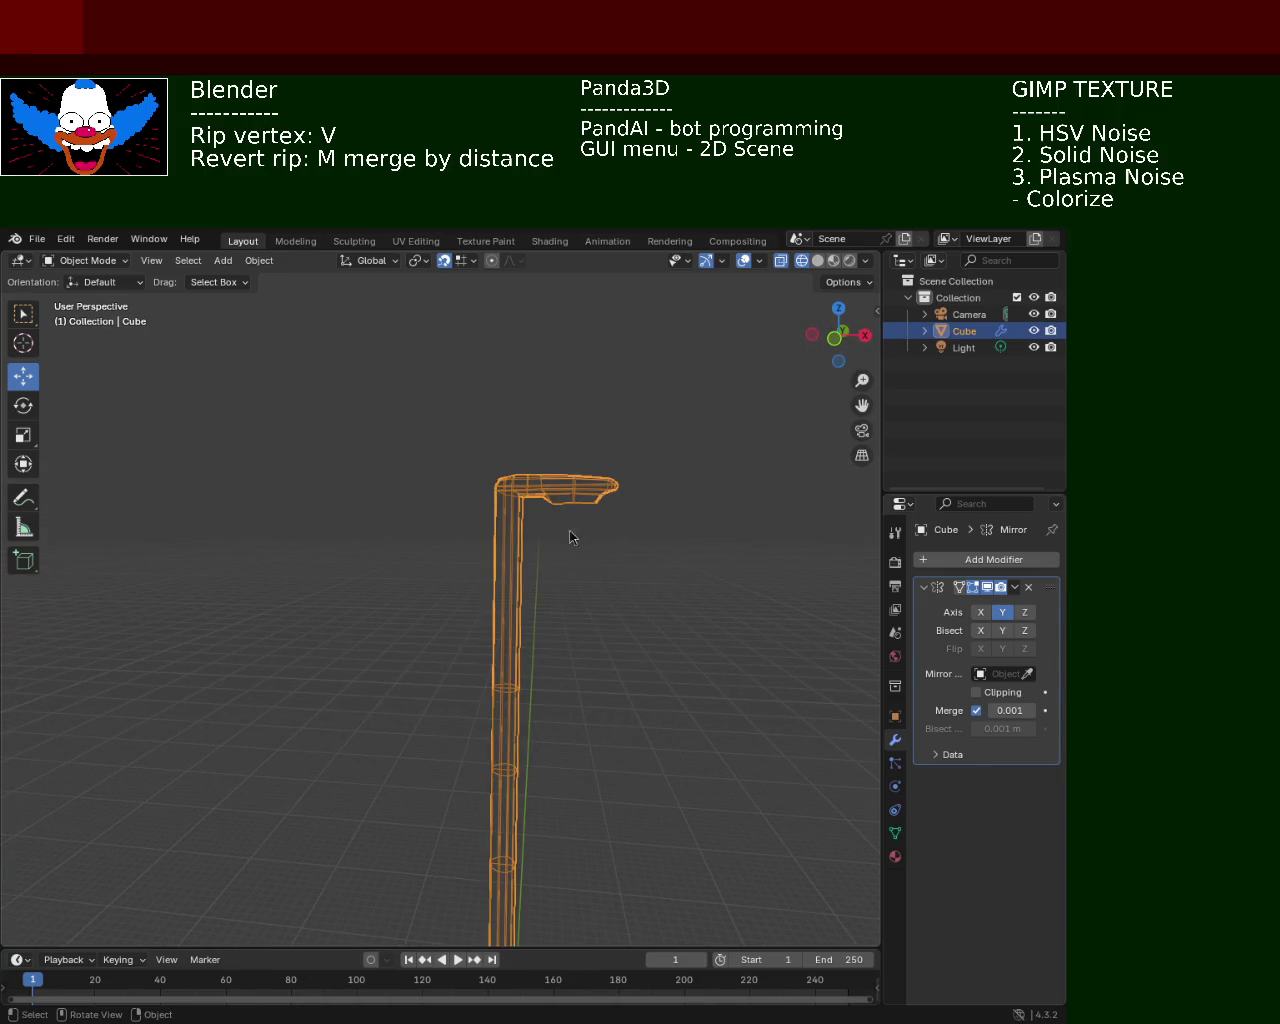
In Edit Mode, box-select the lamp head vertices and scale them up about 1.15 times
{"action": "key", "text": "Tab"}
{"action": "left_click", "coordinate": [687, 433]}
{"action": "left_click_drag", "start_coordinate": [687, 434], "coordinate": [530, 532]}
{"action": "key", "text": "s"}
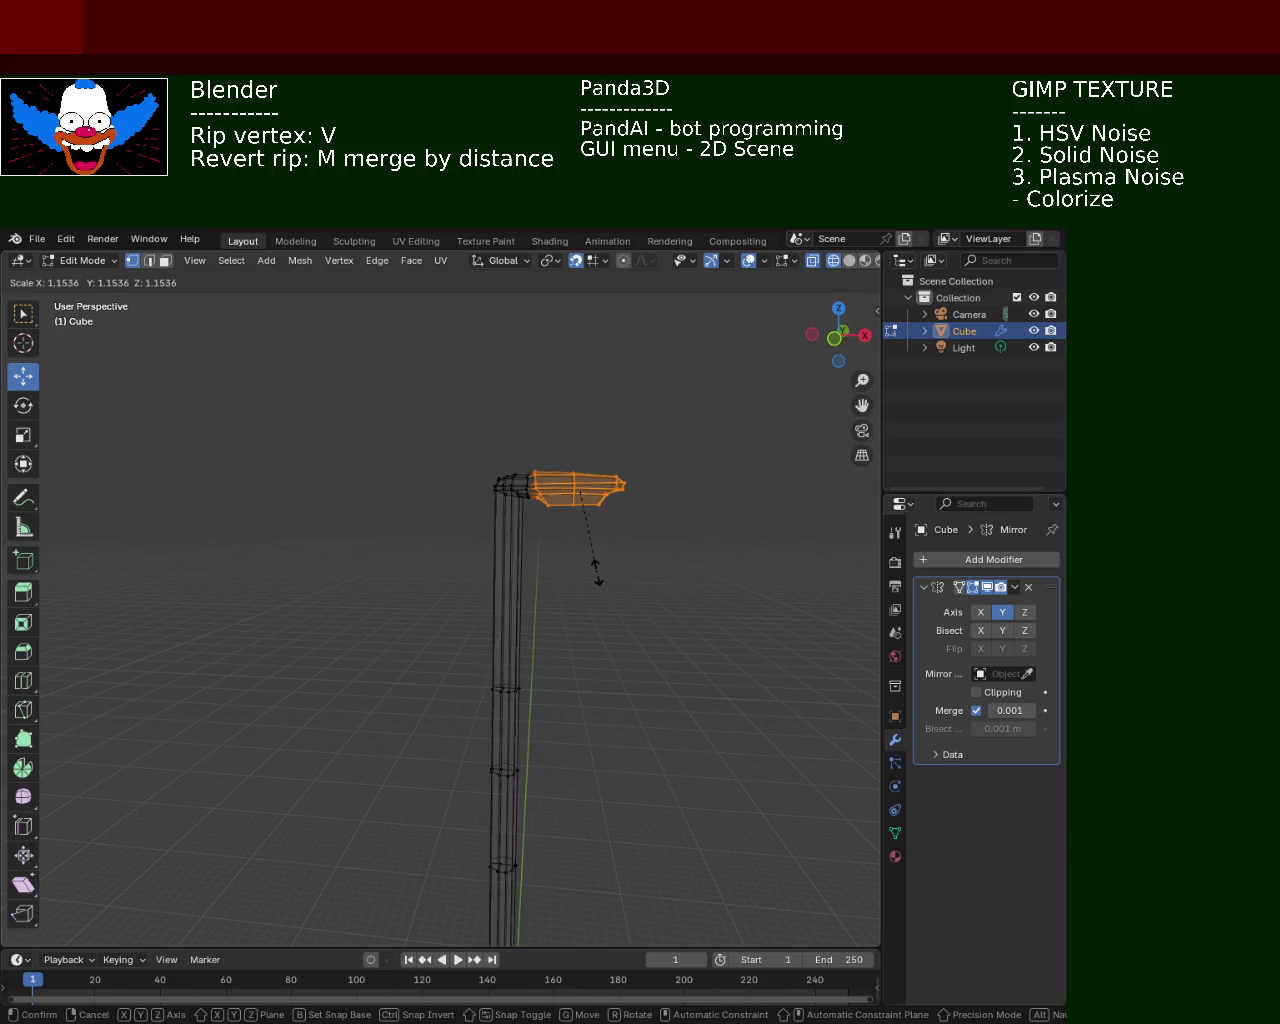
{"action": "left_click", "coordinate": [597, 573]}
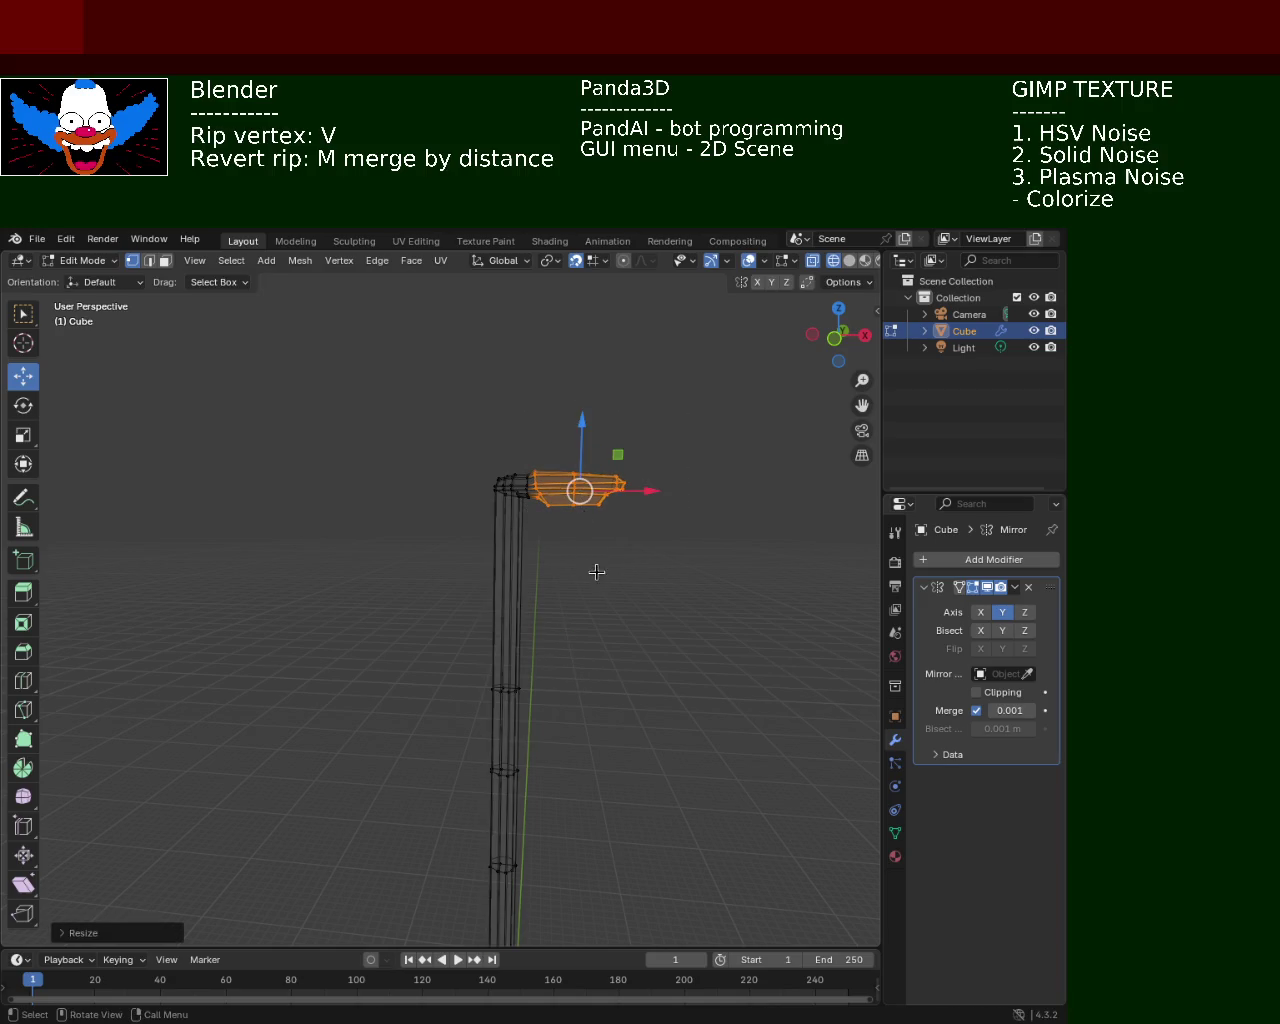
Return to solid shading and deselect the lamp head vertices
{"action": "left_click", "coordinate": [849, 260]}
{"action": "mouse_move", "coordinate": [729, 378]}
{"action": "middle_mouse_down"}
{"action": "mouse_move", "coordinate": [601, 501]}
{"action": "mouse_move", "coordinate": [617, 431]}
{"action": "middle_mouse_up"}
{"action": "left_click", "coordinate": [598, 470]}
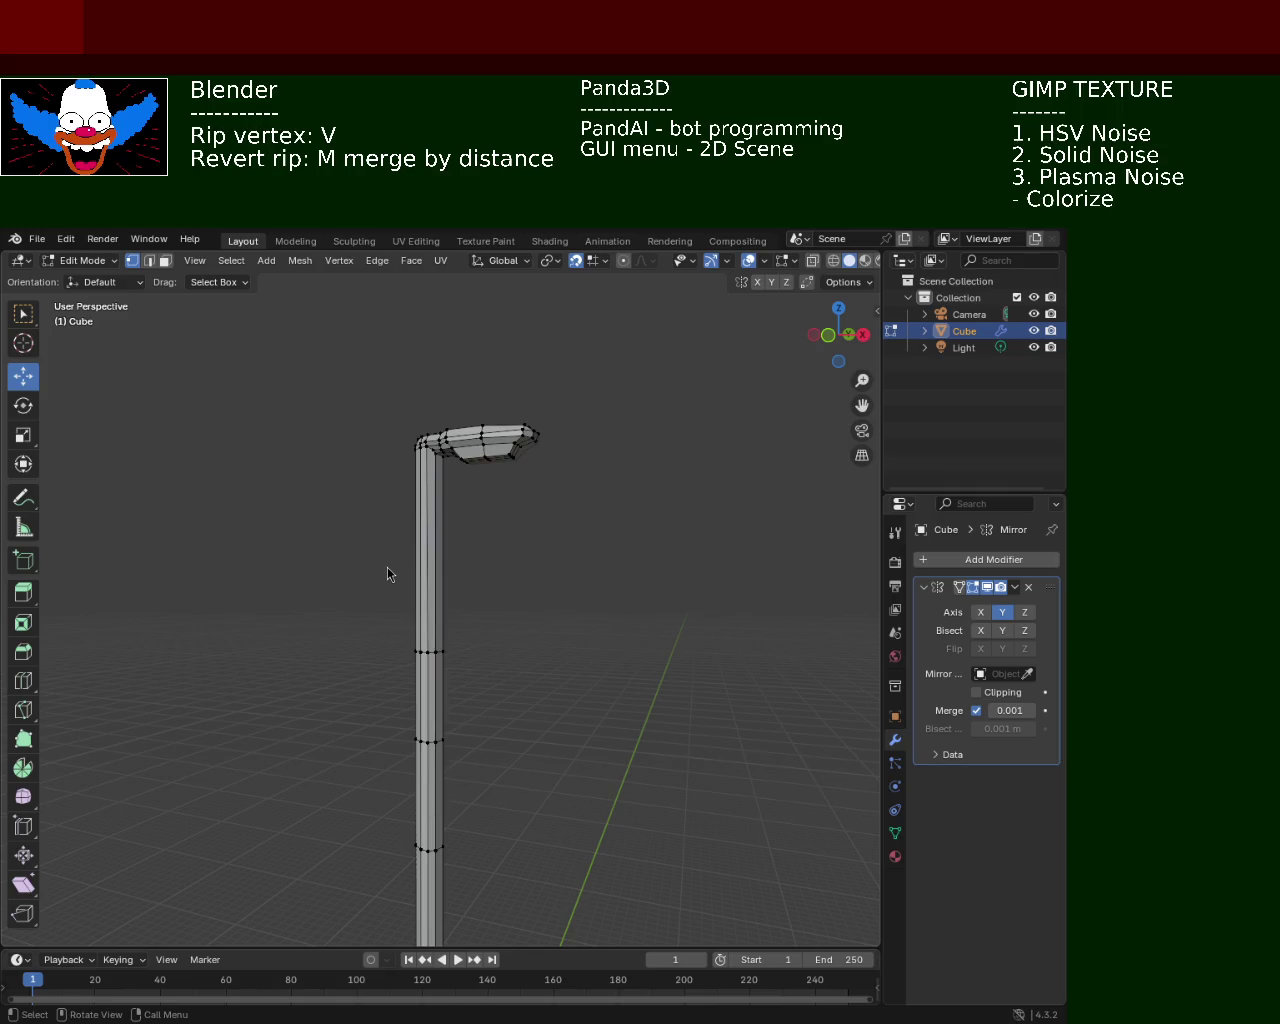
{"action": "mouse_move", "coordinate": [680, 614]}
{"action": "middle_mouse_down"}
{"action": "mouse_move", "coordinate": [633, 599]}
{"action": "mouse_move", "coordinate": [548, 446]}
{"action": "middle_mouse_up"}
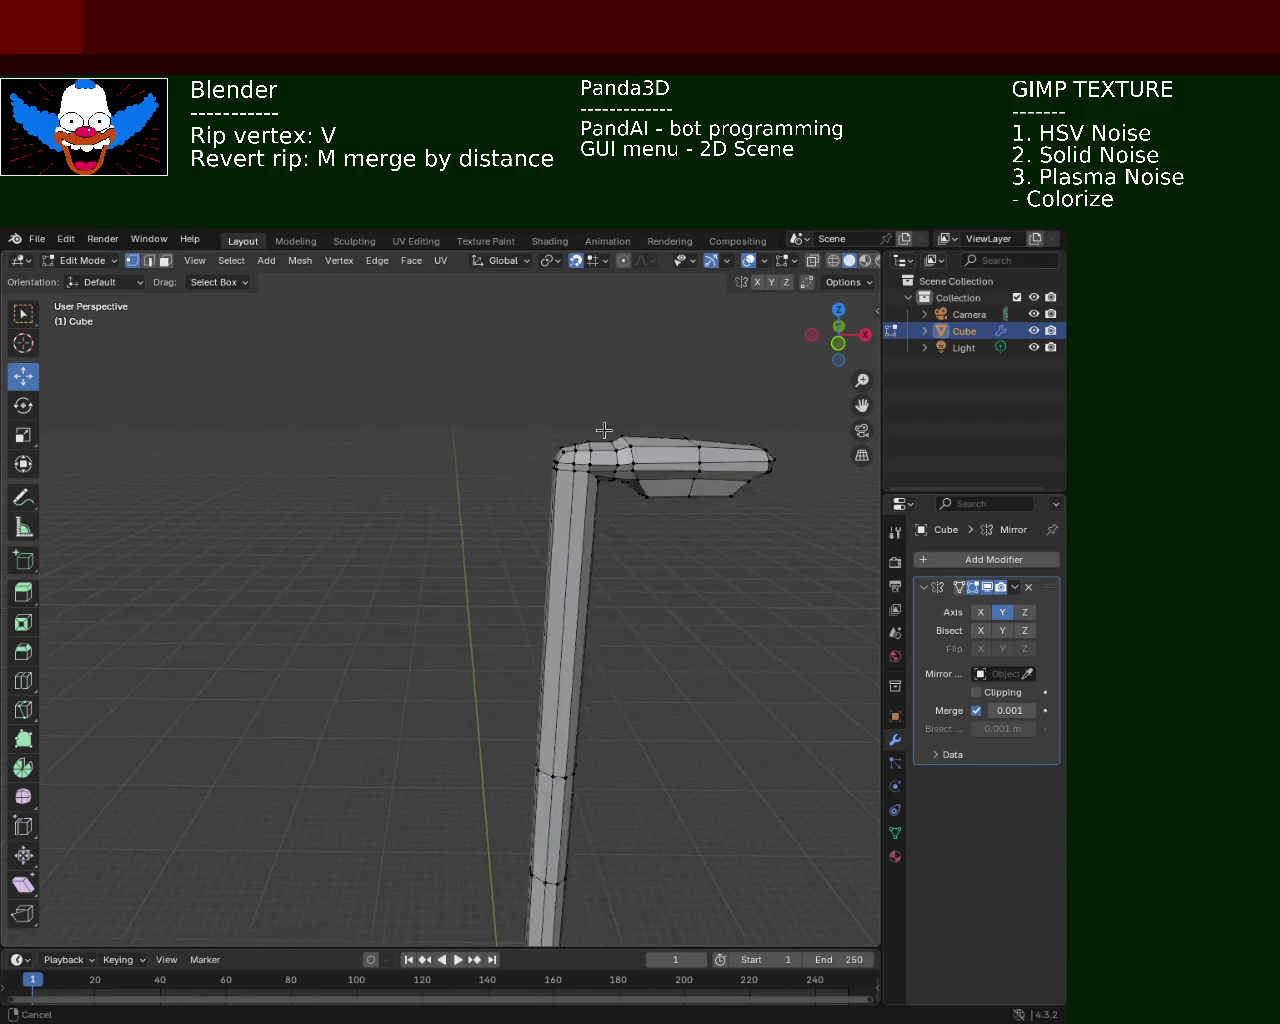
Select two lamp head vertices and try vertical moves, cancelling both
{"action": "scroll", "coordinate": [543, 651], "scroll_direction": "up", "scroll_amount": 2}
{"action": "left_click", "coordinate": [510, 673], "text": "shift"}
{"action": "left_click", "coordinate": [516, 669], "text": "shift"}
{"action": "middle_click_drag", "start_coordinate": [533, 561], "coordinate": [531, 580]}
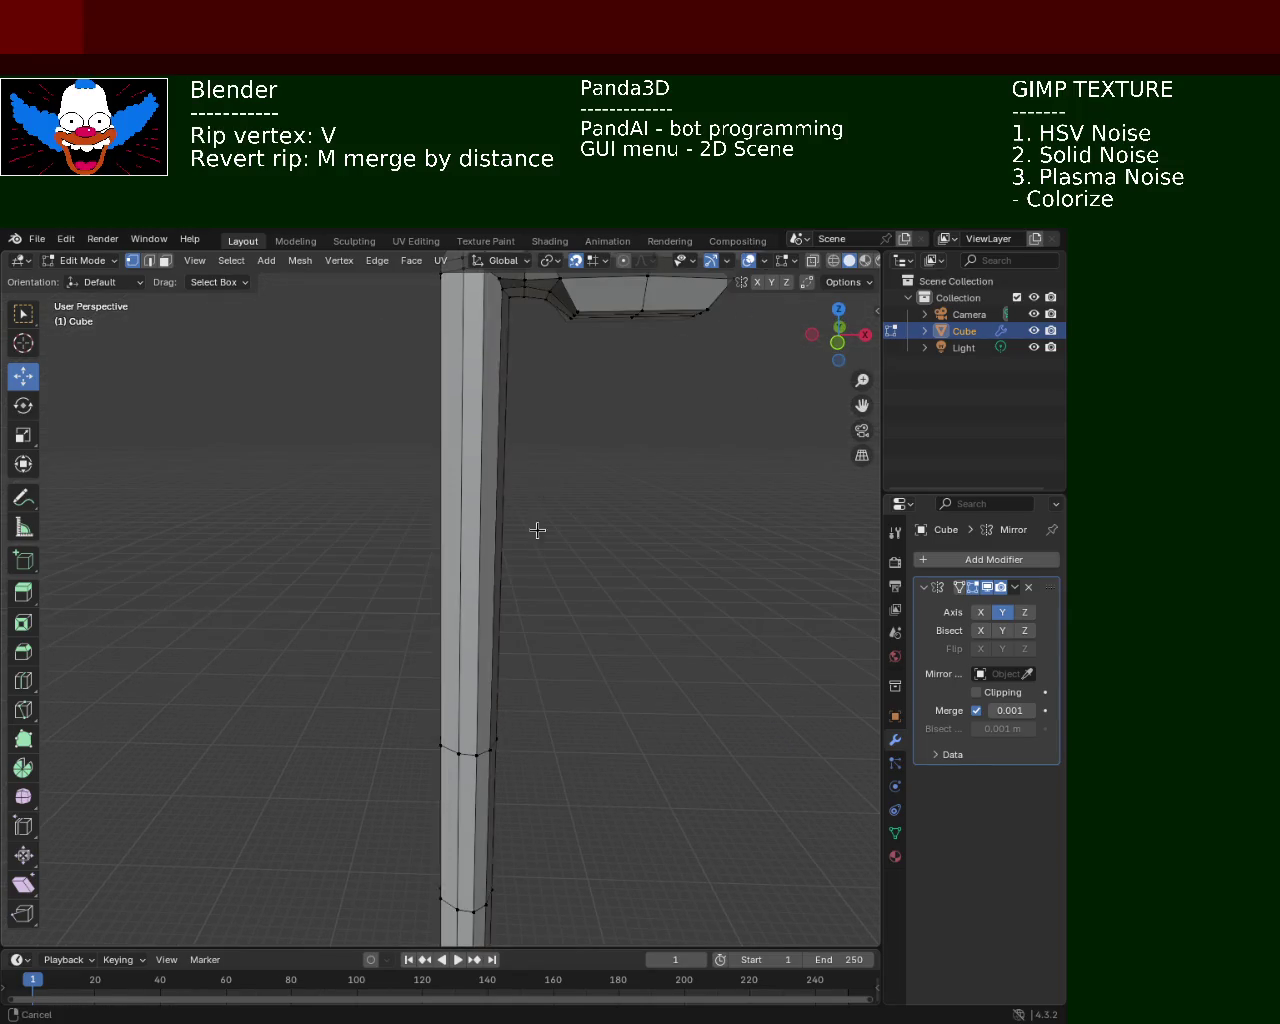
{"action": "key", "text": "g"}
{"action": "key", "text": "z"}
{"action": "right_click", "coordinate": [508, 359]}
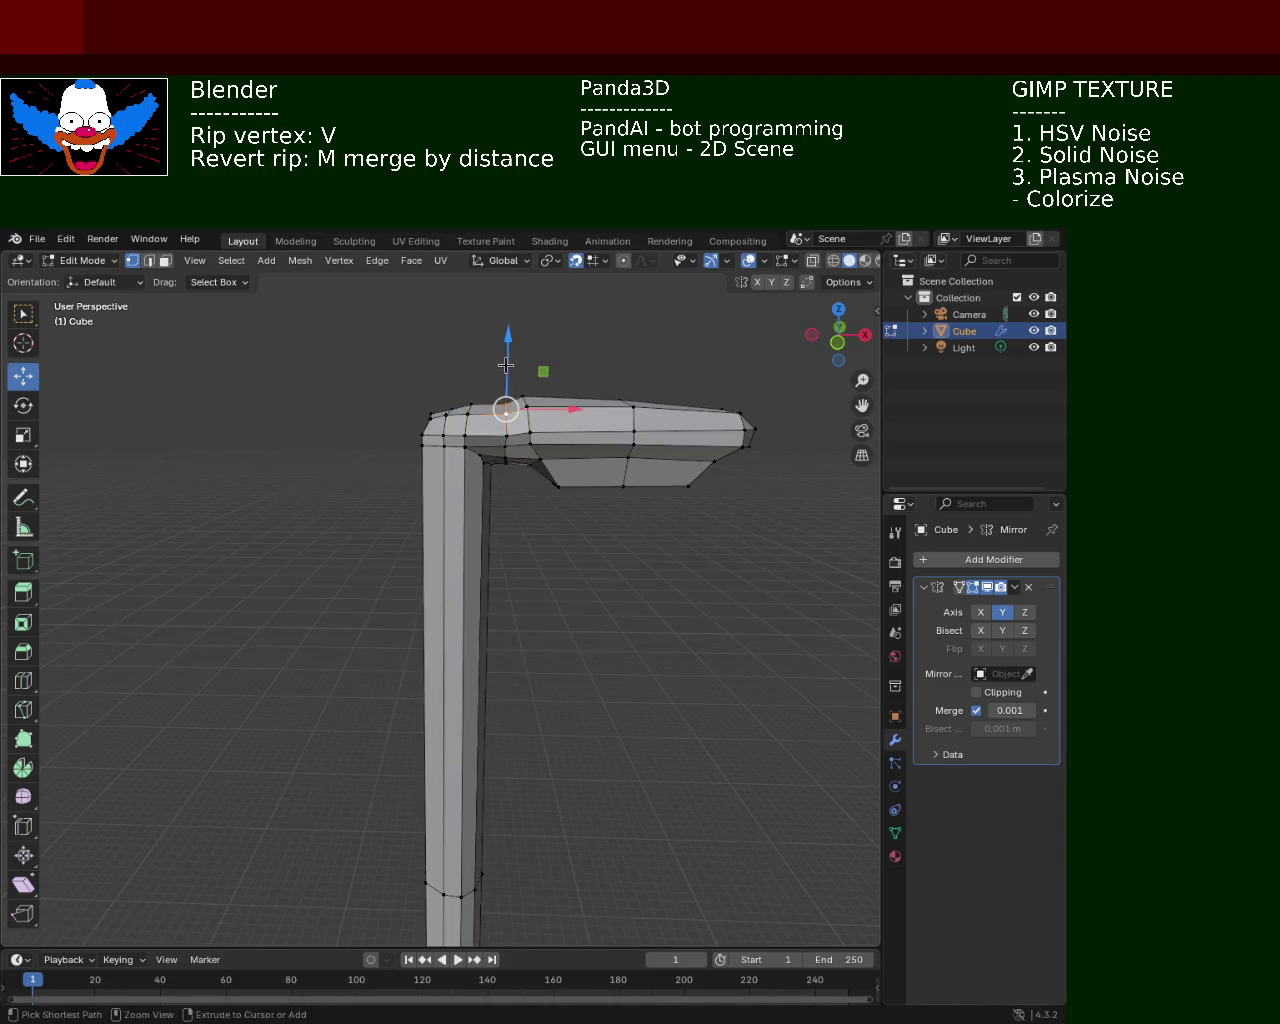
{"action": "key", "text": "g"}
{"action": "key", "text": "z"}
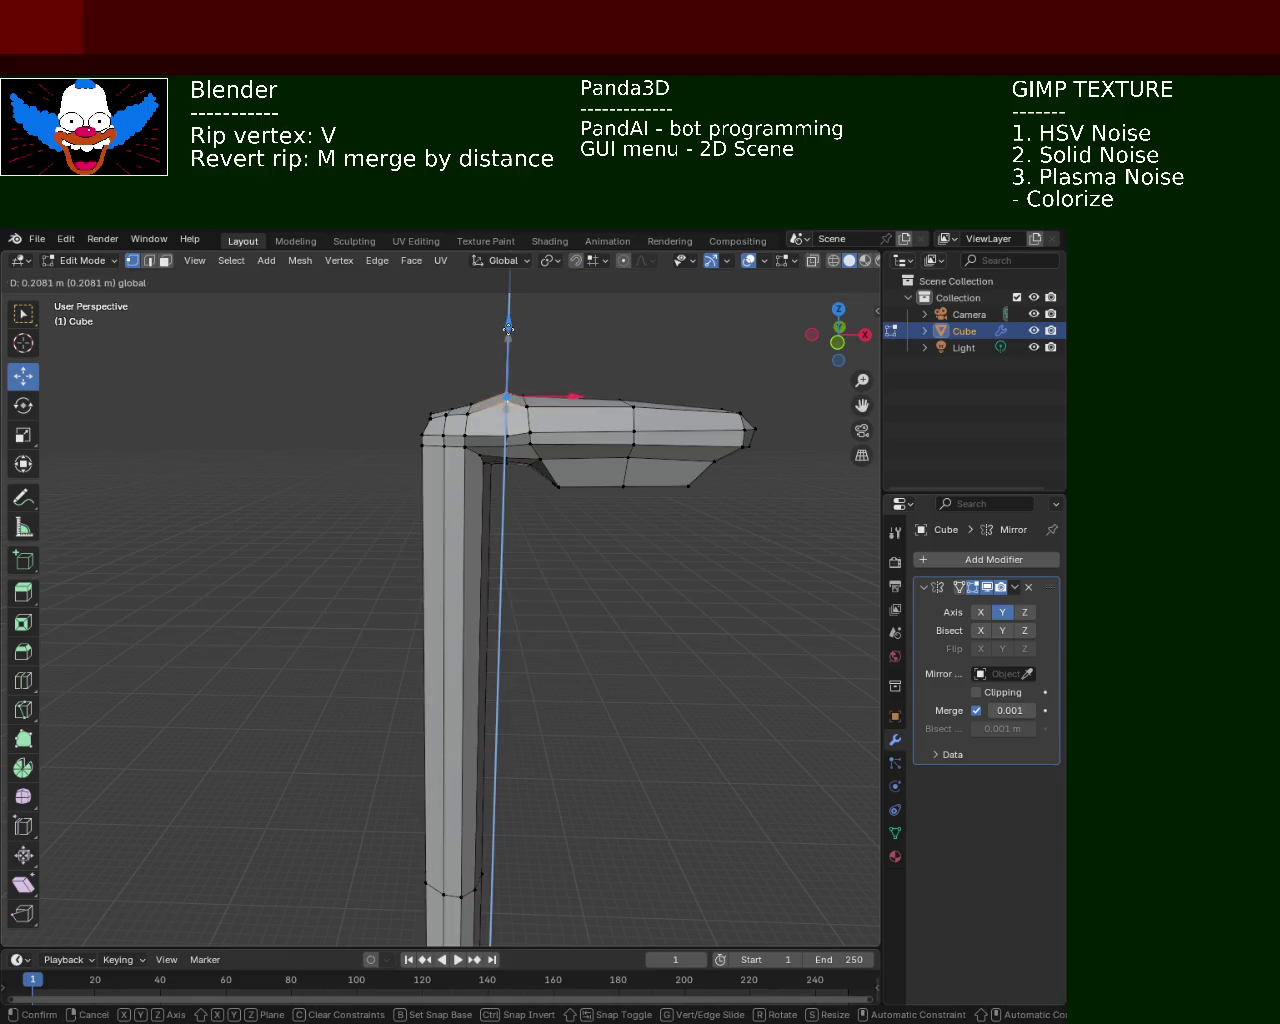
{"action": "right_click", "coordinate": [508, 337]}
Raise a lower head vertex slightly along Z, then deselect it
{"action": "left_click", "coordinate": [551, 604]}
{"action": "left_click", "coordinate": [507, 436]}
{"action": "key", "text": "g"}
{"action": "key", "text": "z"}
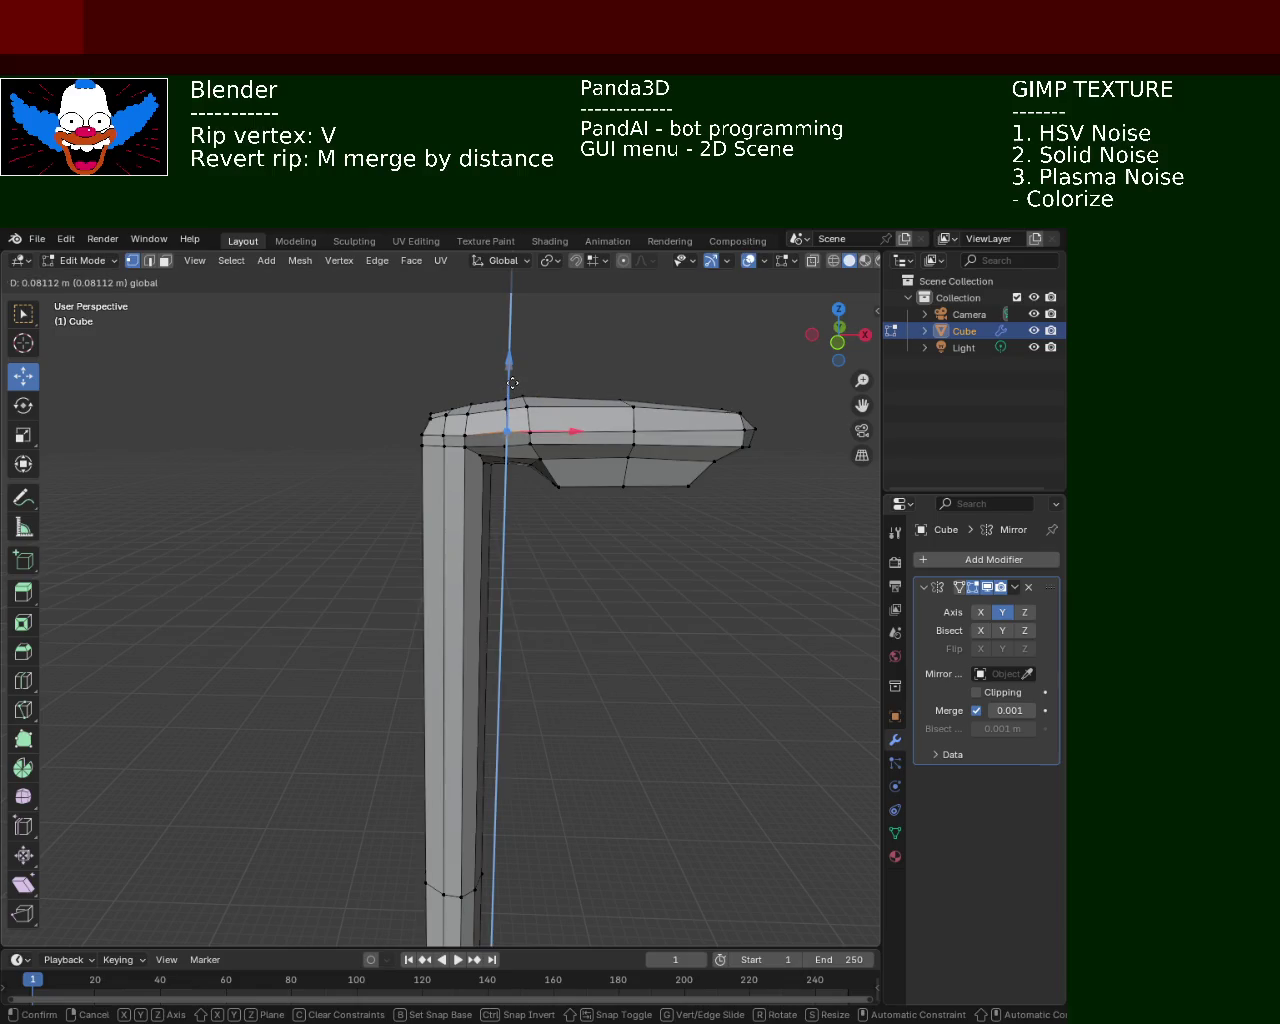
{"action": "left_click", "coordinate": [511, 382]}
{"action": "left_click", "coordinate": [521, 521]}
Turn on snapping and move an edge's two vertices at the bend along Y
{"action": "middle_click_drag", "start_coordinate": [521, 521], "coordinate": [432, 457]}
{"action": "scroll", "coordinate": [540, 520], "scroll_direction": "up", "scroll_amount": 3}
{"action": "scroll", "coordinate": [654, 578], "scroll_direction": "up", "scroll_amount": 2}
{"action": "mouse_move", "coordinate": [654, 578]}
{"action": "middle_mouse_down"}
{"action": "mouse_move", "coordinate": [488, 592]}
{"action": "mouse_move", "coordinate": [566, 592]}
{"action": "mouse_move", "coordinate": [474, 618]}
{"action": "mouse_move", "coordinate": [539, 623]}
{"action": "mouse_move", "coordinate": [531, 600]}
{"action": "mouse_move", "coordinate": [607, 609]}
{"action": "middle_mouse_up"}
{"action": "left_click", "coordinate": [598, 603]}
{"action": "left_click", "coordinate": [641, 528], "text": "shift"}
{"action": "left_click", "coordinate": [577, 262]}
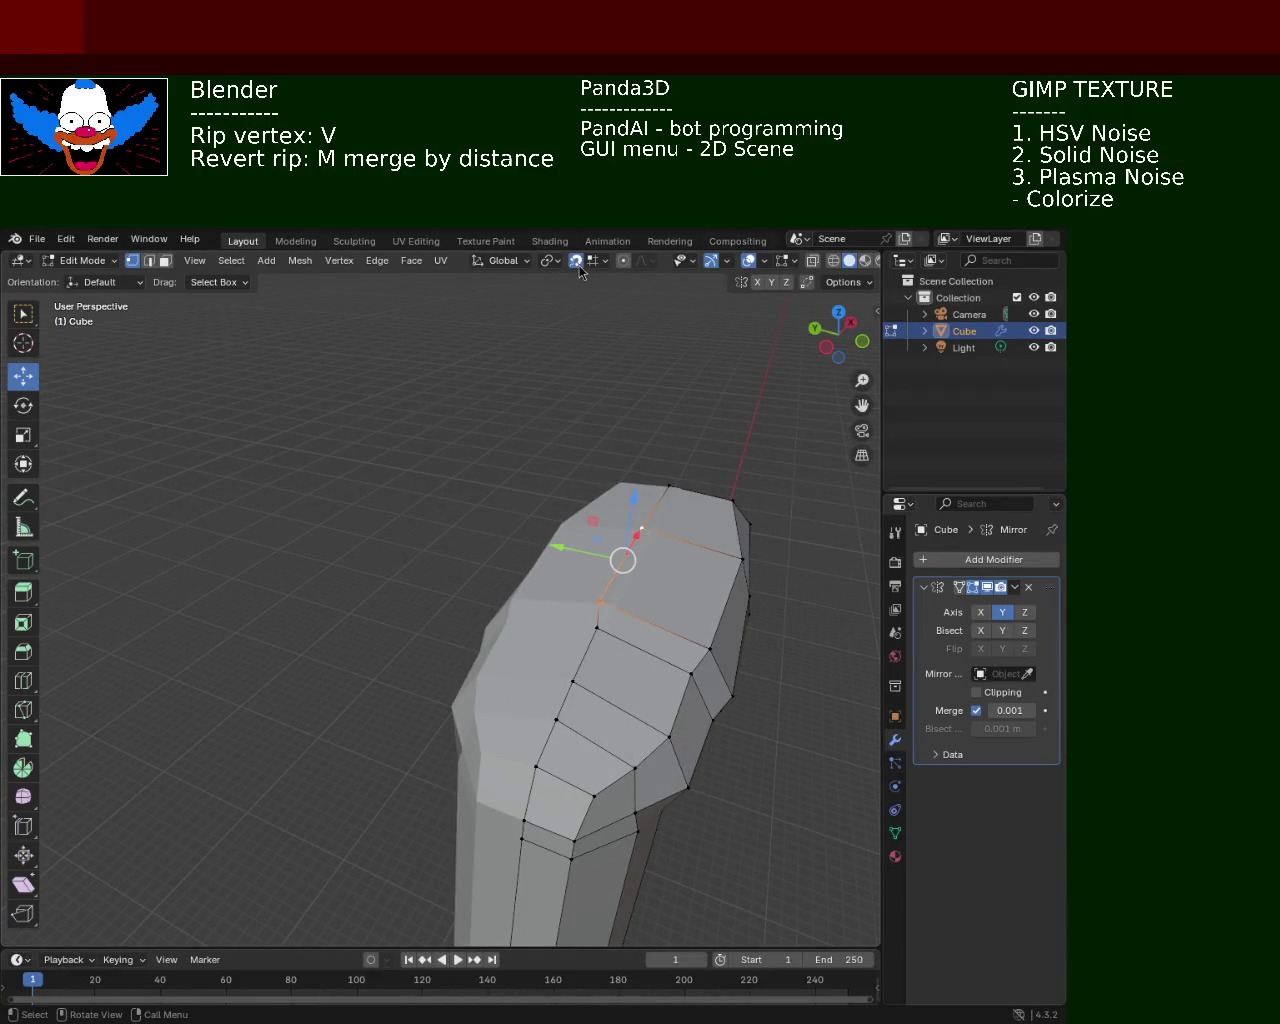
{"action": "key", "text": "g"}
{"action": "key", "text": "y"}
{"action": "key", "text": "Return"}
Move two more top vertices of the lamp head along Y
{"action": "mouse_move", "coordinate": [591, 621]}
{"action": "middle_mouse_down"}
{"action": "mouse_move", "coordinate": [491, 552]}
{"action": "mouse_move", "coordinate": [704, 591]}
{"action": "mouse_move", "coordinate": [517, 578]}
{"action": "mouse_move", "coordinate": [674, 652]}
{"action": "mouse_move", "coordinate": [497, 563]}
{"action": "middle_mouse_up"}
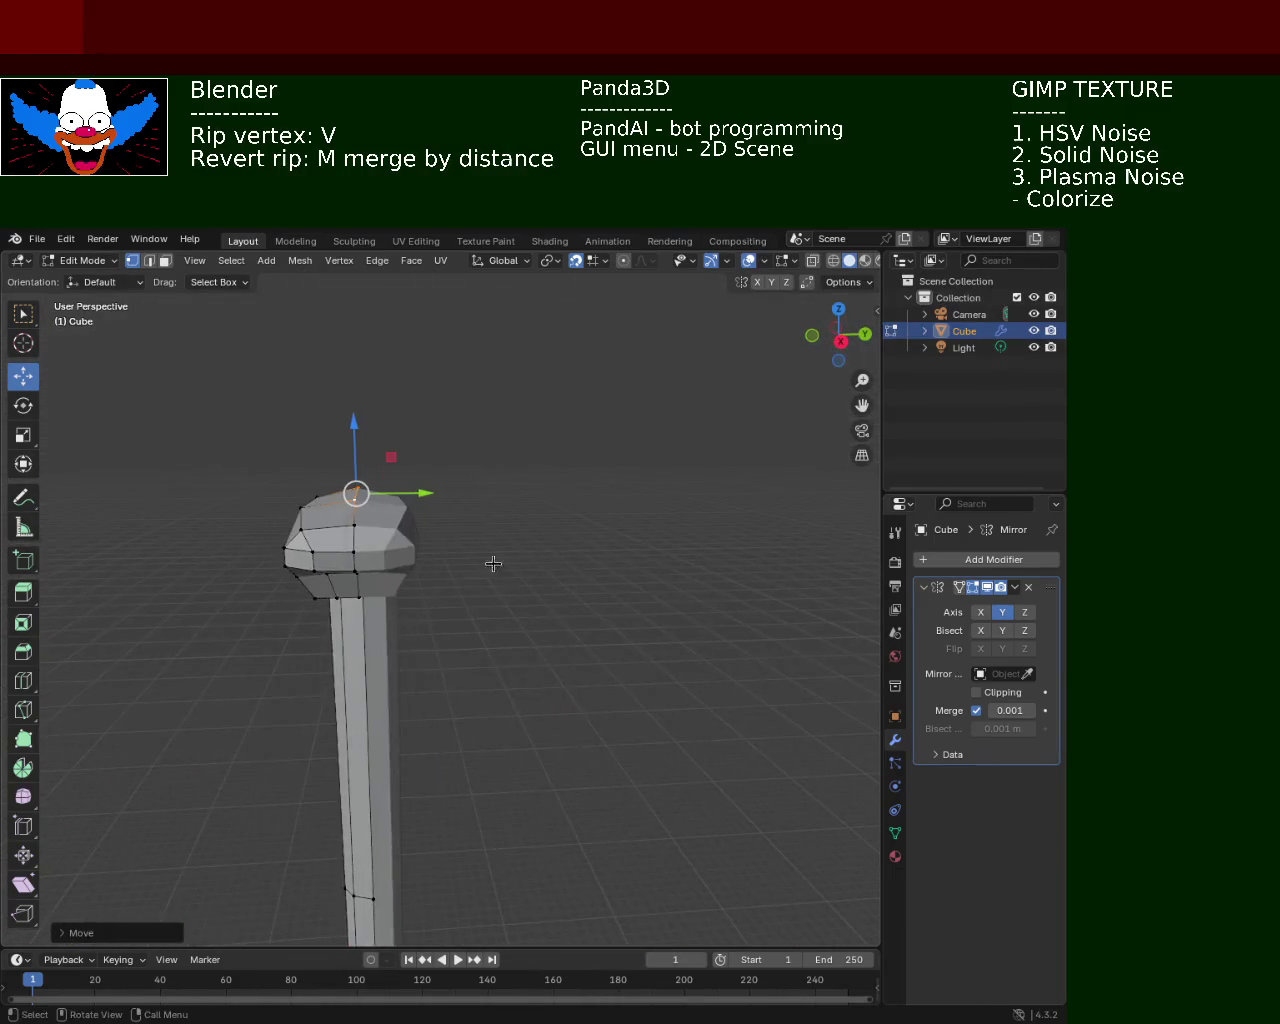
{"action": "scroll", "coordinate": [371, 553], "scroll_direction": "up", "scroll_amount": 3}
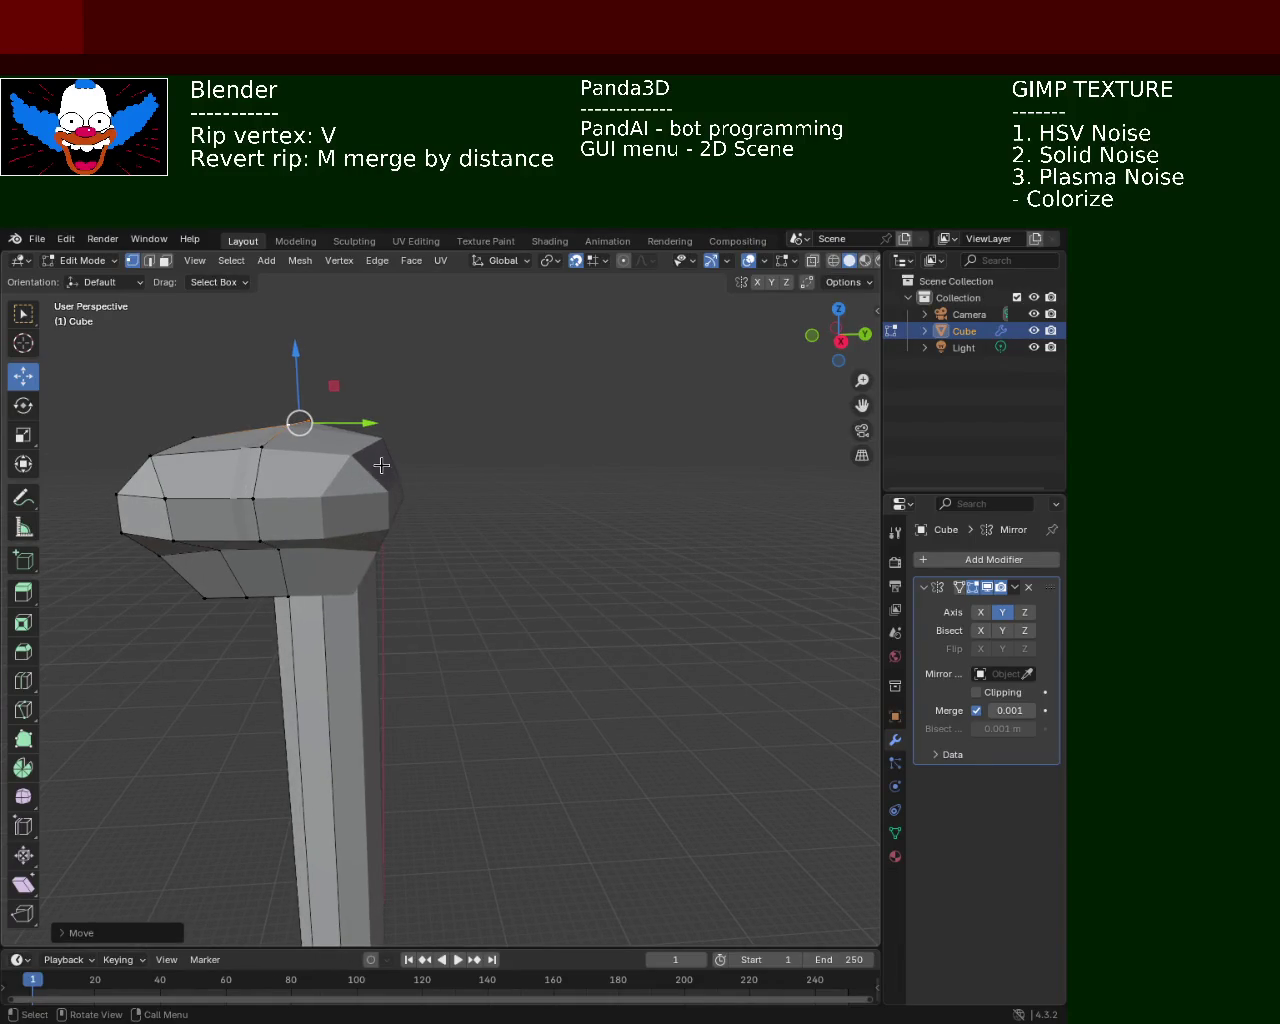
{"action": "middle_click_drag", "start_coordinate": [381, 465], "coordinate": [414, 477]}
{"action": "left_click", "coordinate": [460, 462], "text": "shift"}
{"action": "left_click", "coordinate": [476, 514], "text": "shift"}
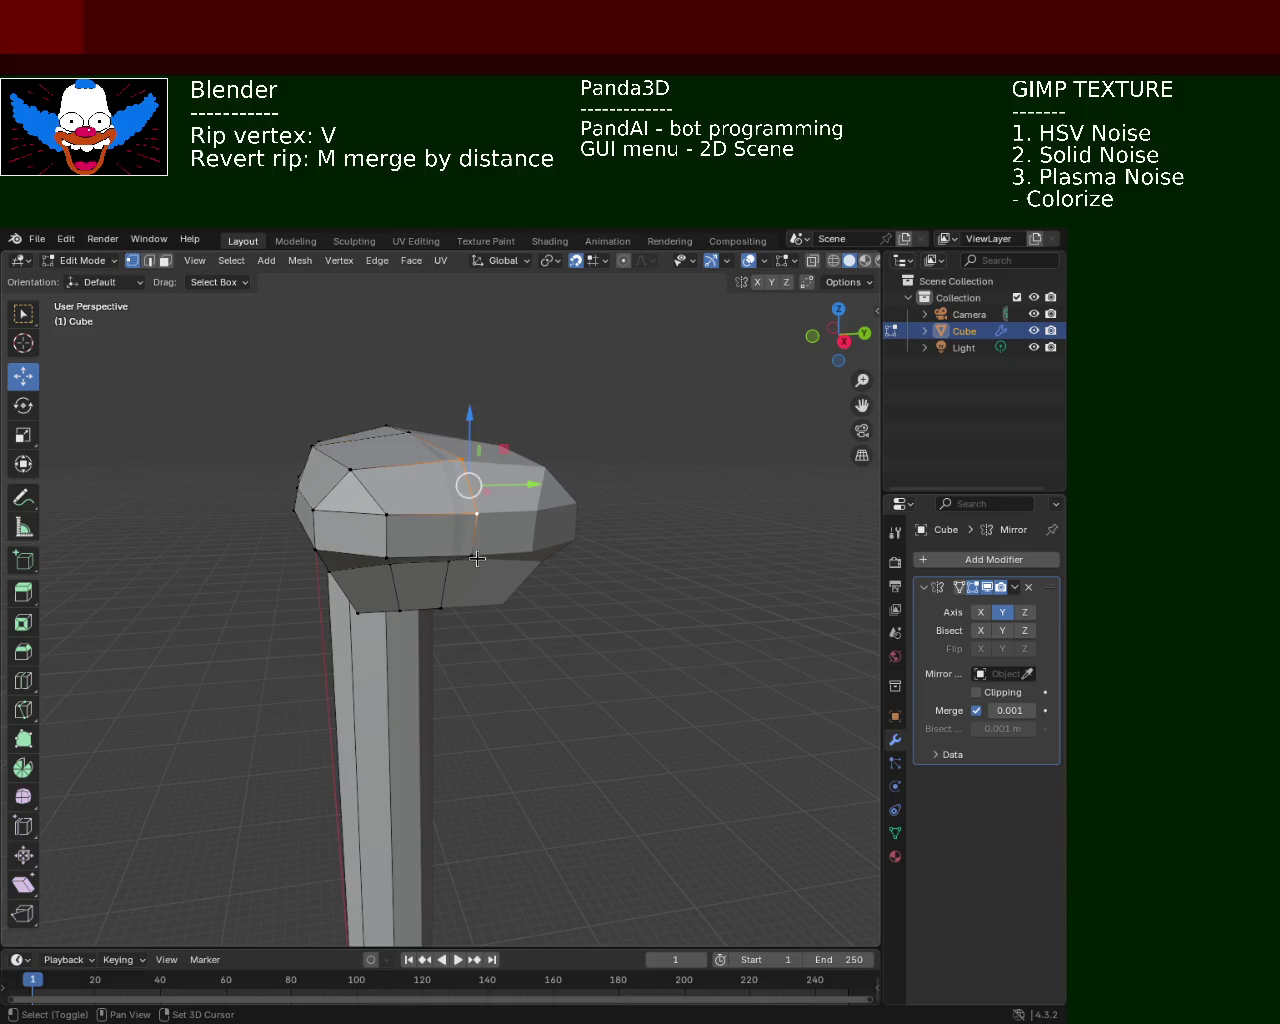
{"action": "key", "text": "g"}
{"action": "key", "text": "y"}
{"action": "left_click", "coordinate": [505, 507]}
Move a single lamp head vertex along Y
{"action": "mouse_move", "coordinate": [489, 483]}
{"action": "middle_mouse_down"}
{"action": "mouse_move", "coordinate": [490, 455]}
{"action": "mouse_move", "coordinate": [366, 449]}
{"action": "mouse_move", "coordinate": [480, 466]}
{"action": "mouse_move", "coordinate": [527, 416]}
{"action": "mouse_move", "coordinate": [522, 457]}
{"action": "middle_mouse_up"}
{"action": "left_click", "coordinate": [452, 463]}
{"action": "key", "text": "g"}
{"action": "key", "text": "y"}
{"action": "left_click", "coordinate": [488, 476]}
Move the head's bottom vertex along Y, undoing the overshooting slide
{"action": "left_click", "coordinate": [522, 516]}
{"action": "key", "text": "g"}
{"action": "key", "text": "y"}
{"action": "left_click", "coordinate": [542, 467]}
{"action": "mouse_move", "coordinate": [522, 457]}
{"action": "left_mouse_down"}
{"action": "mouse_move", "coordinate": [549, 472]}
{"action": "mouse_move", "coordinate": [540, 462]}
{"action": "left_mouse_up"}
{"action": "key", "text": "ctrl+z"}
Shift the lower-left head vertices along Y
{"action": "left_click", "coordinate": [494, 514]}
{"action": "left_click_drag", "start_coordinate": [494, 514], "coordinate": [450, 549]}
{"action": "left_click", "coordinate": [463, 521]}
{"action": "left_click", "coordinate": [456, 540]}
{"action": "mouse_move", "coordinate": [450, 549]}
{"action": "middle_mouse_down"}
{"action": "mouse_move", "coordinate": [653, 573]}
{"action": "mouse_move", "coordinate": [526, 520]}
{"action": "middle_mouse_up"}
{"action": "scroll", "coordinate": [543, 549], "scroll_direction": "up", "scroll_amount": 3}
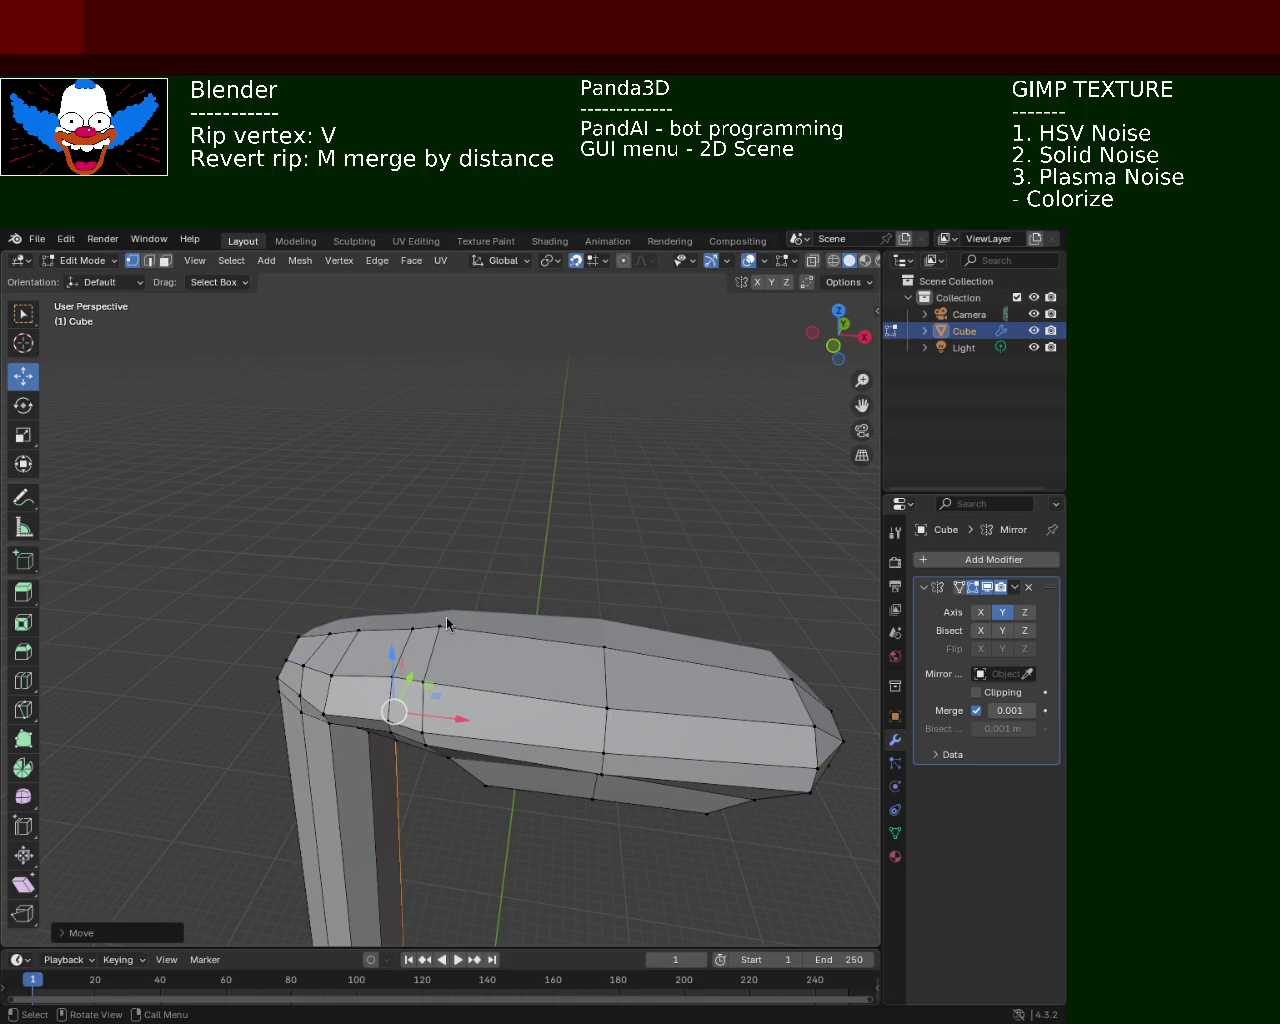
From a side view, select the inner-corner vertex under the lamp head
{"action": "middle_click_drag", "start_coordinate": [581, 632], "coordinate": [476, 688]}
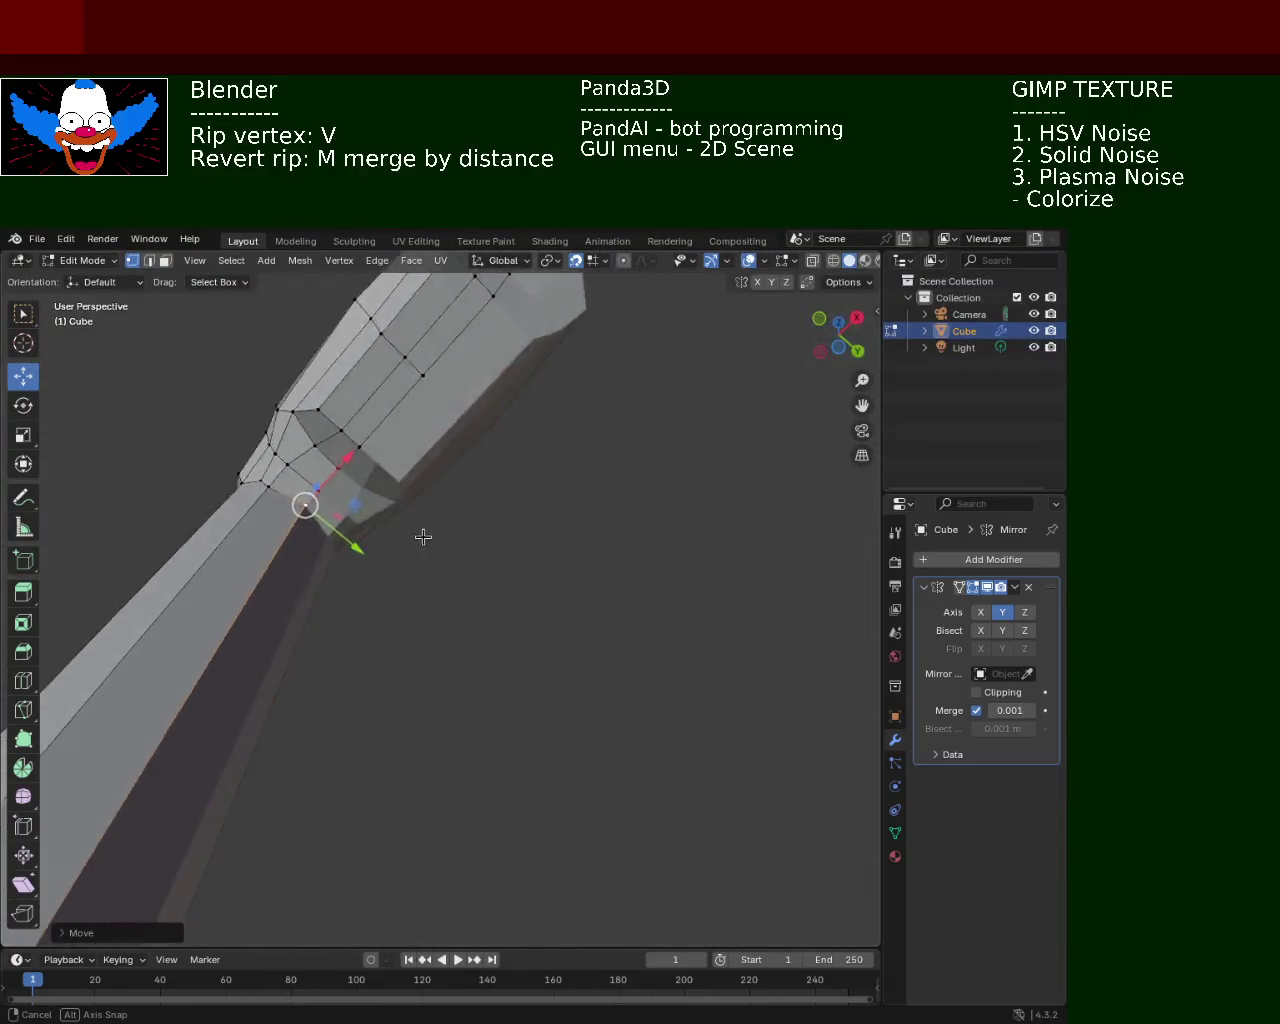
{"action": "middle_click_drag", "start_coordinate": [476, 688], "coordinate": [491, 620]}
{"action": "middle_click_drag", "start_coordinate": [700, 450], "coordinate": [670, 490]}
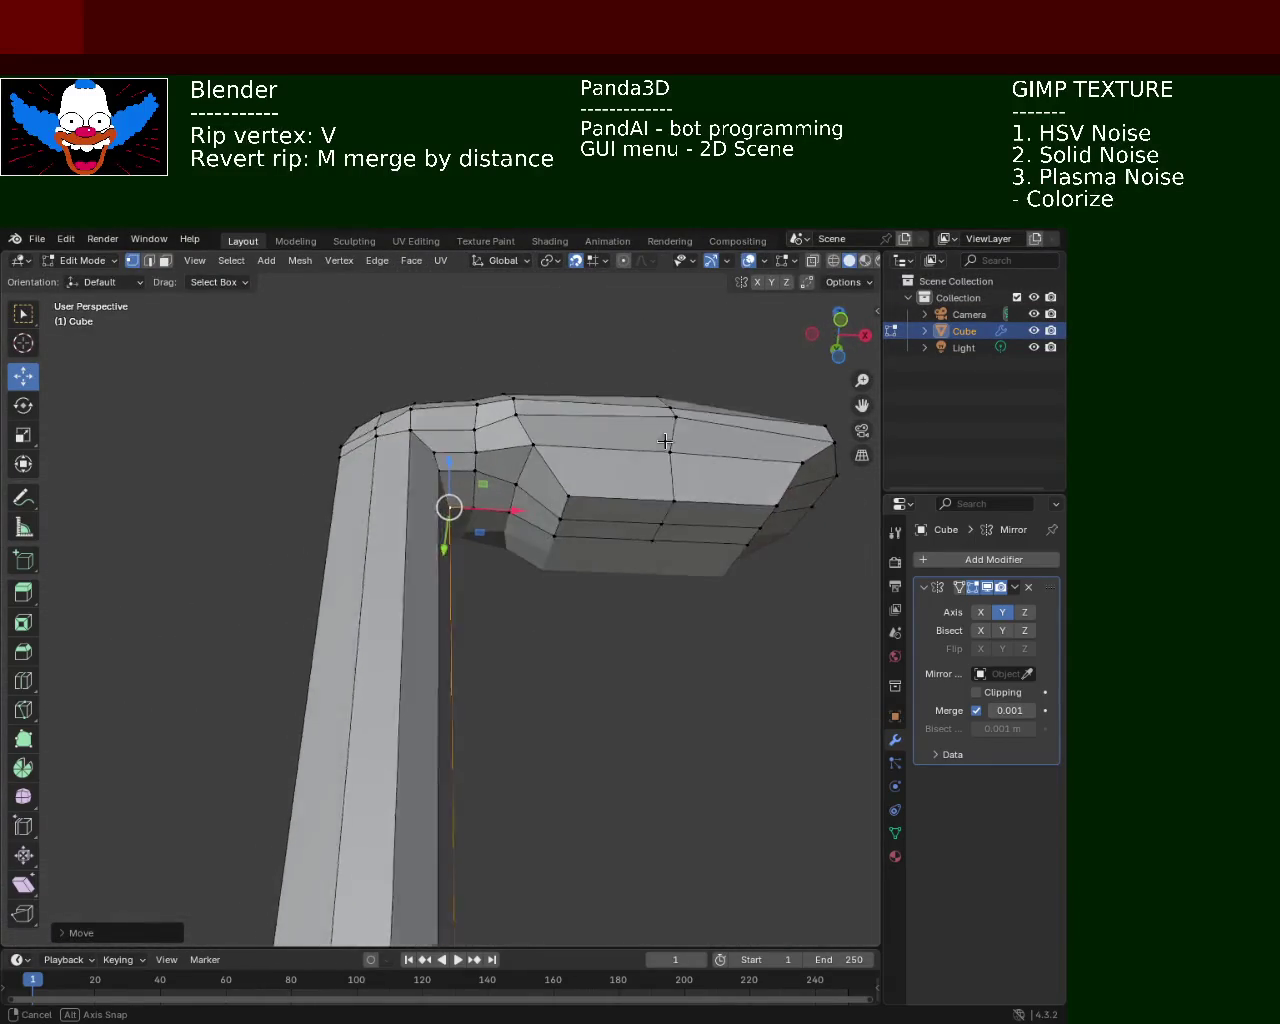
{"action": "middle_click_drag", "start_coordinate": [570, 587], "coordinate": [564, 571]}
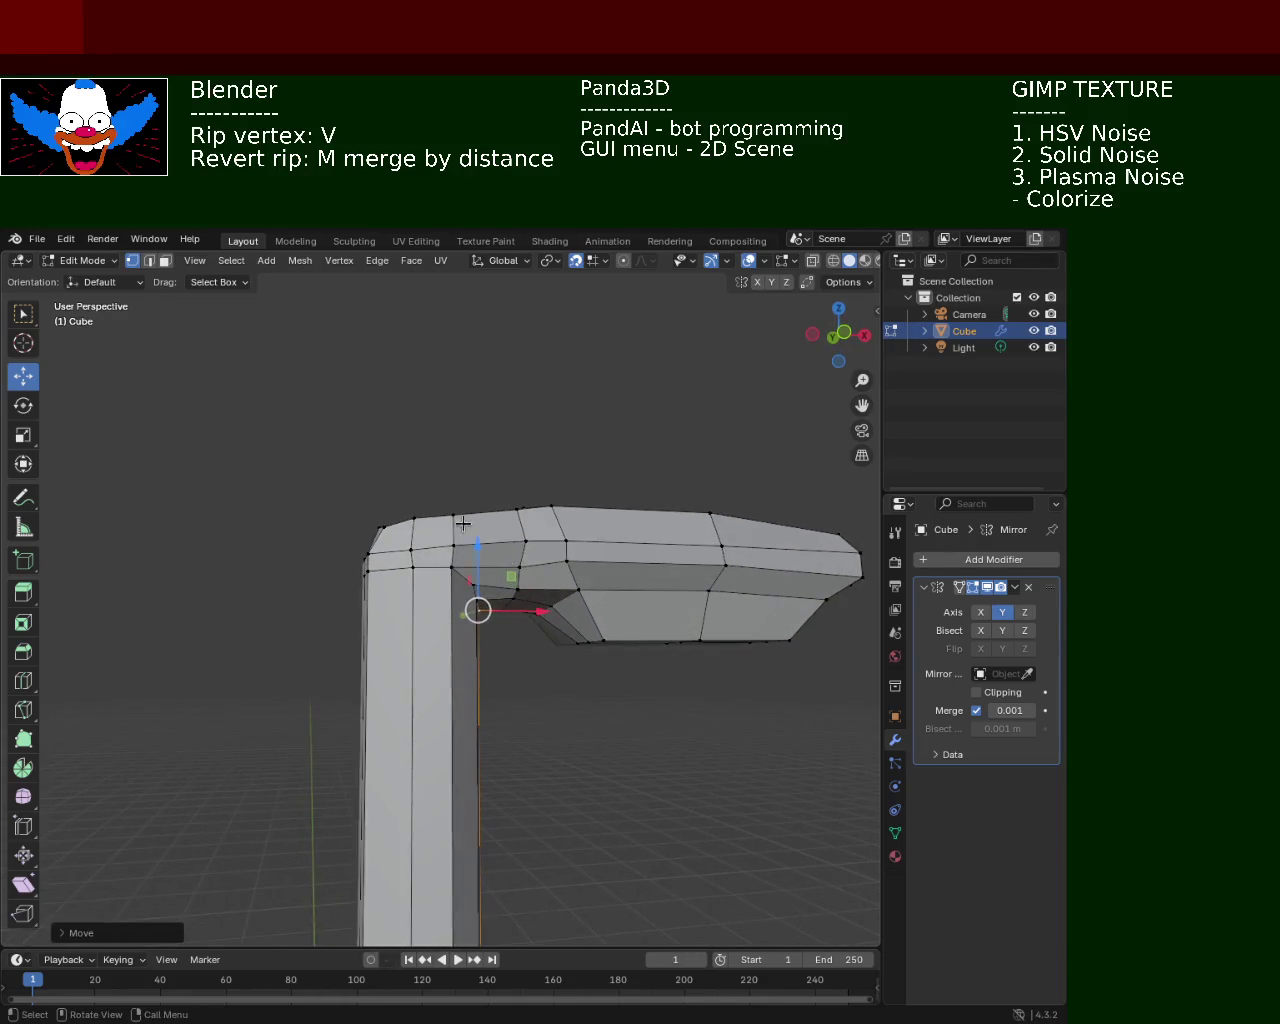
{"action": "left_click", "coordinate": [564, 571]}
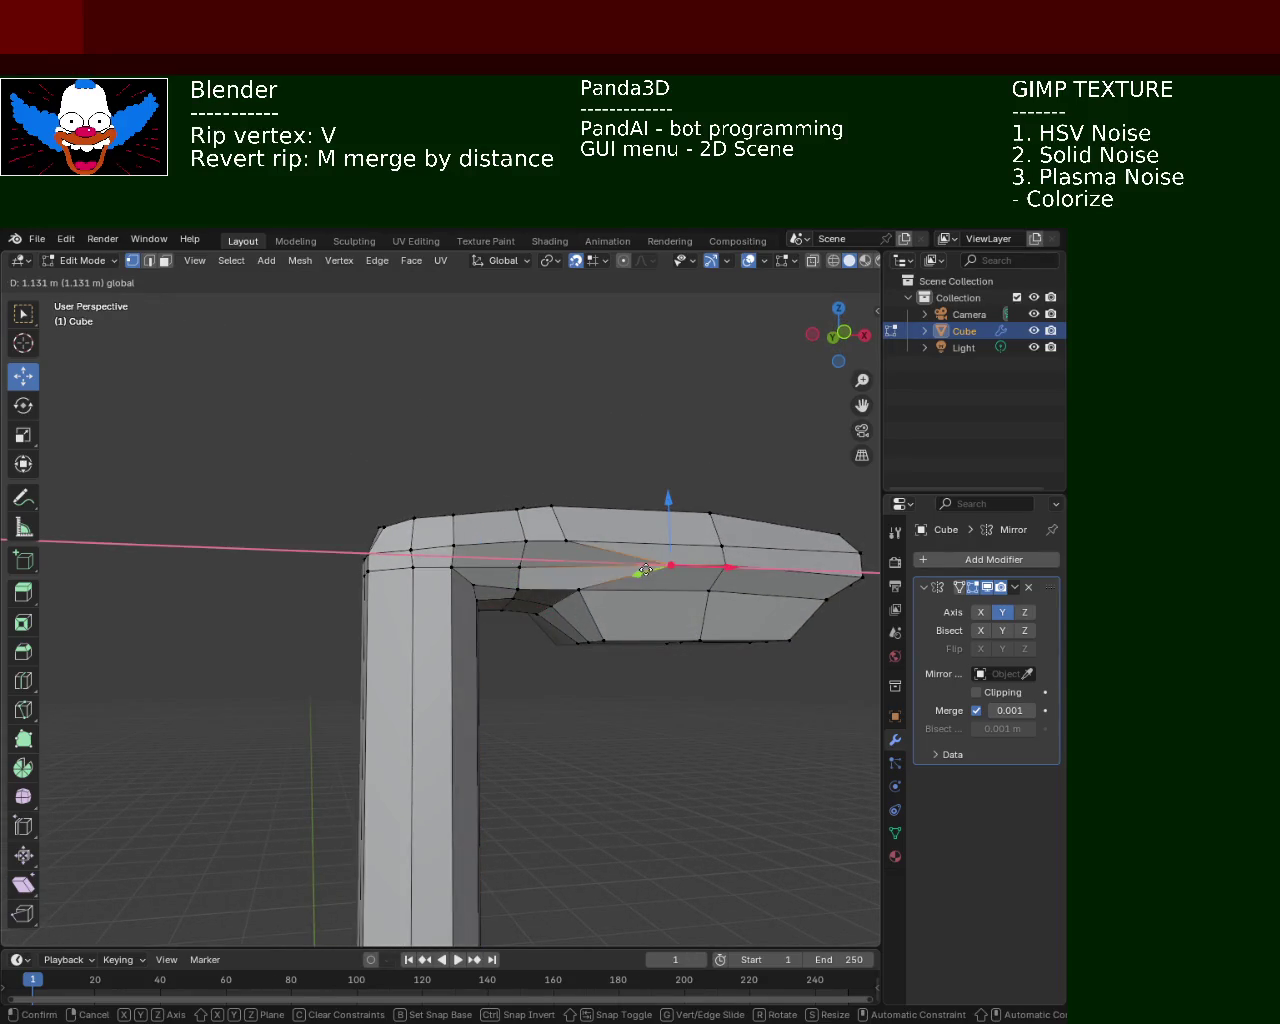
In wireframe with snapping off, nudge the bend vertex along X
{"action": "left_click", "coordinate": [833, 260]}
{"action": "key", "text": "v"}
{"action": "key", "text": "x"}
{"action": "key", "text": "Escape"}
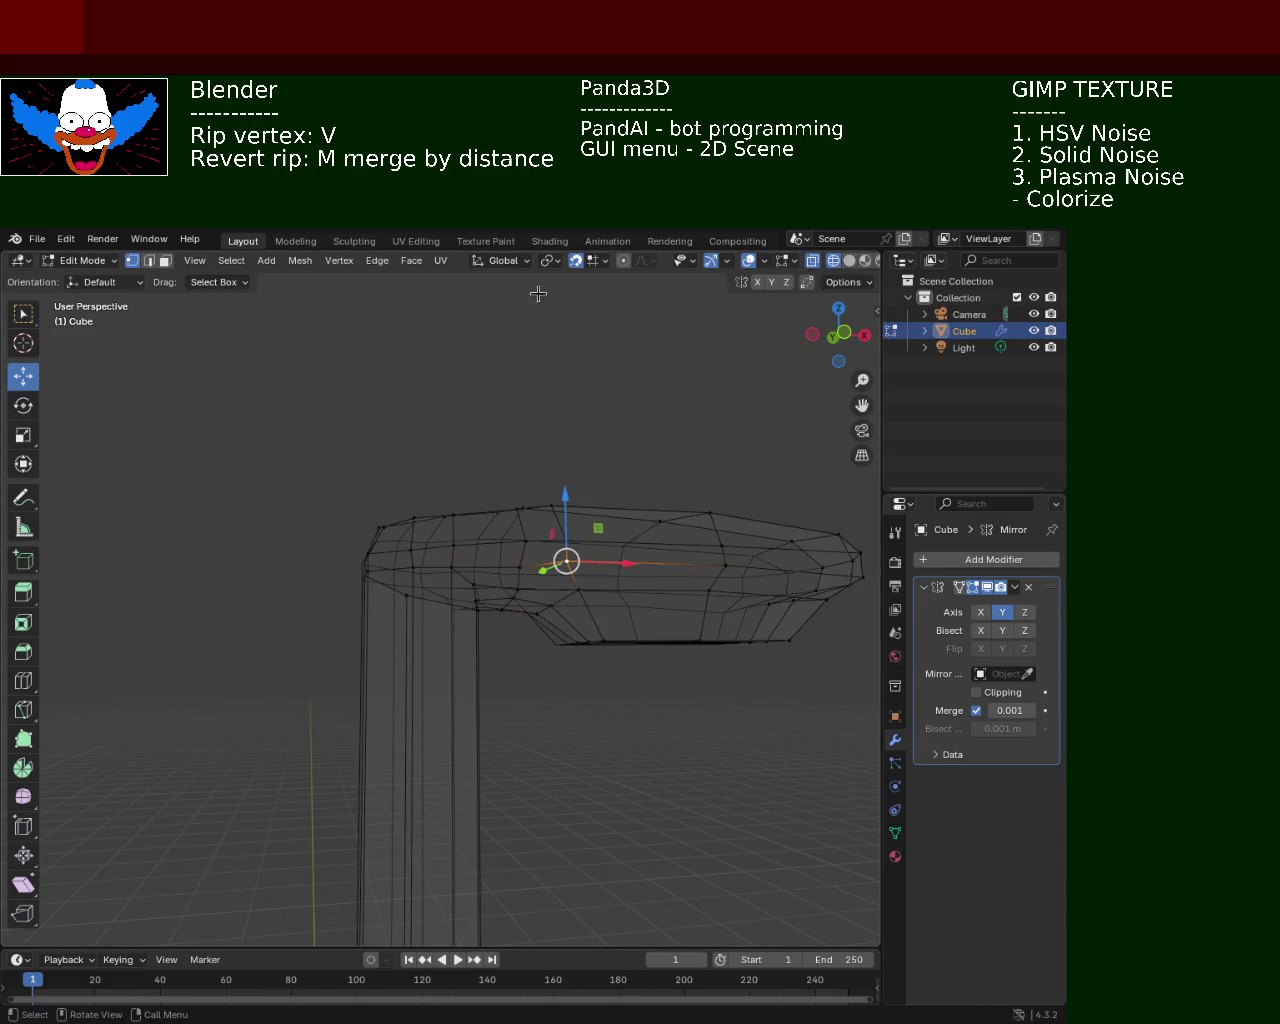
{"action": "left_click", "coordinate": [575, 260]}
{"action": "key", "text": "g"}
{"action": "key", "text": "x"}
{"action": "left_click", "coordinate": [628, 563]}
Back in solid shading, slide the vertex within the Y-Z plane
{"action": "left_click", "coordinate": [849, 260]}
{"action": "scroll", "coordinate": [395, 455], "scroll_direction": "up", "scroll_amount": 3}
{"action": "mouse_move", "coordinate": [493, 518]}
{"action": "middle_mouse_down"}
{"action": "mouse_move", "coordinate": [373, 435]}
{"action": "mouse_move", "coordinate": [398, 476]}
{"action": "middle_mouse_up"}
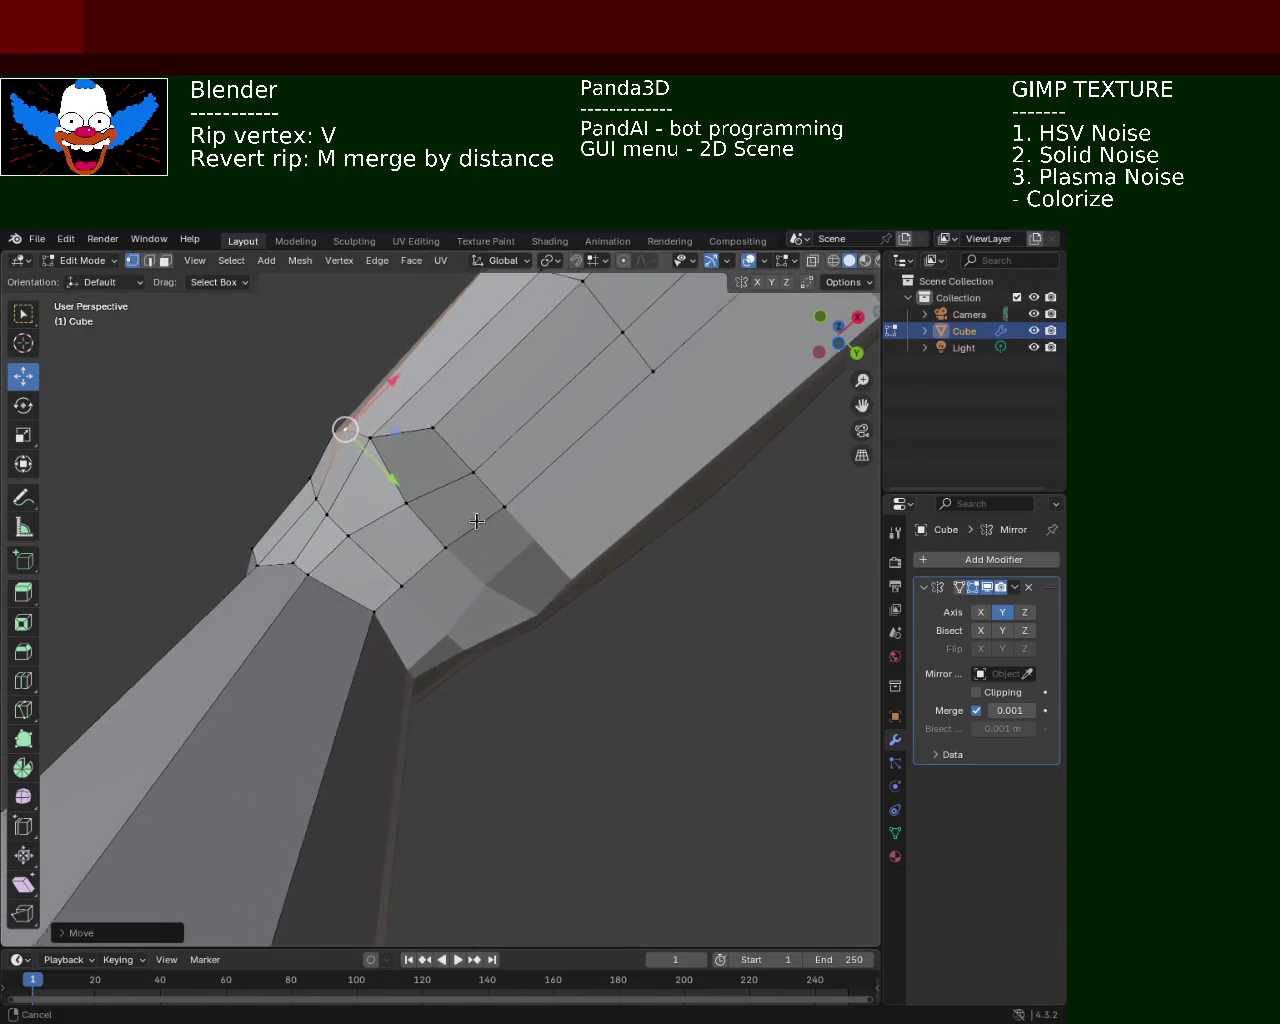
{"action": "left_click_drag", "start_coordinate": [398, 476], "coordinate": [382, 432]}
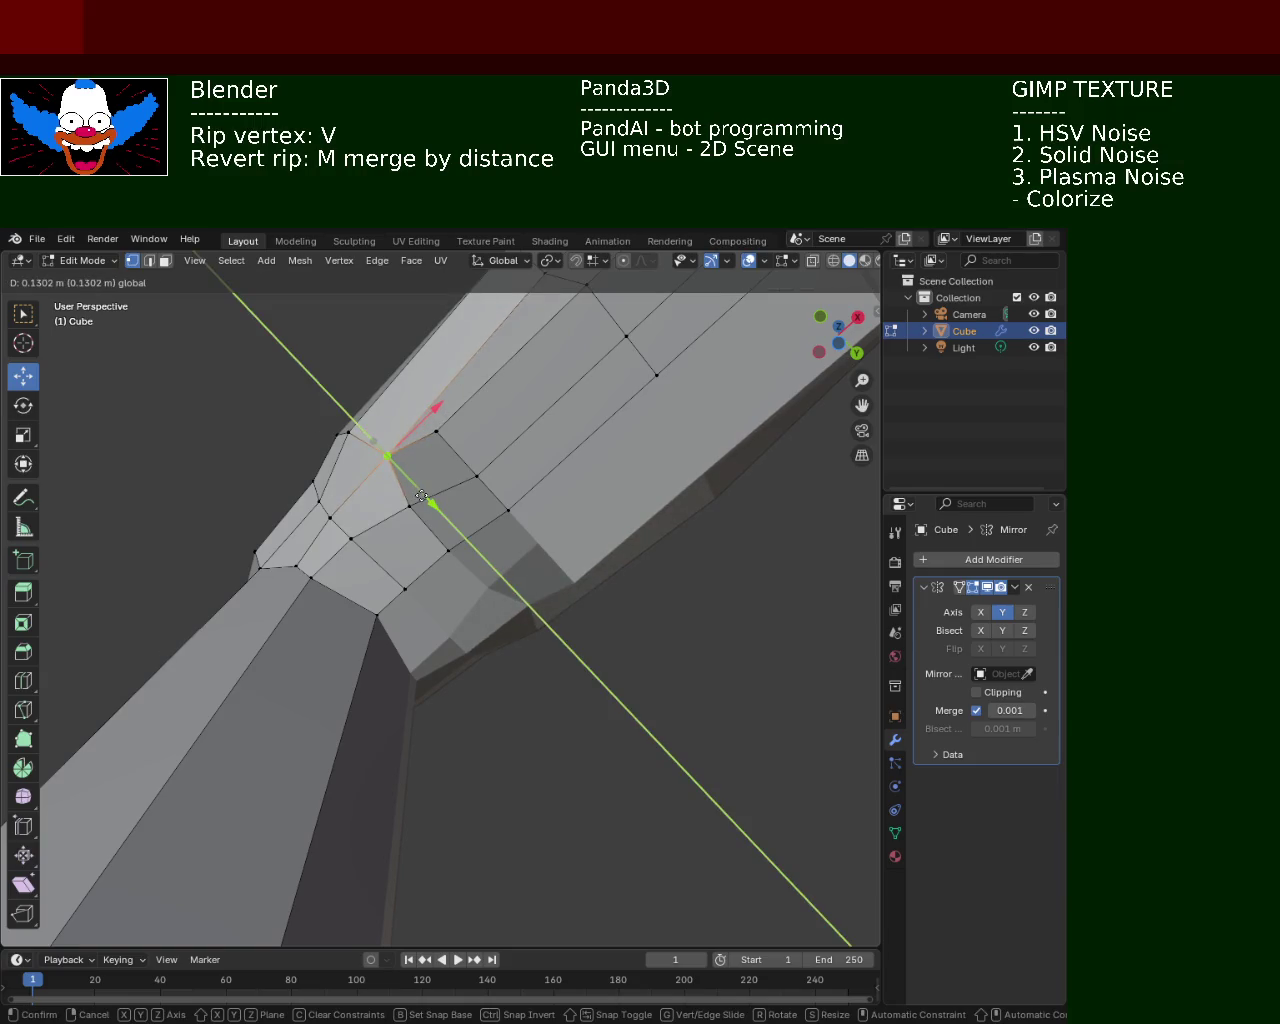
{"action": "mouse_move", "coordinate": [382, 432]}
{"action": "middle_mouse_down"}
{"action": "mouse_move", "coordinate": [568, 612]}
{"action": "mouse_move", "coordinate": [508, 657]}
{"action": "middle_mouse_up"}
{"action": "left_click_drag", "start_coordinate": [468, 660], "coordinate": [483, 655]}
{"action": "middle_click_drag", "start_coordinate": [486, 694], "coordinate": [368, 573]}
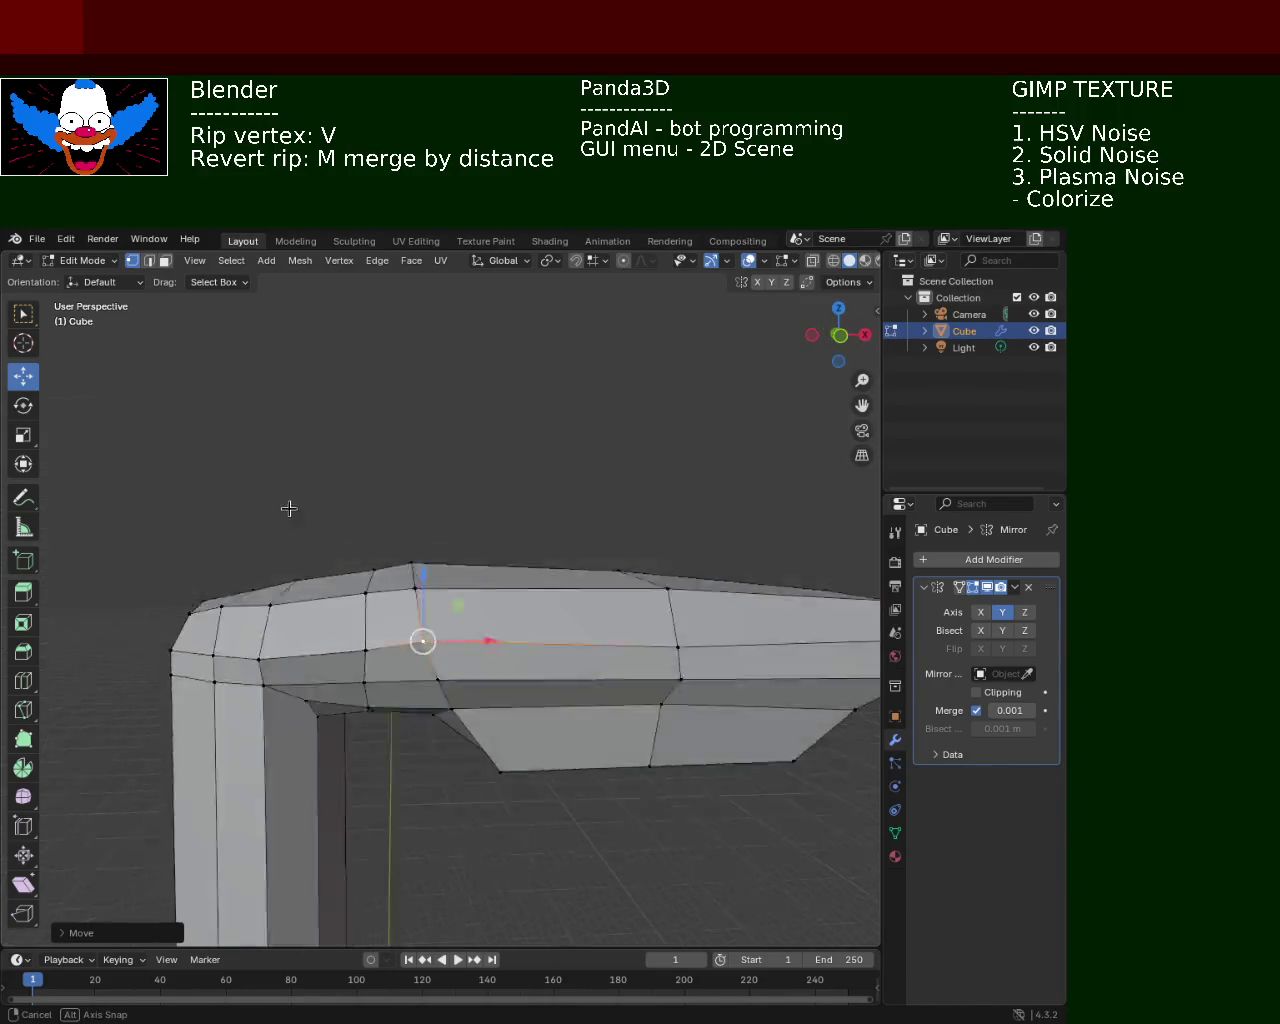
Refine the arm vertex's X position over three successive X-axis moves
{"action": "key", "text": "g"}
{"action": "key", "text": "x"}
{"action": "left_click", "coordinate": [444, 571]}
{"action": "mouse_move", "coordinate": [444, 571]}
{"action": "middle_mouse_down"}
{"action": "mouse_move", "coordinate": [429, 603]}
{"action": "mouse_move", "coordinate": [489, 643]}
{"action": "mouse_move", "coordinate": [443, 531]}
{"action": "mouse_move", "coordinate": [706, 669]}
{"action": "mouse_move", "coordinate": [470, 540]}
{"action": "mouse_move", "coordinate": [180, 420]}
{"action": "middle_mouse_up"}
{"action": "key", "text": "g"}
{"action": "key", "text": "x"}
{"action": "left_click", "coordinate": [462, 570]}
{"action": "key", "text": "g"}
{"action": "key", "text": "x"}
{"action": "left_click", "coordinate": [493, 571]}
Select a vertex on the arm's top edge and lower it slightly along Z
{"action": "mouse_move", "coordinate": [509, 523]}
{"action": "middle_mouse_down"}
{"action": "mouse_move", "coordinate": [451, 537]}
{"action": "mouse_move", "coordinate": [538, 556]}
{"action": "mouse_move", "coordinate": [386, 549]}
{"action": "middle_mouse_up"}
{"action": "key", "text": "g"}
{"action": "key", "text": "z"}
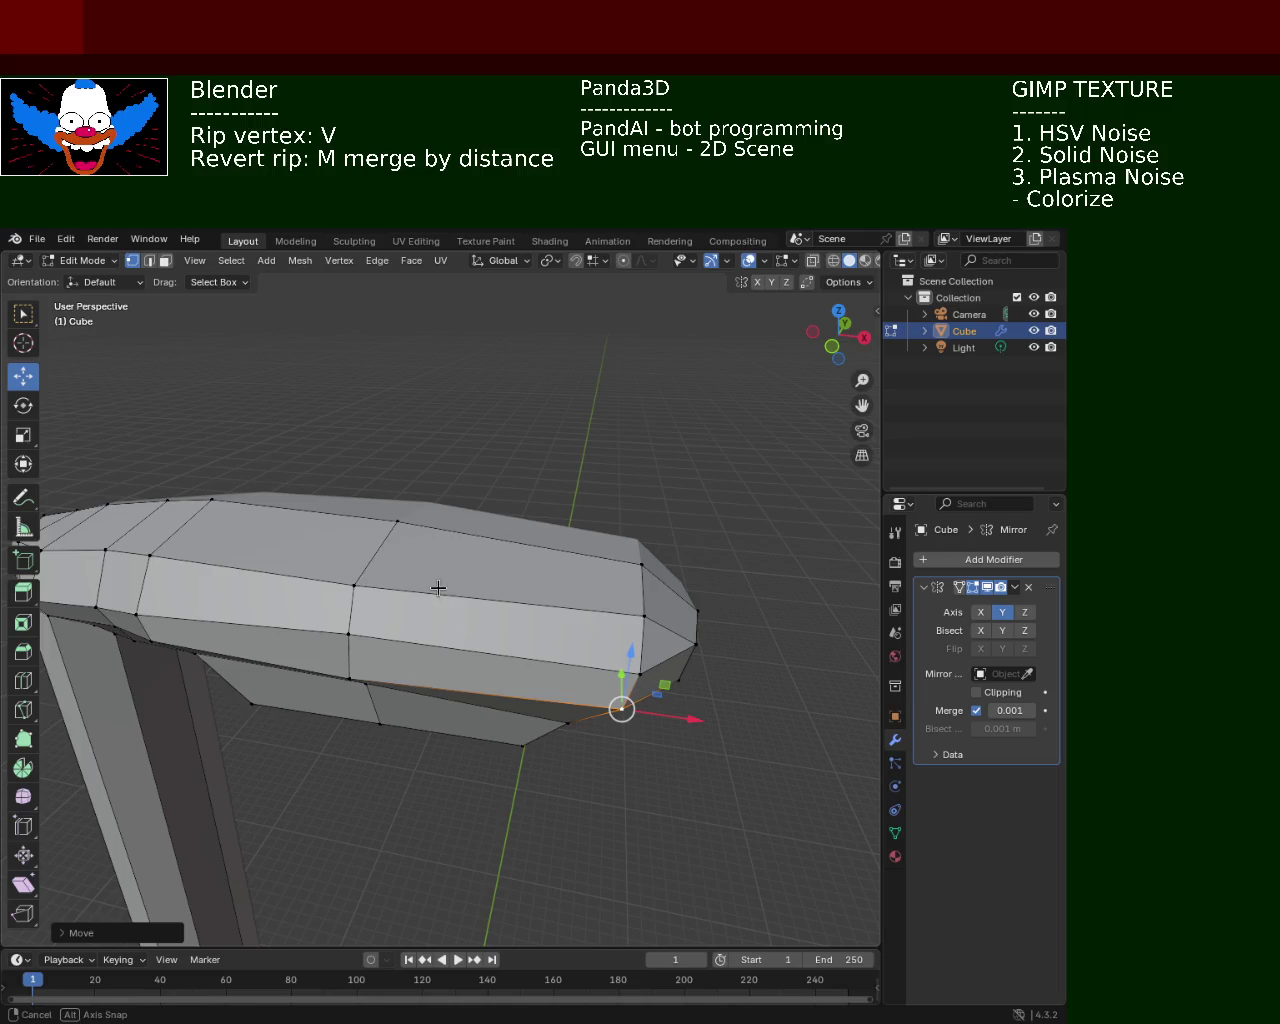
{"action": "middle_click_drag", "start_coordinate": [430, 583], "coordinate": [557, 476]}
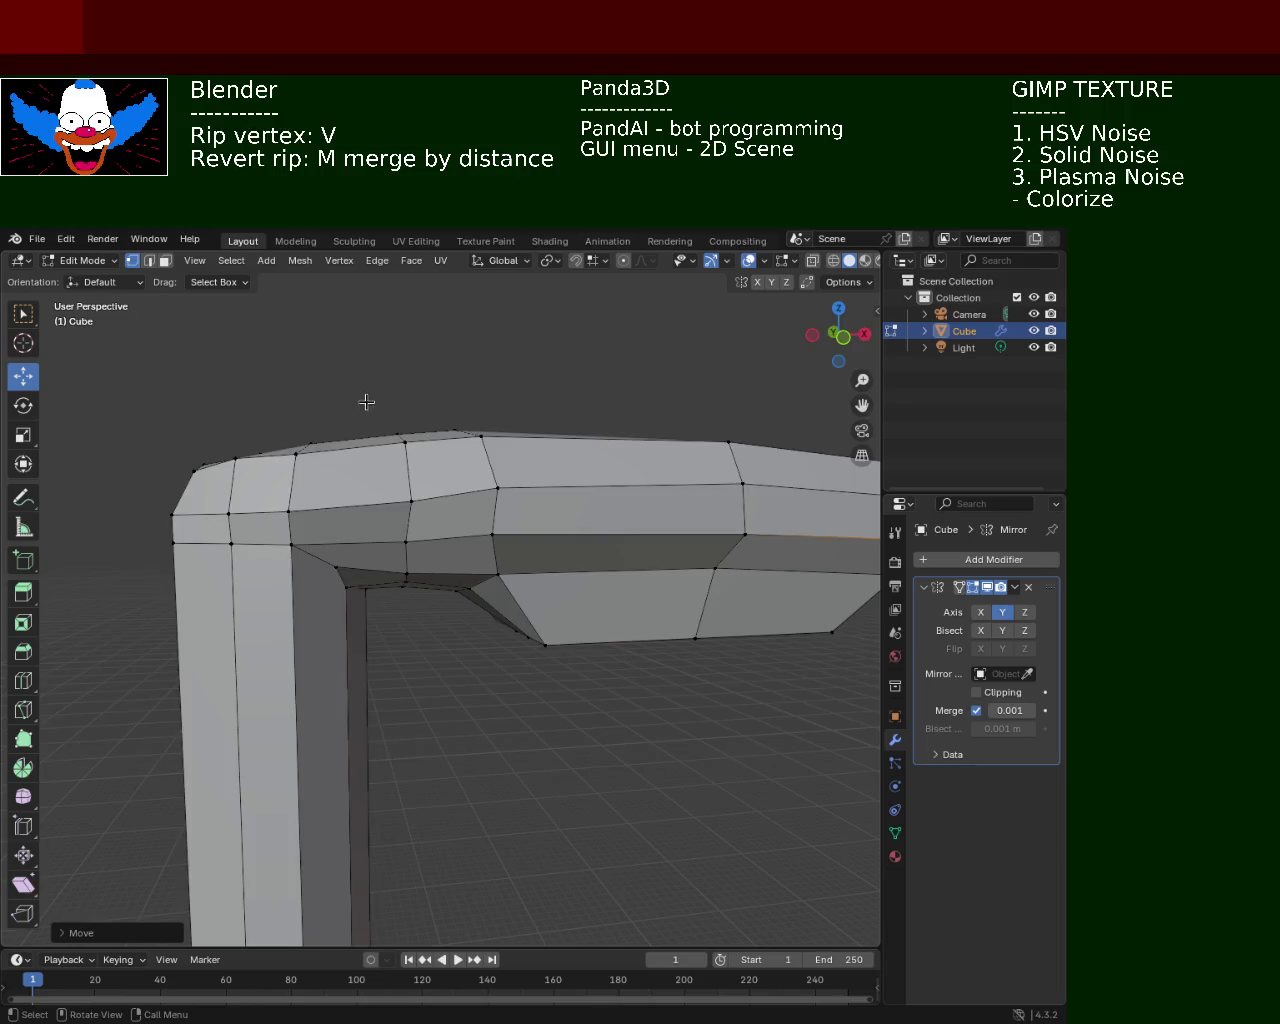
{"action": "middle_click_drag", "start_coordinate": [366, 399], "coordinate": [337, 437]}
{"action": "left_click_drag", "start_coordinate": [337, 414], "coordinate": [421, 470]}
{"action": "left_click_drag", "start_coordinate": [410, 390], "coordinate": [390, 441]}
{"action": "mouse_move", "coordinate": [390, 441]}
{"action": "middle_mouse_down"}
{"action": "mouse_move", "coordinate": [536, 497]}
{"action": "mouse_move", "coordinate": [280, 509]}
{"action": "mouse_move", "coordinate": [273, 478]}
{"action": "mouse_move", "coordinate": [517, 457]}
{"action": "mouse_move", "coordinate": [503, 503]}
{"action": "mouse_move", "coordinate": [286, 506]}
{"action": "mouse_move", "coordinate": [389, 537]}
{"action": "mouse_move", "coordinate": [360, 517]}
{"action": "middle_mouse_up"}
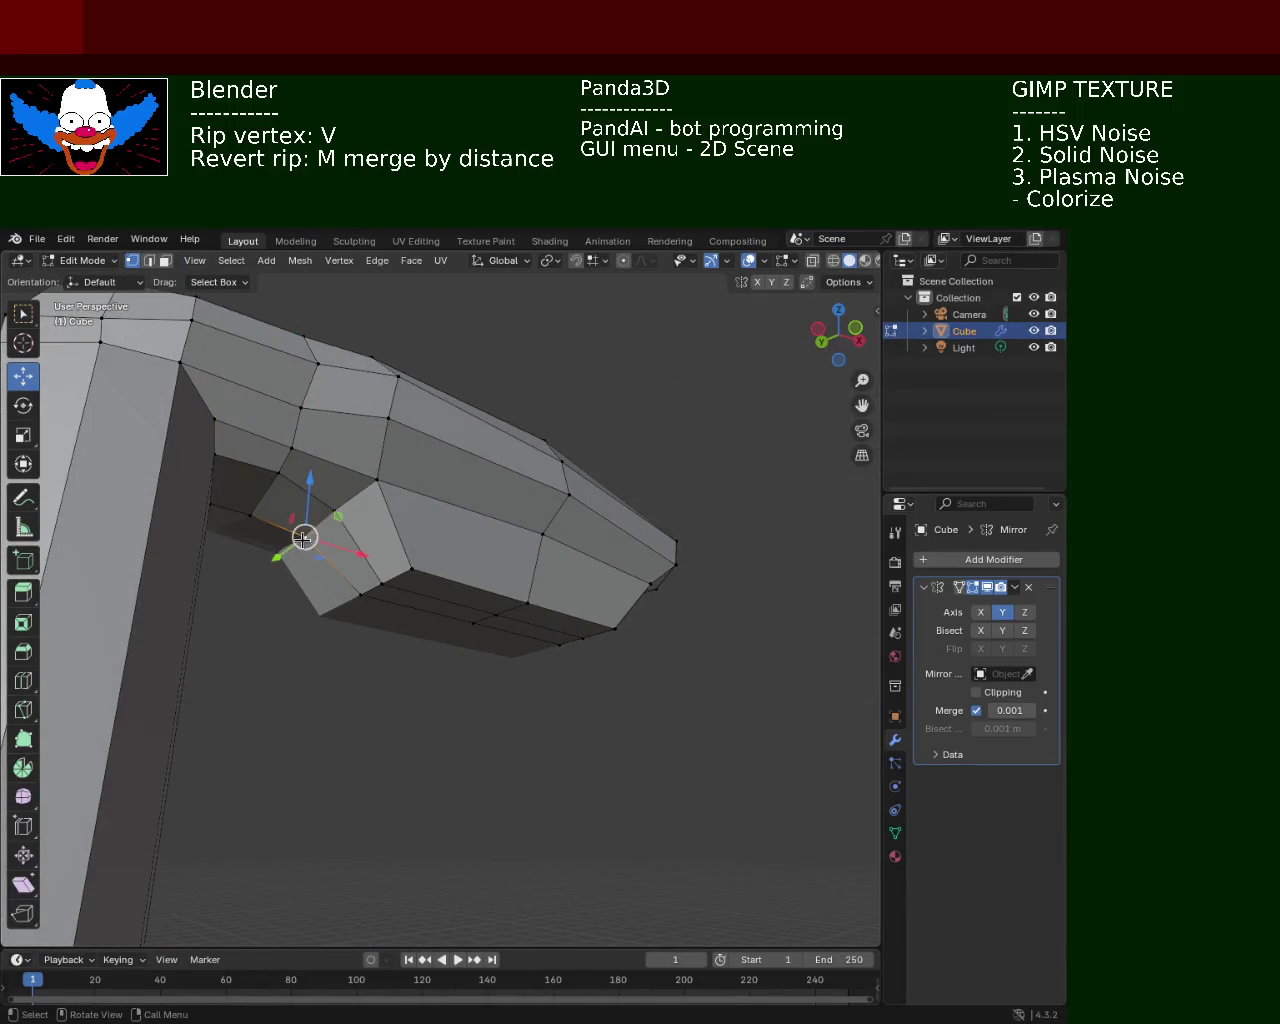
{"action": "left_click_drag", "start_coordinate": [308, 505], "coordinate": [305, 530]}
{"action": "mouse_move", "coordinate": [300, 540]}
{"action": "middle_mouse_down"}
{"action": "mouse_move", "coordinate": [218, 549]}
{"action": "mouse_move", "coordinate": [260, 570]}
{"action": "mouse_move", "coordinate": [489, 851]}
{"action": "mouse_move", "coordinate": [291, 635]}
{"action": "middle_mouse_up"}
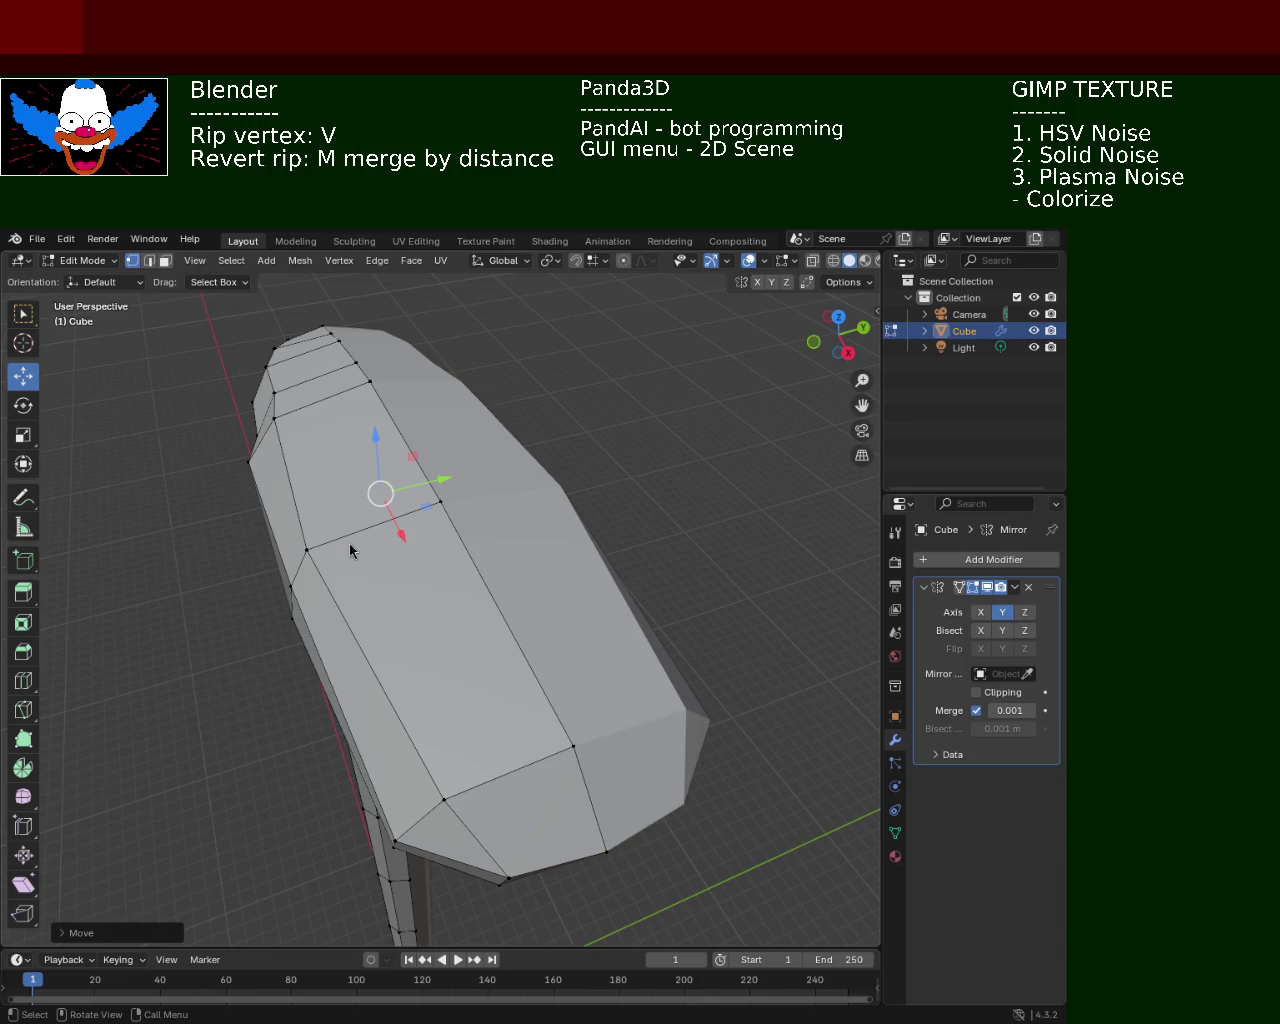
Rip the left top vertex of the lamp head with V and slide it along Y
{"action": "mouse_move", "coordinate": [528, 561]}
{"action": "middle_mouse_down"}
{"action": "mouse_move", "coordinate": [543, 471]}
{"action": "mouse_move", "coordinate": [436, 509]}
{"action": "middle_mouse_up"}
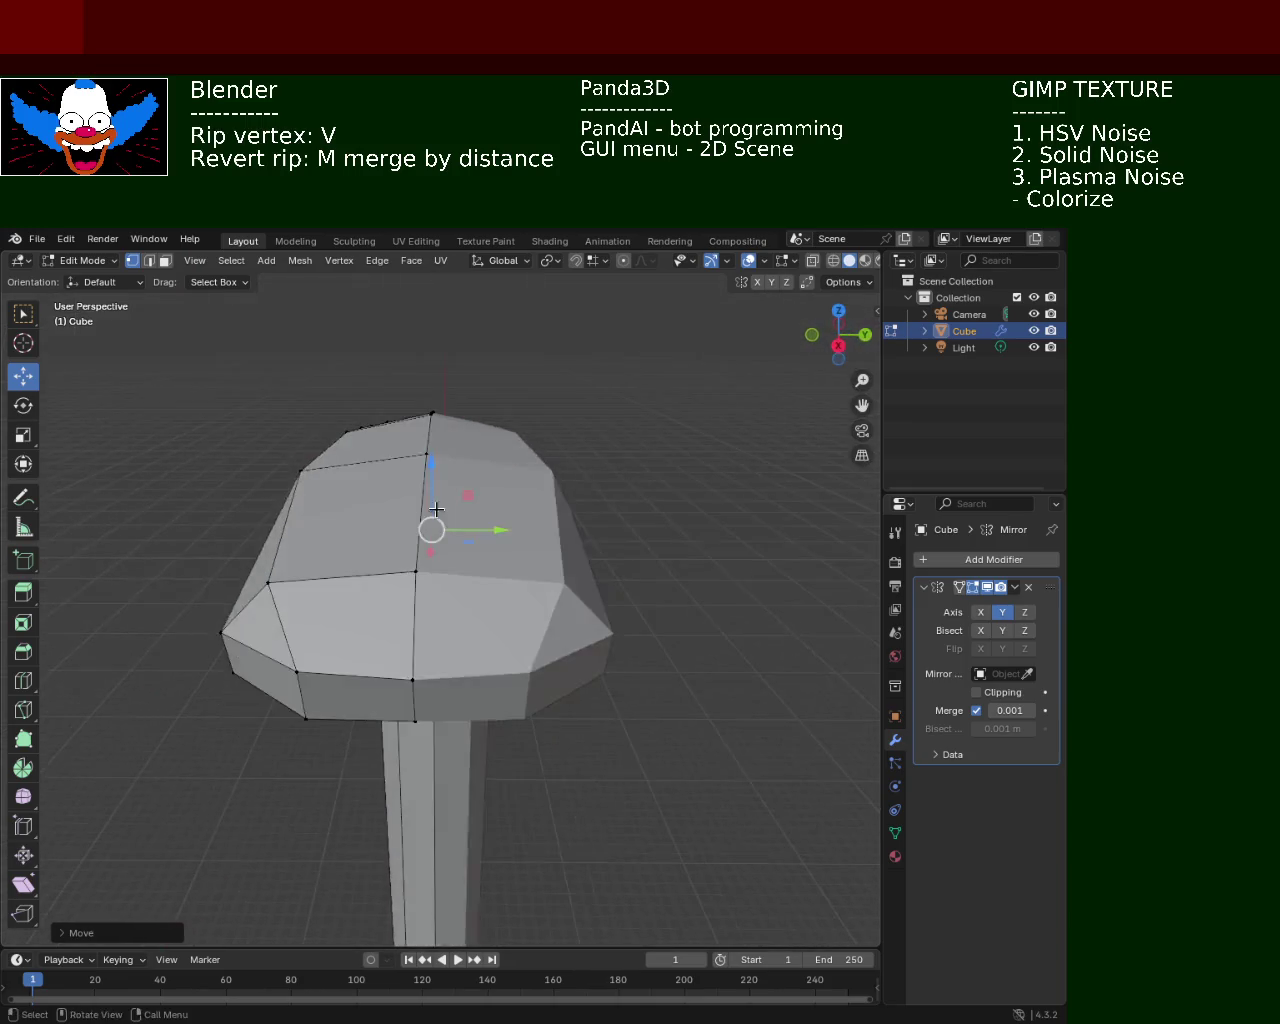
{"action": "left_click", "coordinate": [302, 471]}
{"action": "key", "text": "v"}
{"action": "key", "text": "y"}
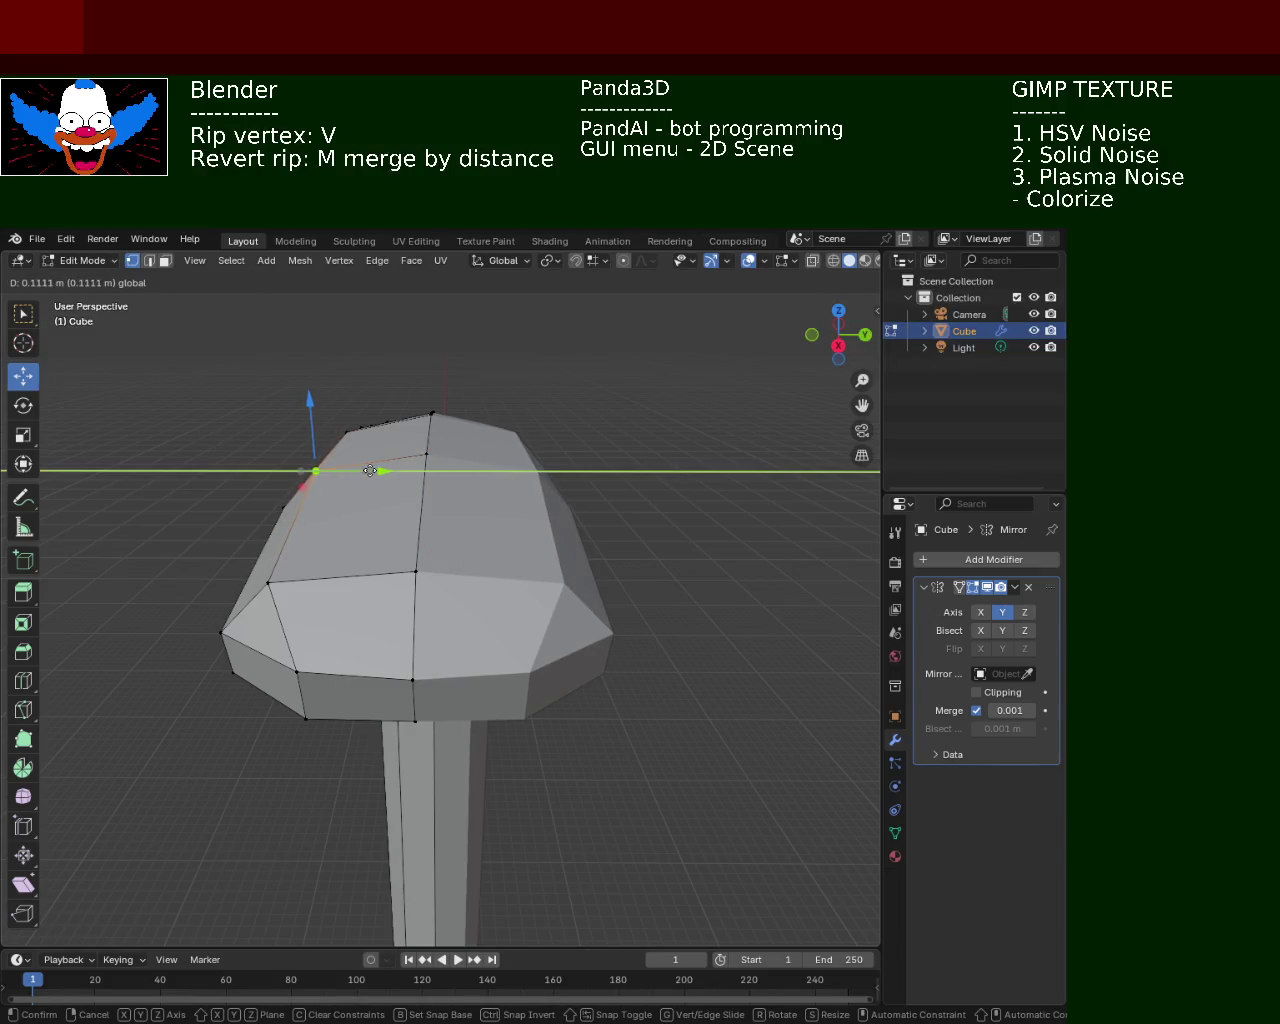
{"action": "left_click", "coordinate": [370, 471]}
Move the top corner vertex of the bend along Y
{"action": "mouse_move", "coordinate": [500, 508]}
{"action": "middle_mouse_down"}
{"action": "mouse_move", "coordinate": [583, 514]}
{"action": "mouse_move", "coordinate": [600, 549]}
{"action": "mouse_move", "coordinate": [653, 526]}
{"action": "mouse_move", "coordinate": [563, 540]}
{"action": "mouse_move", "coordinate": [514, 500]}
{"action": "mouse_move", "coordinate": [563, 451]}
{"action": "mouse_move", "coordinate": [423, 509]}
{"action": "mouse_move", "coordinate": [451, 537]}
{"action": "mouse_move", "coordinate": [504, 521]}
{"action": "mouse_move", "coordinate": [588, 523]}
{"action": "mouse_move", "coordinate": [526, 514]}
{"action": "middle_mouse_up"}
{"action": "mouse_move", "coordinate": [482, 568]}
{"action": "middle_mouse_down"}
{"action": "mouse_move", "coordinate": [466, 677]}
{"action": "mouse_move", "coordinate": [380, 643]}
{"action": "mouse_move", "coordinate": [430, 600]}
{"action": "mouse_move", "coordinate": [466, 509]}
{"action": "mouse_move", "coordinate": [514, 503]}
{"action": "middle_mouse_up"}
{"action": "key", "text": "g"}
{"action": "key", "text": "y"}
{"action": "left_click", "coordinate": [475, 669]}
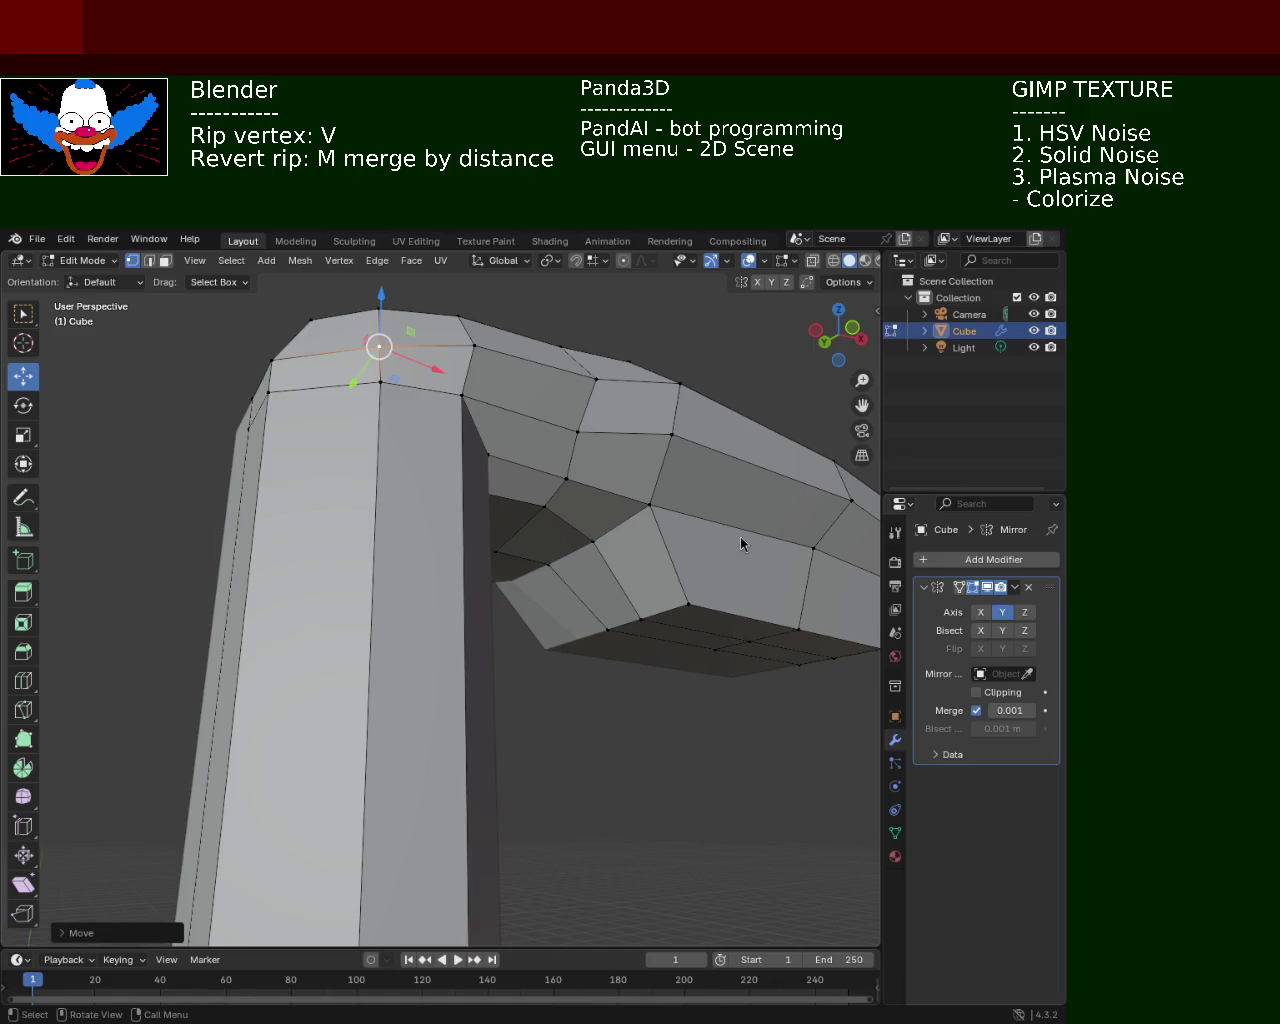
Shift a lamp-head vertex along X, then adjust its height along Z and slide it further along X
{"action": "mouse_move", "coordinate": [615, 720]}
{"action": "middle_mouse_down"}
{"action": "mouse_move", "coordinate": [472, 601]}
{"action": "mouse_move", "coordinate": [471, 651]}
{"action": "middle_mouse_up"}
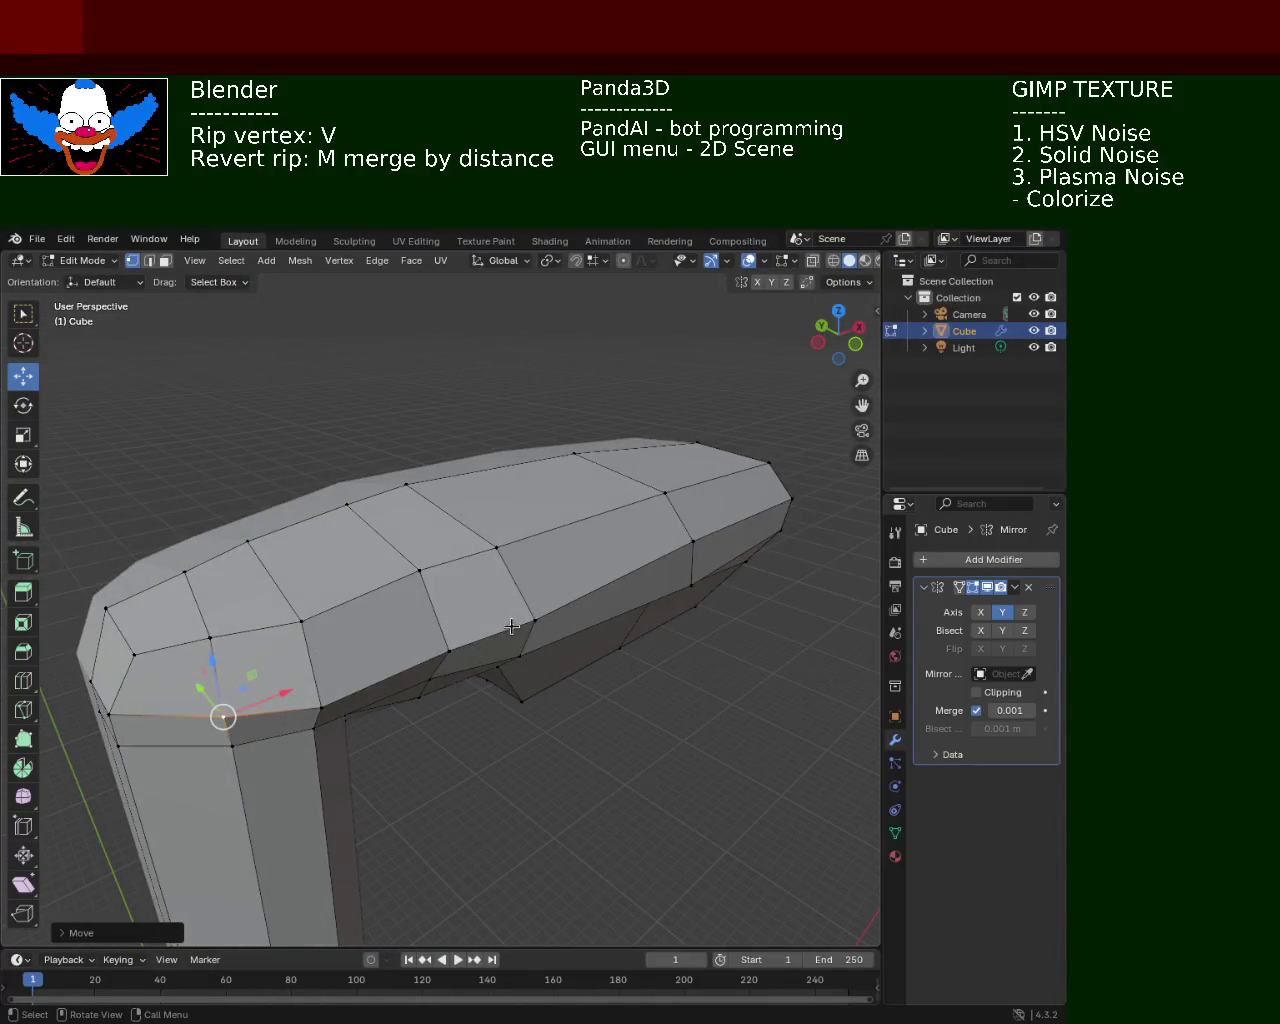
{"action": "mouse_move", "coordinate": [531, 609]}
{"action": "middle_mouse_down"}
{"action": "mouse_move", "coordinate": [433, 580]}
{"action": "mouse_move", "coordinate": [474, 523]}
{"action": "mouse_move", "coordinate": [560, 663]}
{"action": "mouse_move", "coordinate": [569, 731]}
{"action": "middle_mouse_up"}
{"action": "left_click_drag", "start_coordinate": [516, 718], "coordinate": [491, 694]}
{"action": "mouse_move", "coordinate": [491, 694]}
{"action": "middle_mouse_down"}
{"action": "mouse_move", "coordinate": [620, 671]}
{"action": "mouse_move", "coordinate": [548, 603]}
{"action": "middle_mouse_up"}
{"action": "left_click_drag", "start_coordinate": [548, 603], "coordinate": [540, 607]}
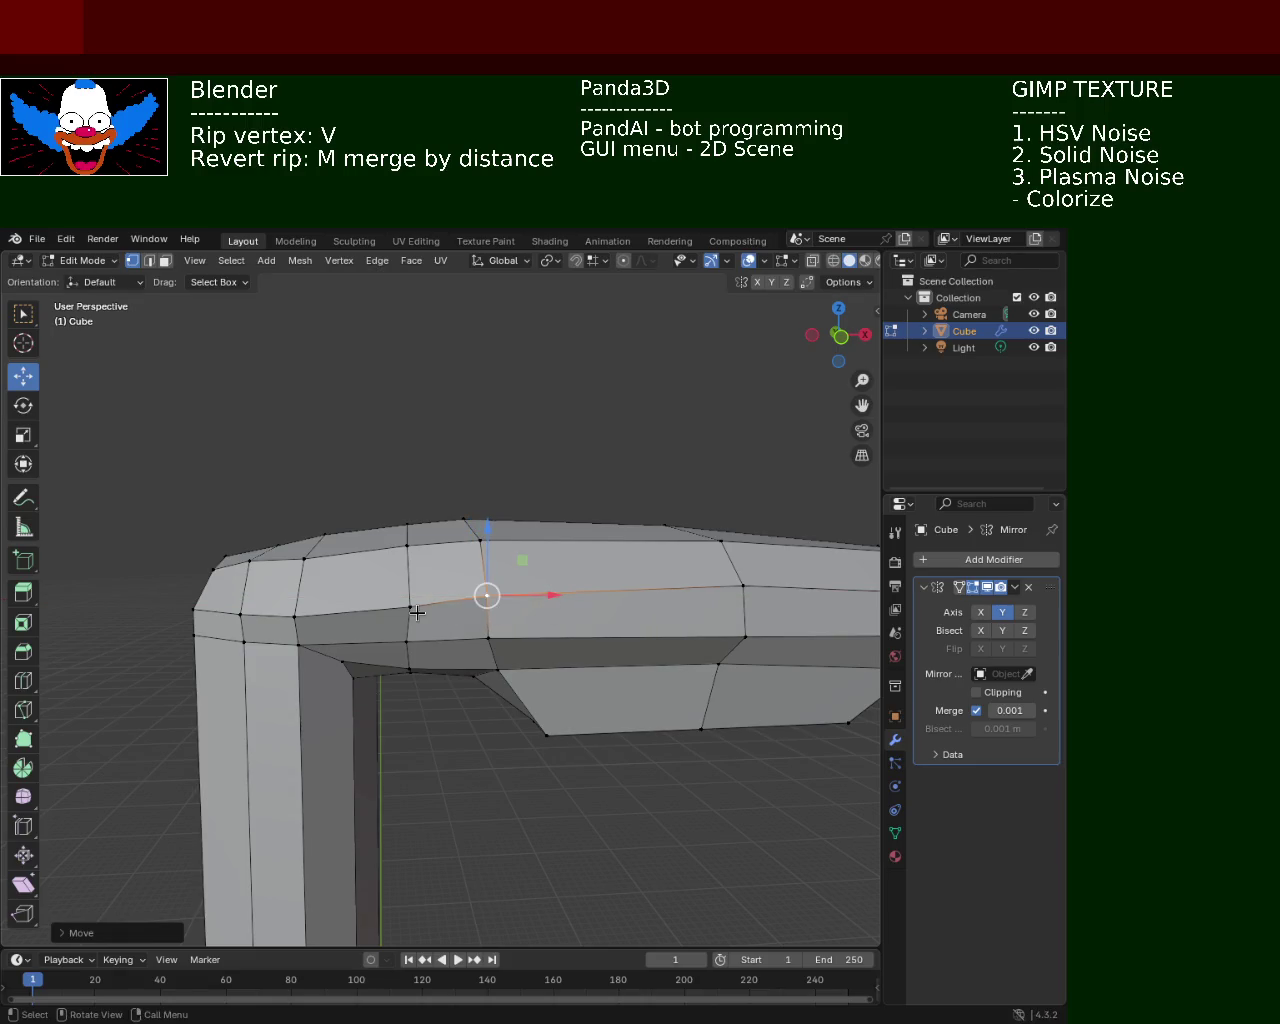
{"action": "key", "text": "g"}
{"action": "left_click", "coordinate": [410, 607]}
{"action": "mouse_move", "coordinate": [410, 607]}
{"action": "middle_mouse_down"}
{"action": "mouse_move", "coordinate": [642, 677]}
{"action": "mouse_move", "coordinate": [423, 580]}
{"action": "middle_mouse_up"}
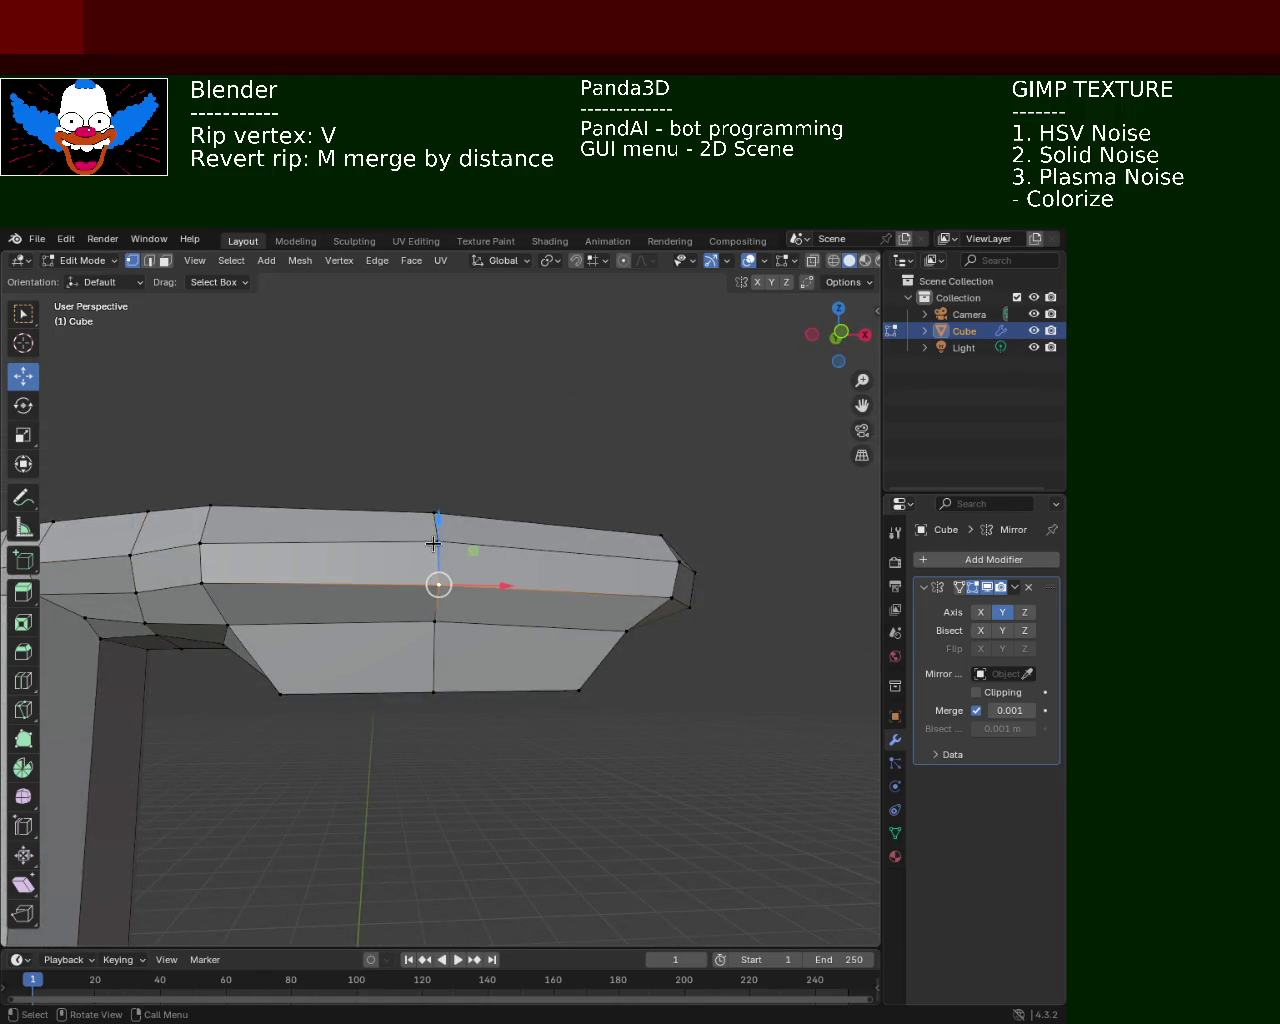
{"action": "mouse_move", "coordinate": [439, 523]}
{"action": "left_mouse_down"}
{"action": "mouse_move", "coordinate": [439, 512]}
{"action": "mouse_move", "coordinate": [436, 577]}
{"action": "left_mouse_up"}
{"action": "mouse_move", "coordinate": [436, 577]}
{"action": "middle_mouse_down"}
{"action": "mouse_move", "coordinate": [503, 584]}
{"action": "mouse_move", "coordinate": [603, 624]}
{"action": "middle_mouse_up"}
{"action": "left_click_drag", "start_coordinate": [606, 620], "coordinate": [664, 616]}
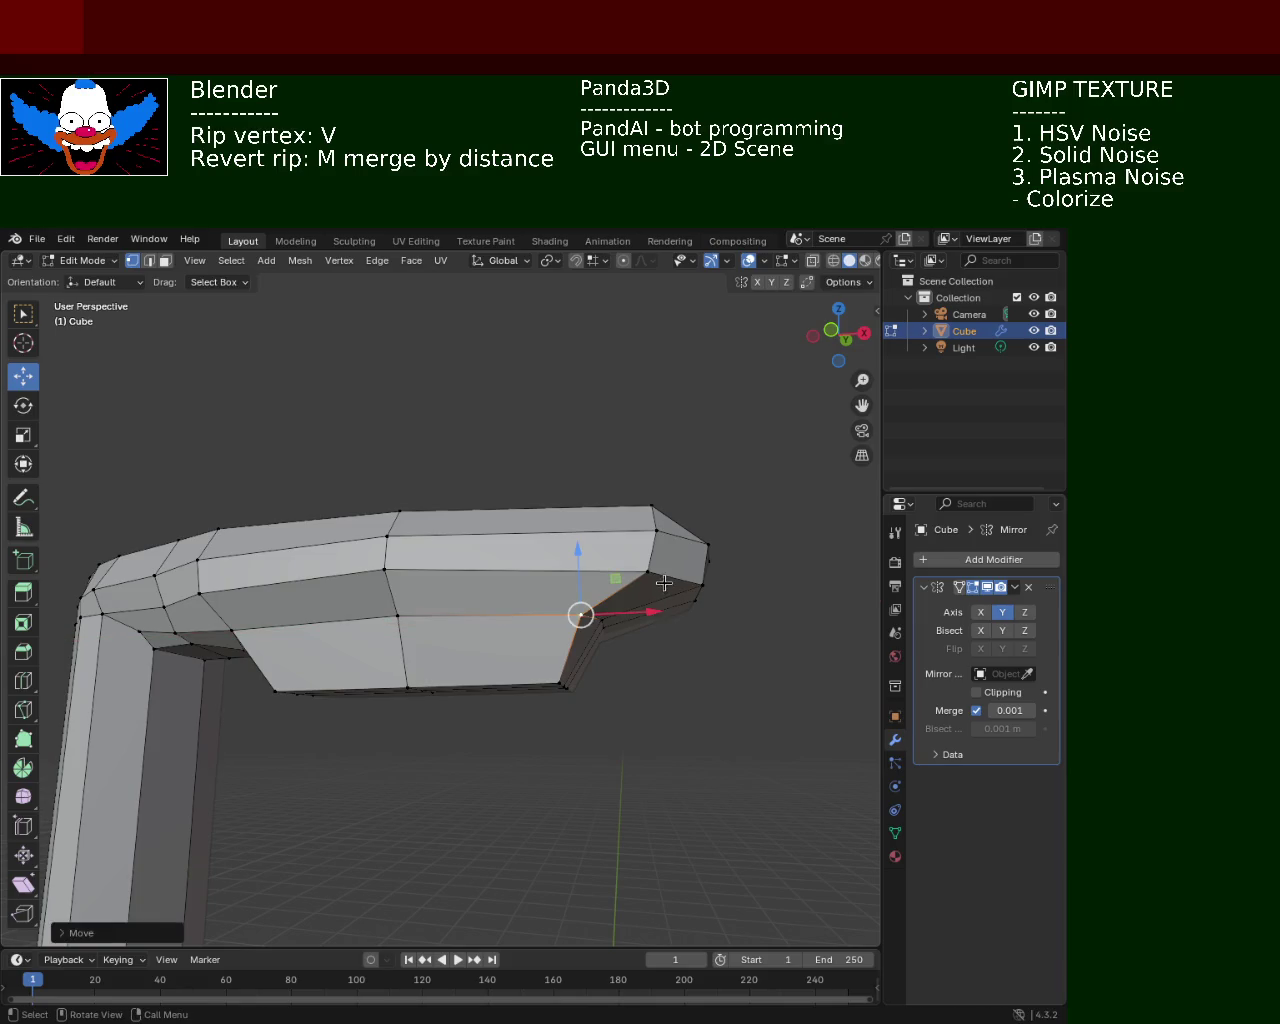
Lower an underside vertex of the head along Z, then pick the next underside vertex
{"action": "middle_click_drag", "start_coordinate": [490, 588], "coordinate": [459, 598]}
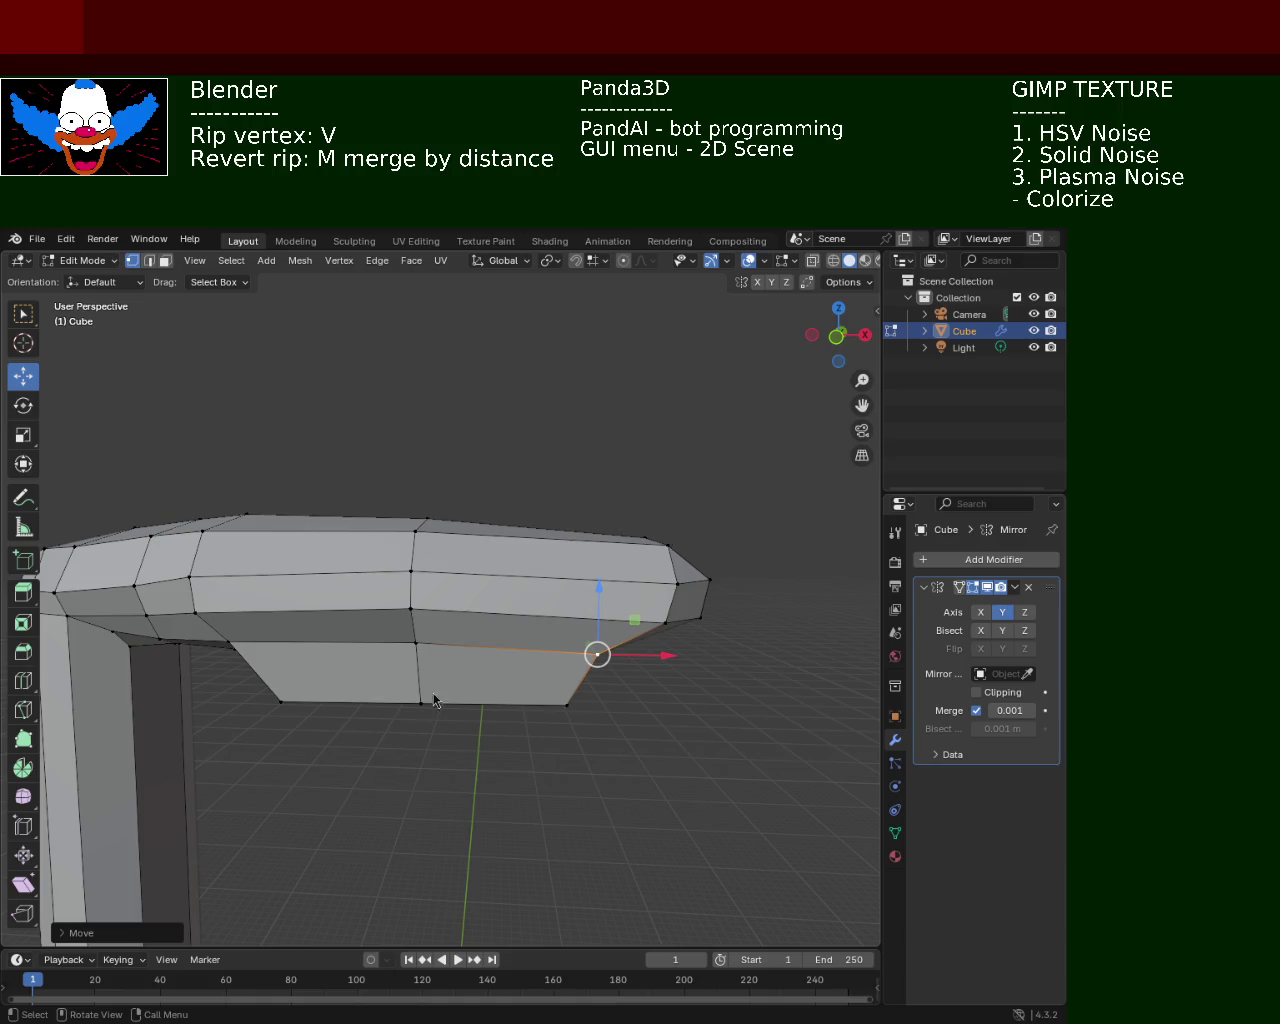
{"action": "left_click", "coordinate": [407, 620]}
{"action": "key", "text": "g"}
{"action": "key", "text": "z"}
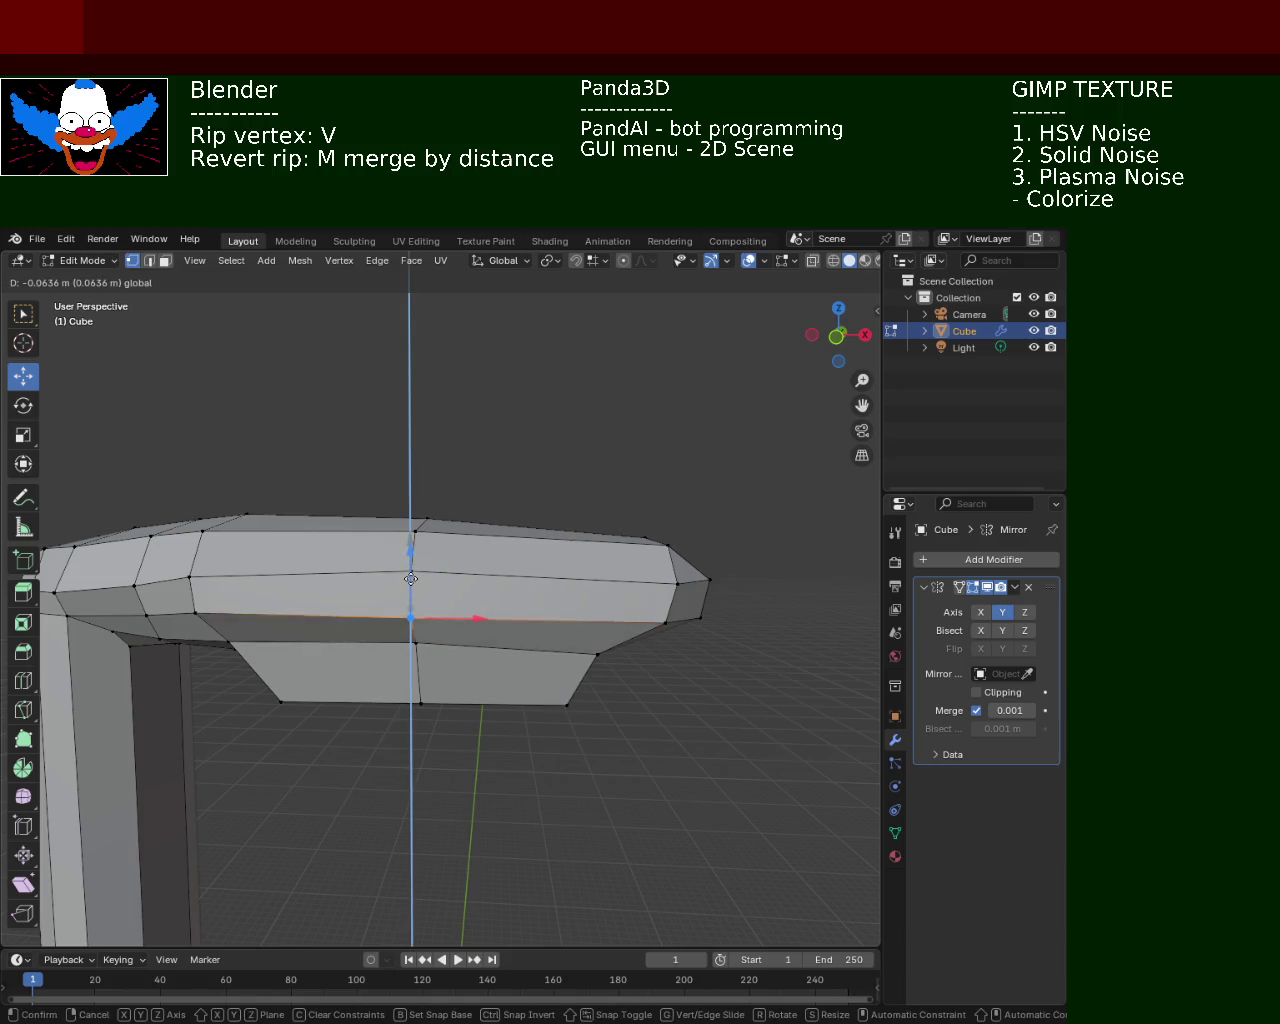
{"action": "left_click", "coordinate": [411, 579]}
{"action": "mouse_move", "coordinate": [411, 579]}
{"action": "middle_mouse_down"}
{"action": "mouse_move", "coordinate": [289, 549]}
{"action": "mouse_move", "coordinate": [497, 535]}
{"action": "mouse_move", "coordinate": [522, 570]}
{"action": "middle_mouse_up"}
{"action": "left_click", "coordinate": [442, 549]}
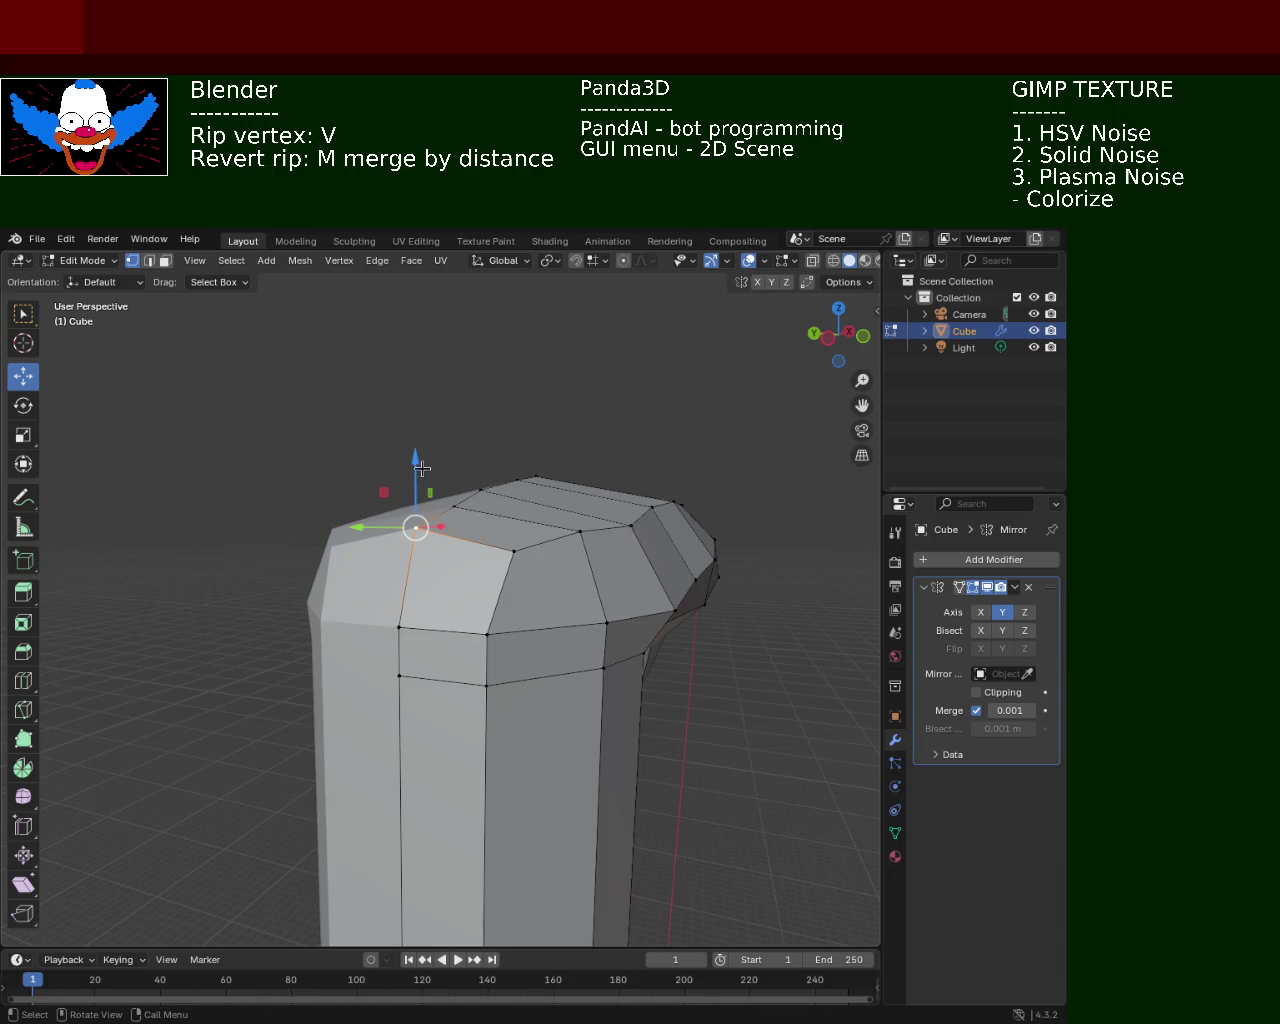
Lower the selected head vertex along Z and choose another corner vertex
{"action": "left_click_drag", "start_coordinate": [416, 463], "coordinate": [411, 499]}
{"action": "mouse_move", "coordinate": [420, 545]}
{"action": "middle_mouse_down"}
{"action": "mouse_move", "coordinate": [527, 554]}
{"action": "mouse_move", "coordinate": [449, 514]}
{"action": "mouse_move", "coordinate": [439, 472]}
{"action": "mouse_move", "coordinate": [457, 532]}
{"action": "middle_mouse_up"}
{"action": "left_click", "coordinate": [295, 445]}
{"action": "left_click", "coordinate": [478, 527]}
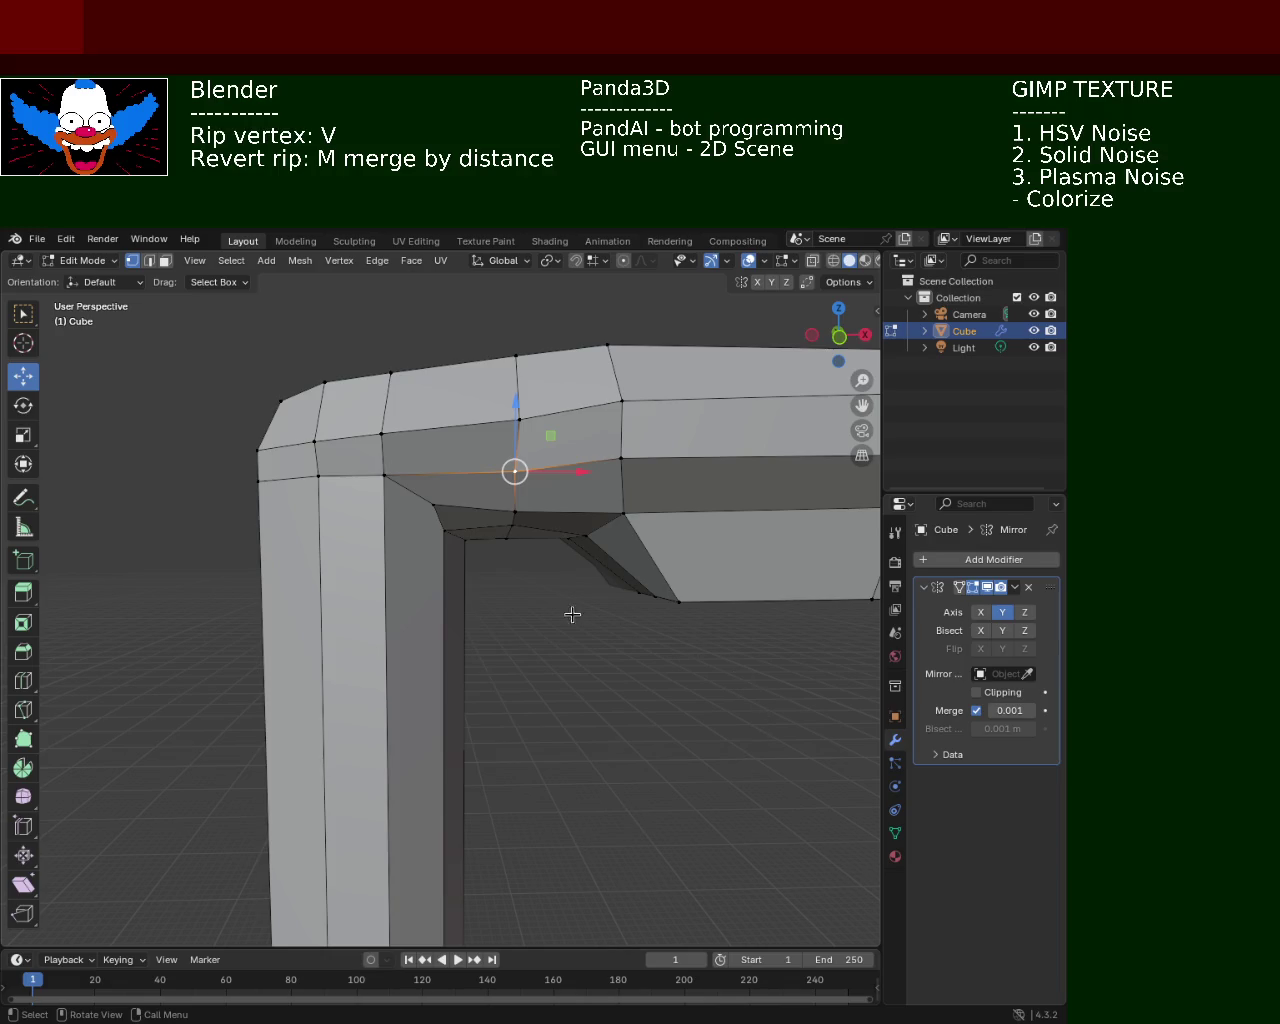
Select two top vertices of the head, rip them with V and slide along X
{"action": "mouse_move", "coordinate": [563, 626]}
{"action": "middle_mouse_down", "text": "ctrl"}
{"action": "mouse_move", "coordinate": [563, 674]}
{"action": "mouse_move", "coordinate": [531, 606]}
{"action": "mouse_move", "coordinate": [608, 531]}
{"action": "mouse_move", "coordinate": [468, 494]}
{"action": "mouse_move", "coordinate": [543, 529]}
{"action": "middle_mouse_up", "text": "ctrl"}
{"action": "left_click", "coordinate": [543, 529]}
{"action": "left_click", "coordinate": [497, 522], "text": "shift"}
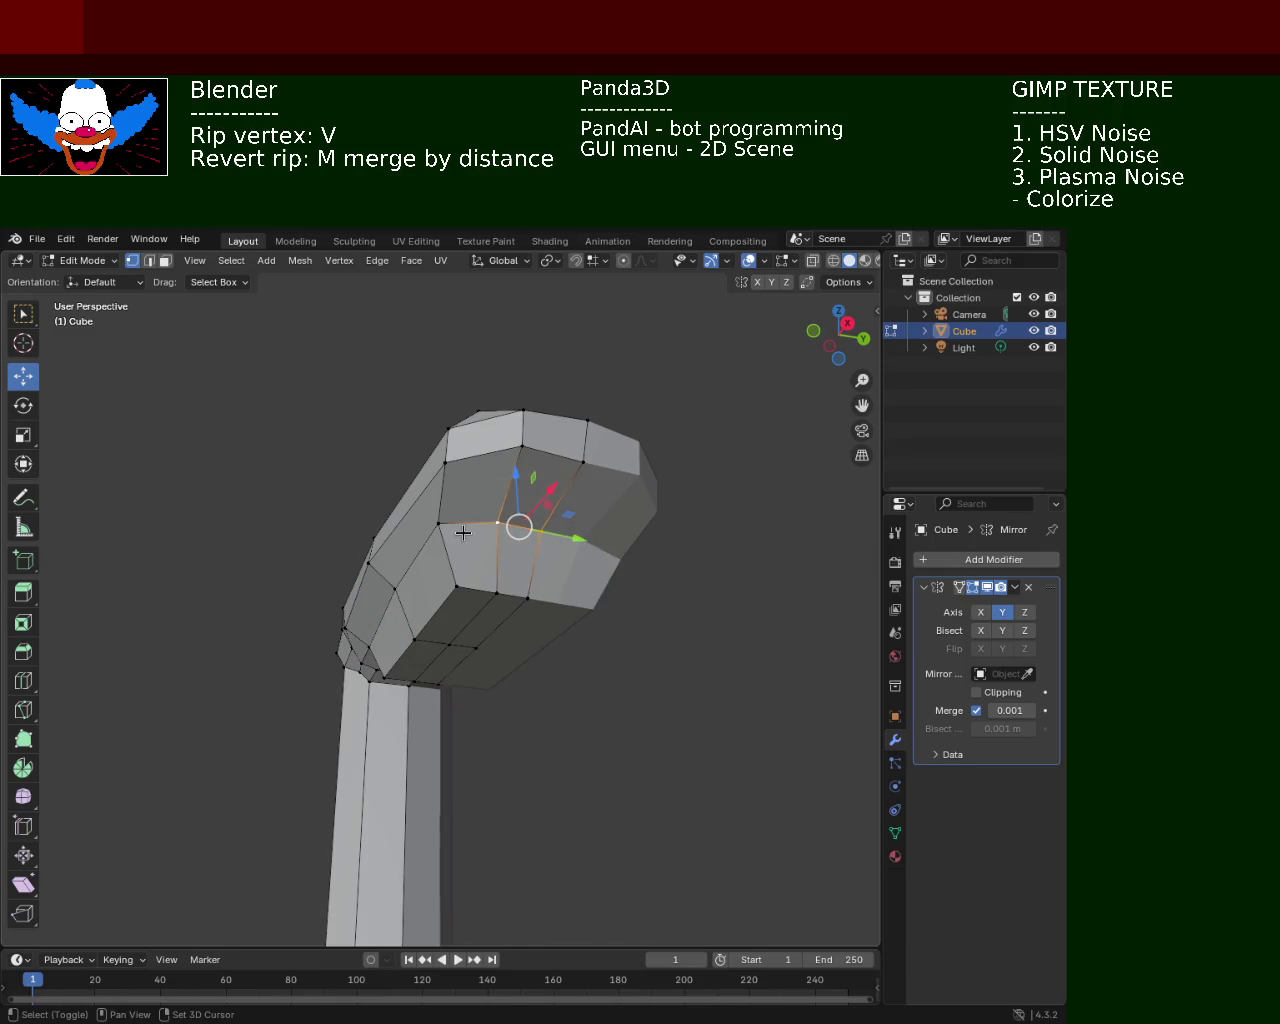
{"action": "key", "text": "v"}
{"action": "key", "text": "x"}
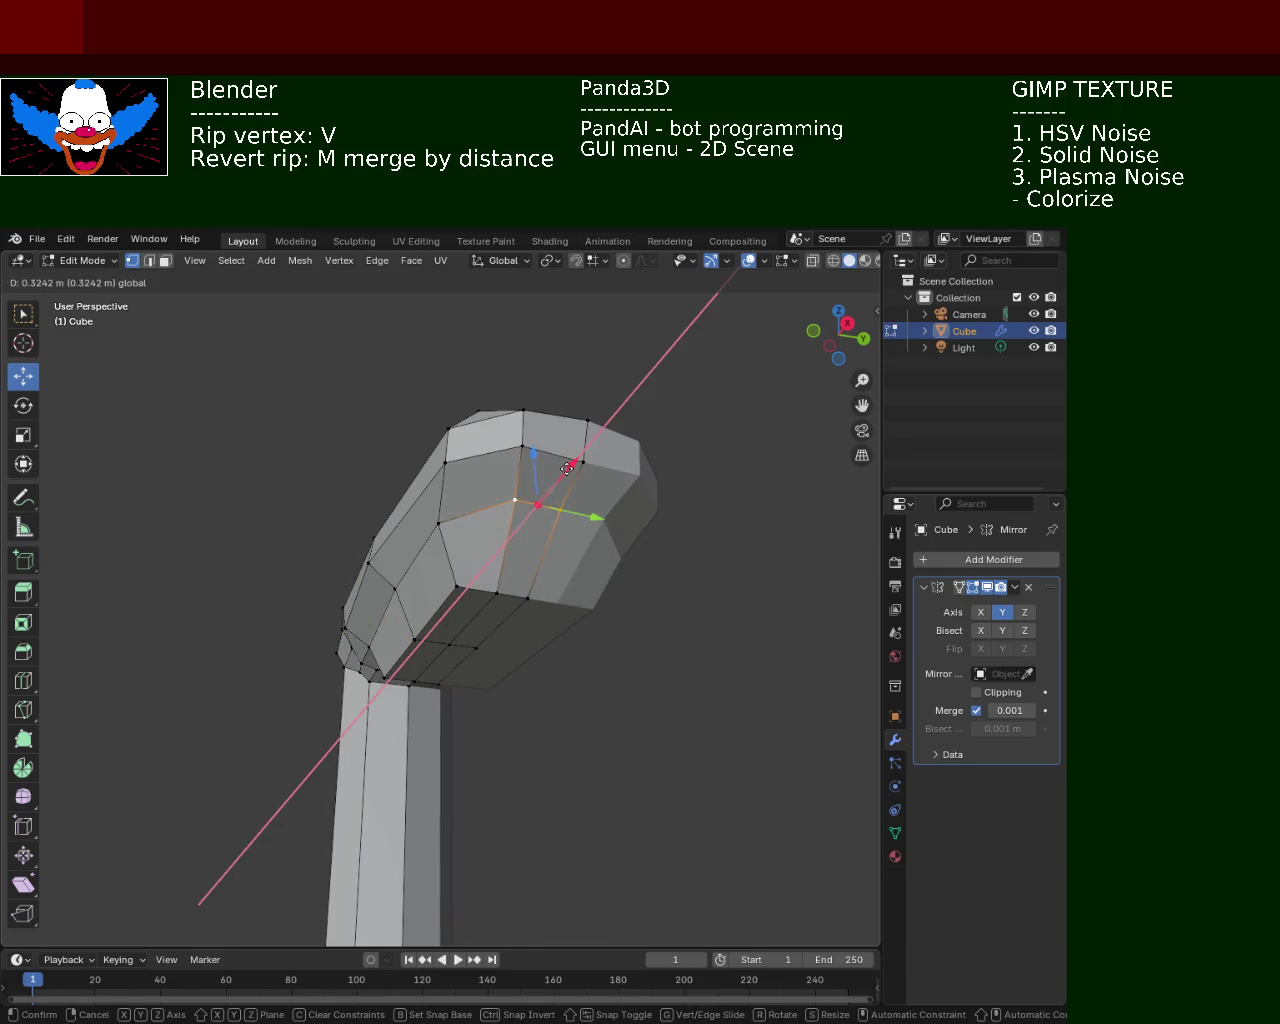
{"action": "left_click", "coordinate": [567, 468]}
Move the ripped vertex further along X to pull the corner inward
{"action": "middle_click_drag", "start_coordinate": [567, 468], "coordinate": [648, 576]}
{"action": "scroll", "coordinate": [648, 574], "scroll_direction": "up", "scroll_amount": 3}
{"action": "key", "text": "g"}
{"action": "key", "text": "x"}
{"action": "left_click", "coordinate": [808, 538]}
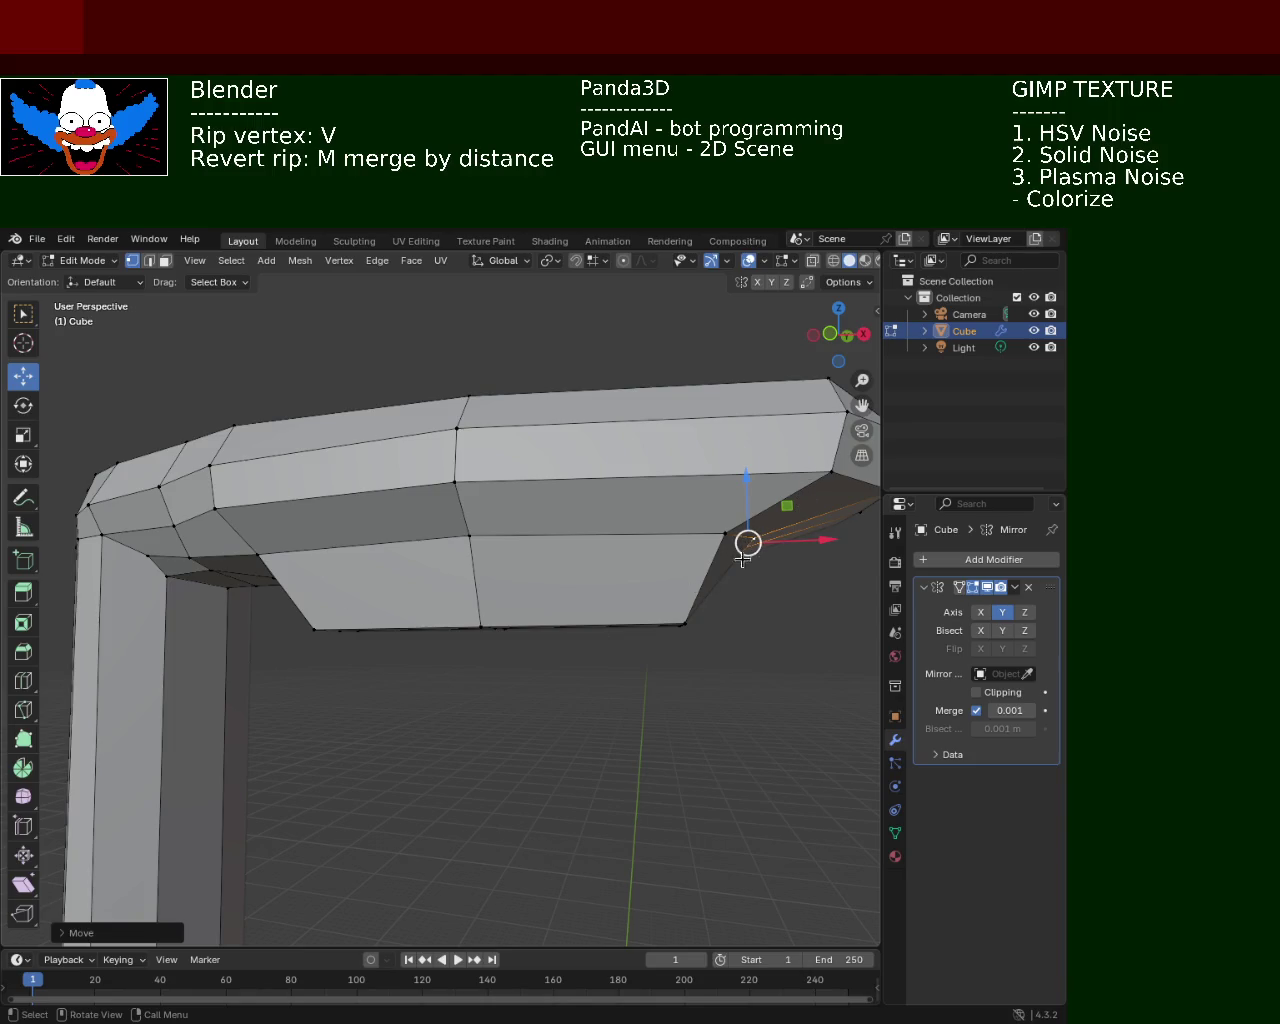
Rip a vertex near the head's tip and slide it along X in several passes
{"action": "mouse_move", "coordinate": [747, 558]}
{"action": "middle_mouse_down"}
{"action": "mouse_move", "coordinate": [550, 461]}
{"action": "mouse_move", "coordinate": [530, 430]}
{"action": "middle_mouse_up"}
{"action": "key", "text": "v"}
{"action": "key", "text": "x"}
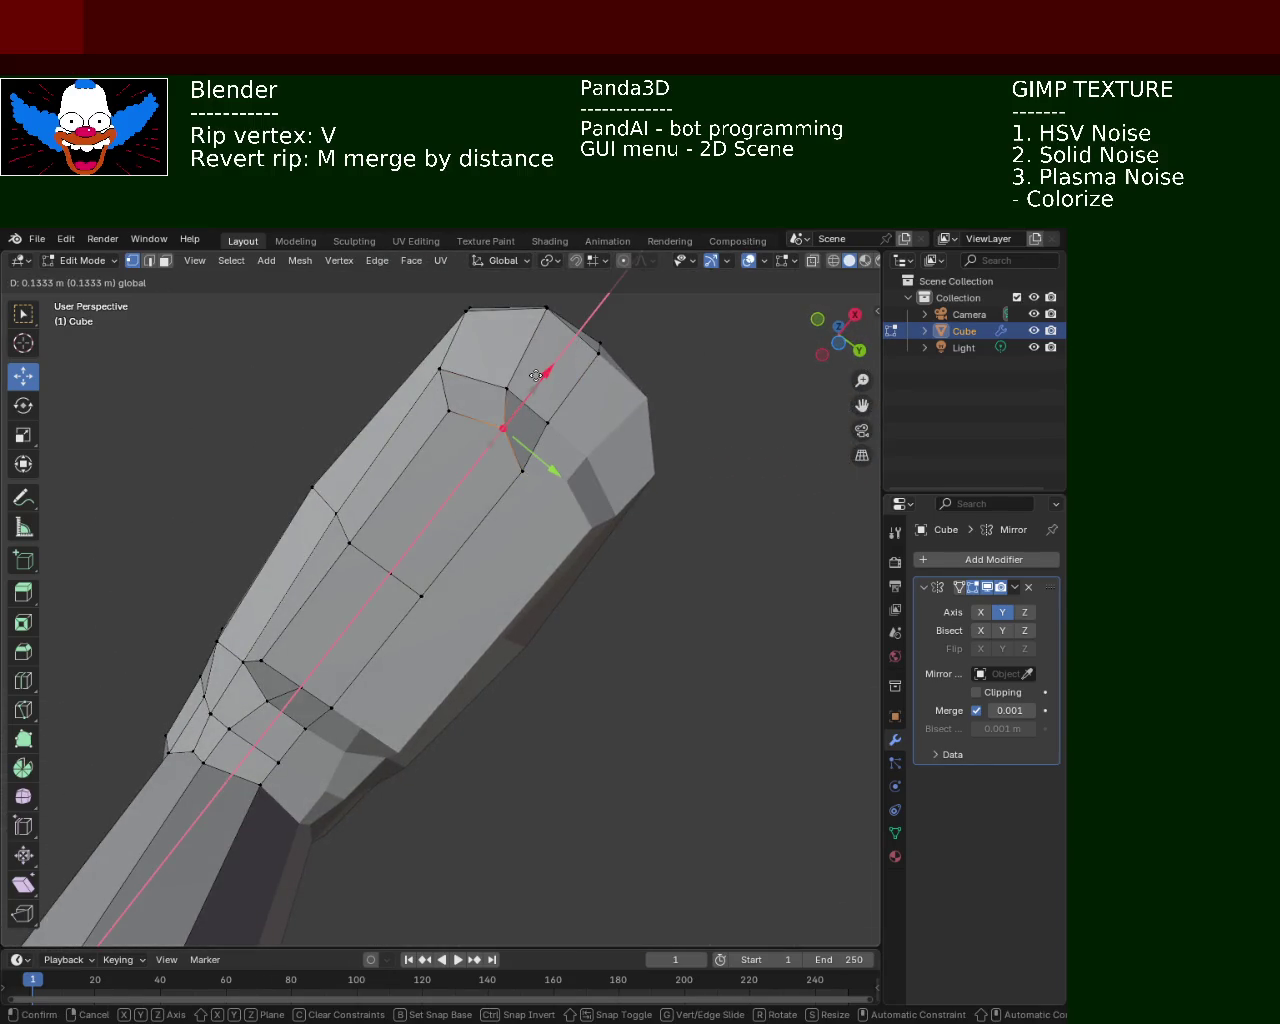
{"action": "left_click", "coordinate": [536, 375]}
{"action": "key", "text": "g"}
{"action": "key", "text": "x"}
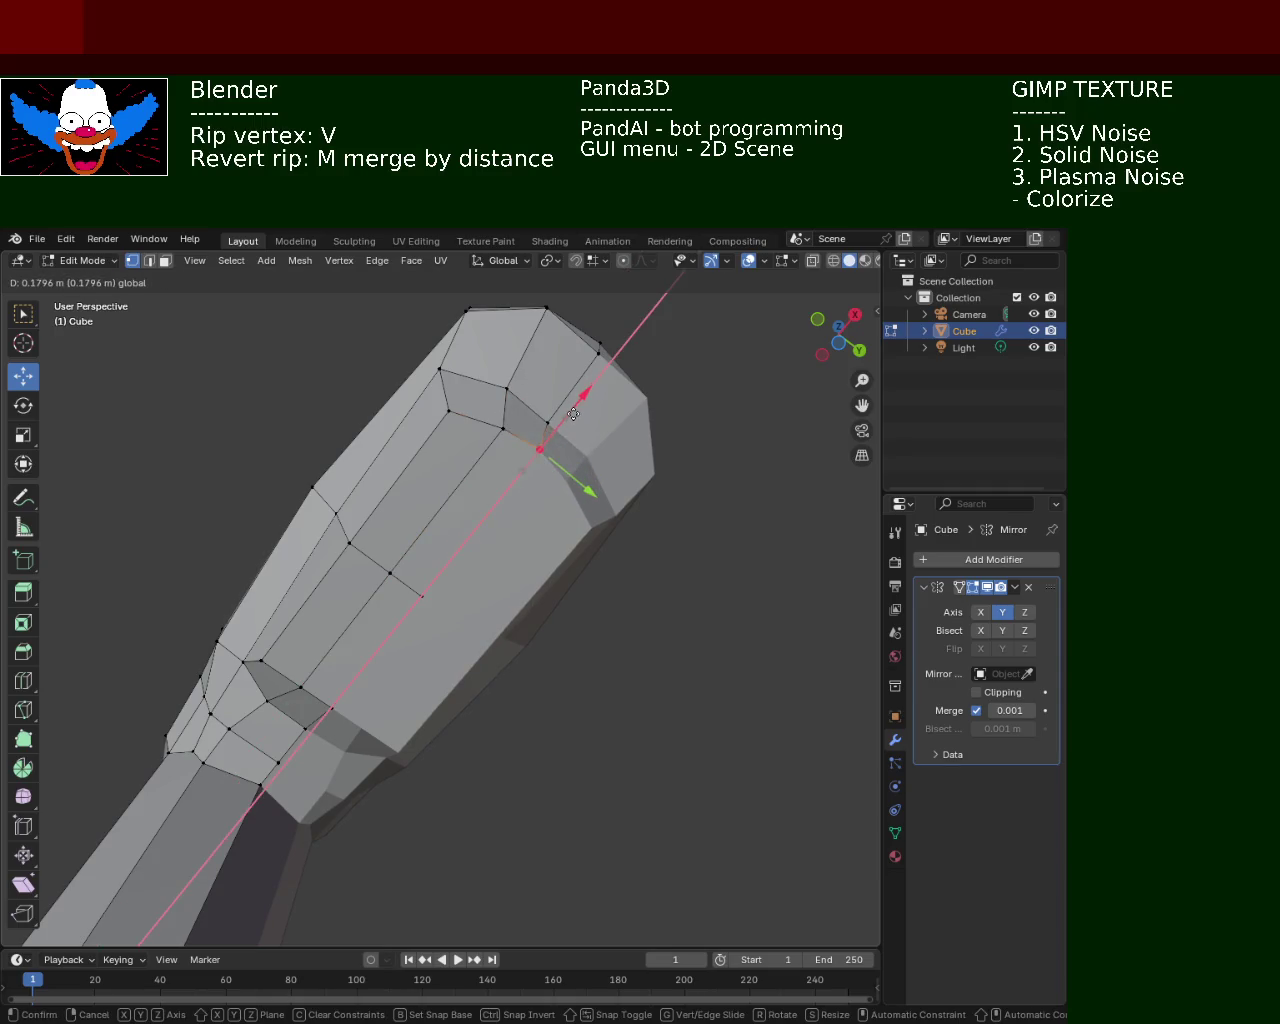
{"action": "left_click", "coordinate": [573, 414]}
{"action": "mouse_move", "coordinate": [563, 483]}
{"action": "middle_mouse_down"}
{"action": "mouse_move", "coordinate": [619, 497]}
{"action": "mouse_move", "coordinate": [420, 507]}
{"action": "middle_mouse_up"}
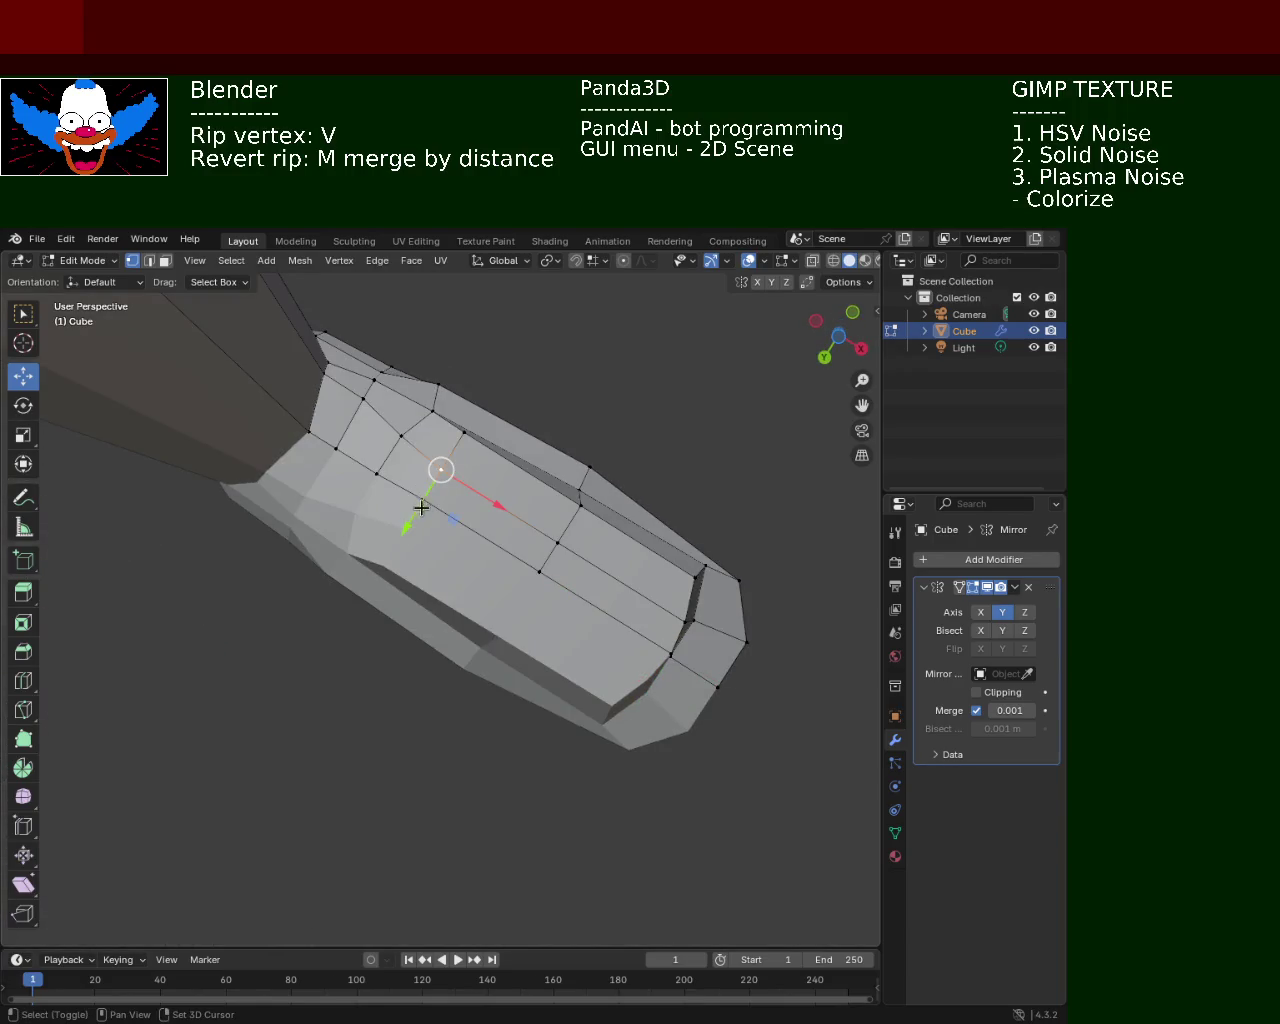
{"action": "key", "text": "g"}
{"action": "key", "text": "x"}
{"action": "left_click", "coordinate": [466, 506]}
Box-select the corner vertex at the bend and try a Shift+Y-constrained move, cancelling it
{"action": "mouse_move", "coordinate": [456, 502]}
{"action": "middle_mouse_down"}
{"action": "mouse_move", "coordinate": [478, 614]}
{"action": "mouse_move", "coordinate": [365, 625]}
{"action": "middle_mouse_up"}
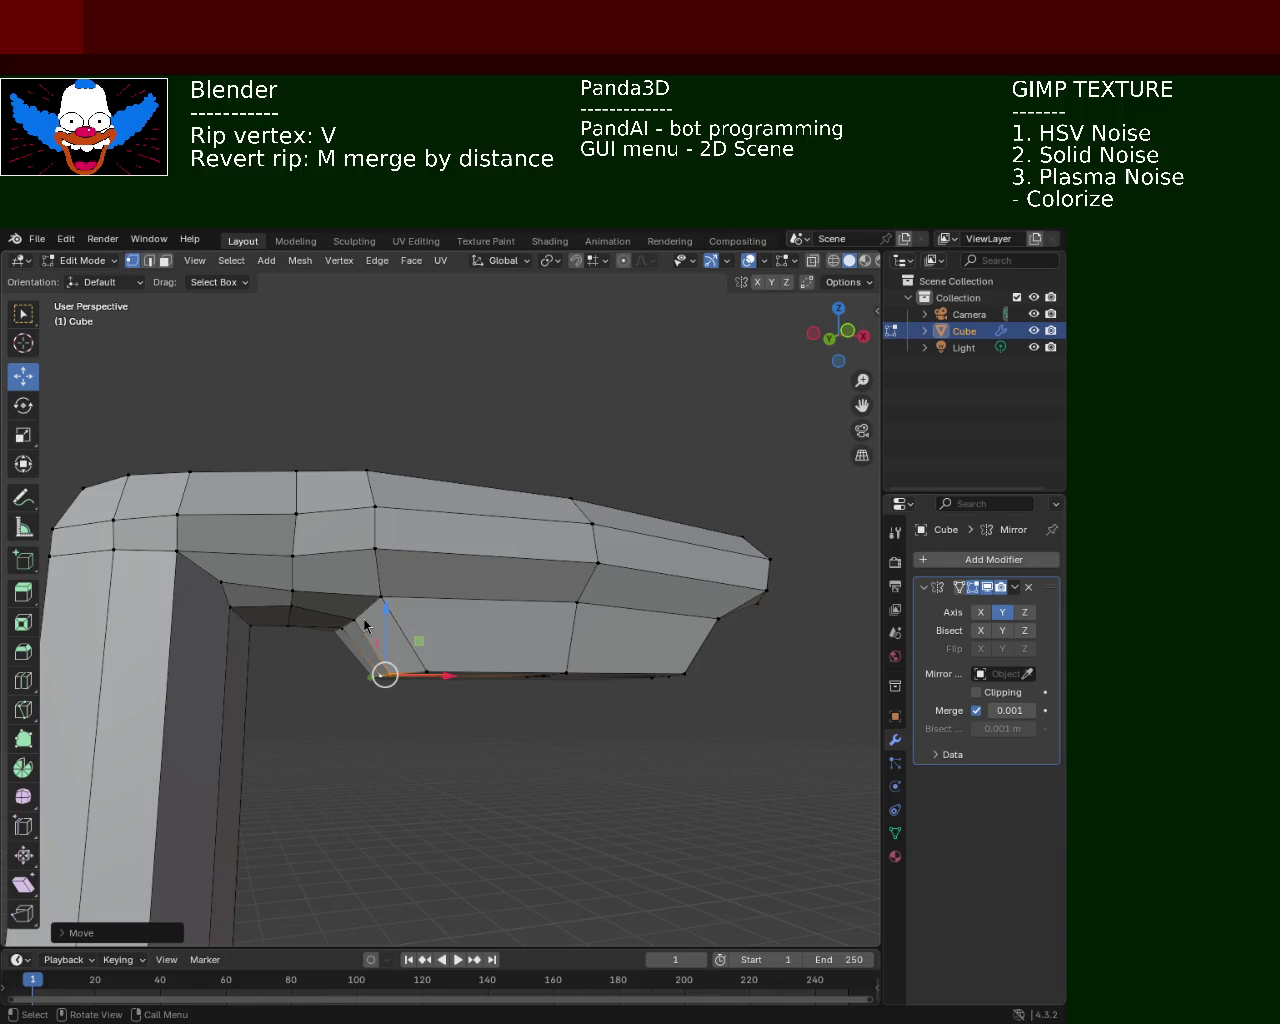
{"action": "mouse_move", "coordinate": [486, 575]}
{"action": "middle_mouse_down"}
{"action": "mouse_move", "coordinate": [352, 452]}
{"action": "mouse_move", "coordinate": [460, 462]}
{"action": "mouse_move", "coordinate": [383, 423]}
{"action": "mouse_move", "coordinate": [514, 503]}
{"action": "mouse_move", "coordinate": [344, 463]}
{"action": "mouse_move", "coordinate": [289, 506]}
{"action": "mouse_move", "coordinate": [411, 517]}
{"action": "middle_mouse_up"}
{"action": "left_click_drag", "start_coordinate": [406, 551], "coordinate": [474, 610]}
{"action": "key", "text": "g"}
{"action": "key", "text": "shift+y"}
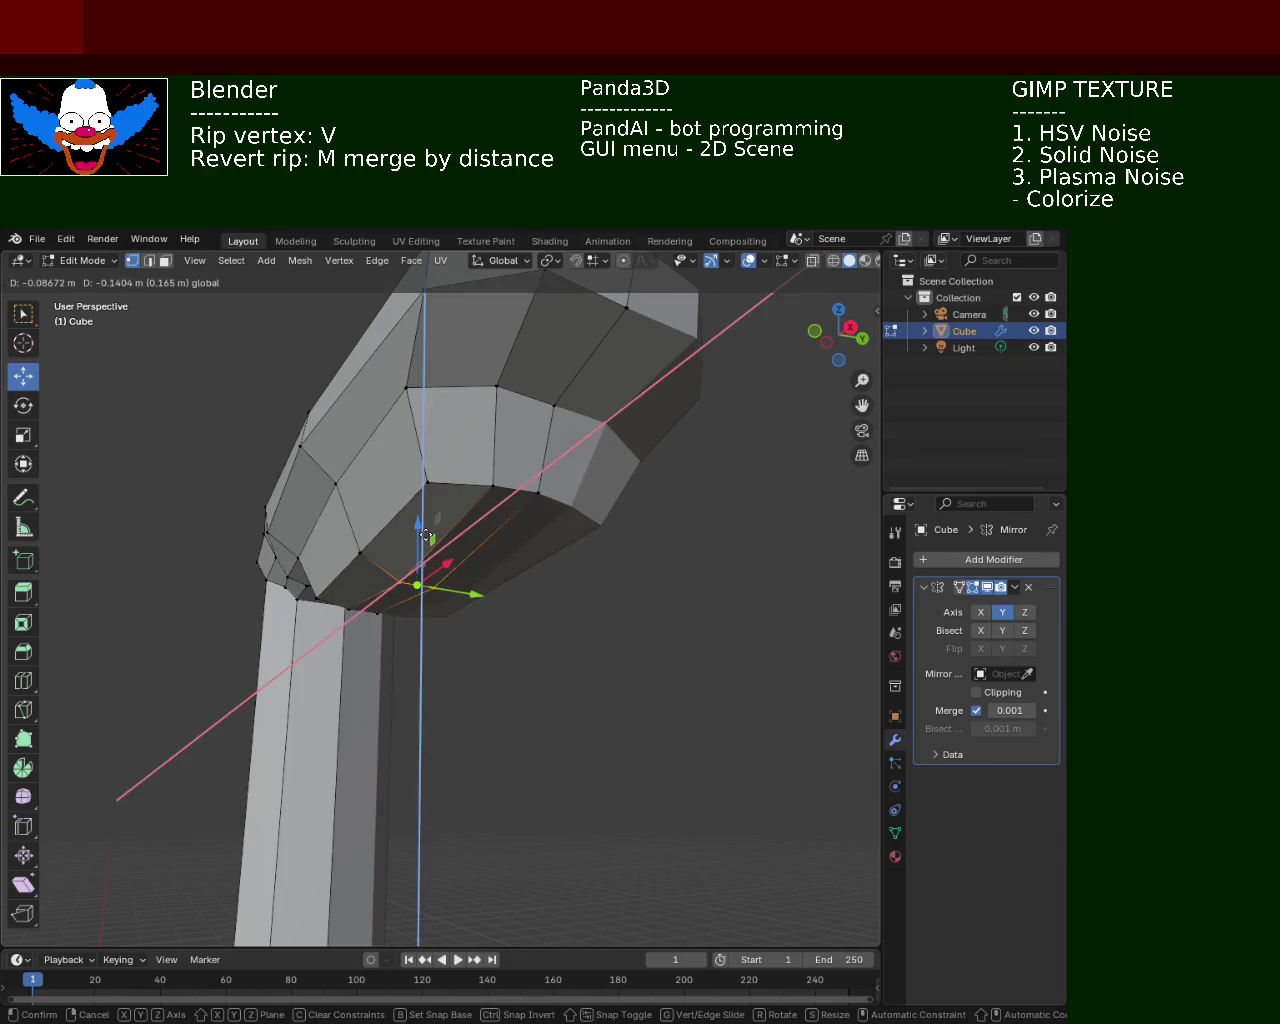
{"action": "key", "text": "Escape"}
Select the head's bottom vertex and raise it along Z
{"action": "mouse_move", "coordinate": [426, 524]}
{"action": "middle_mouse_down"}
{"action": "mouse_move", "coordinate": [500, 490]}
{"action": "mouse_move", "coordinate": [557, 442]}
{"action": "middle_mouse_up"}
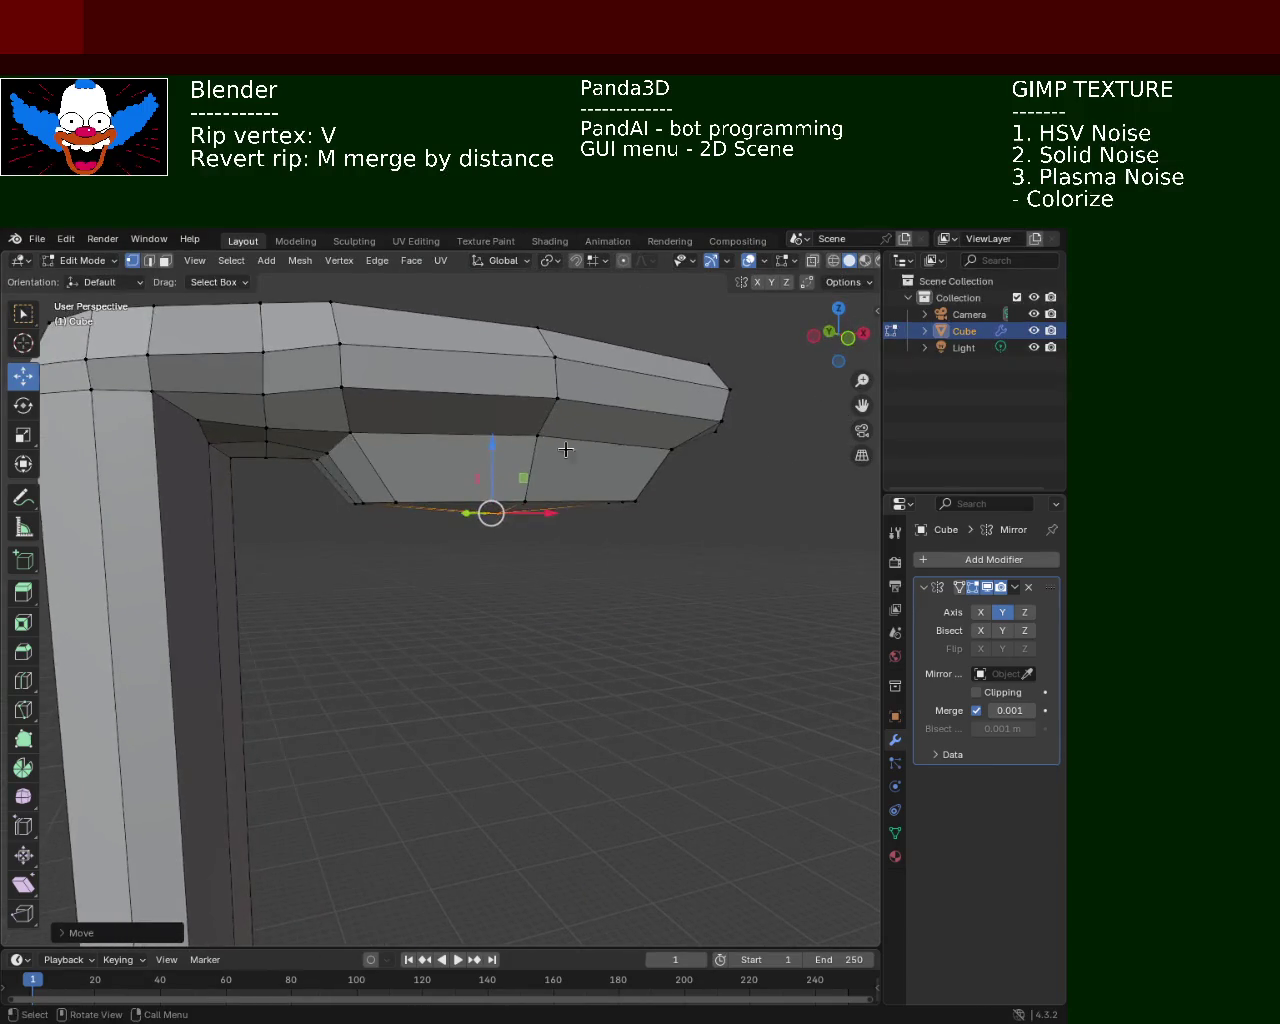
{"action": "left_click", "coordinate": [593, 575]}
{"action": "left_click", "coordinate": [527, 485]}
{"action": "key", "text": "g"}
{"action": "key", "text": "z"}
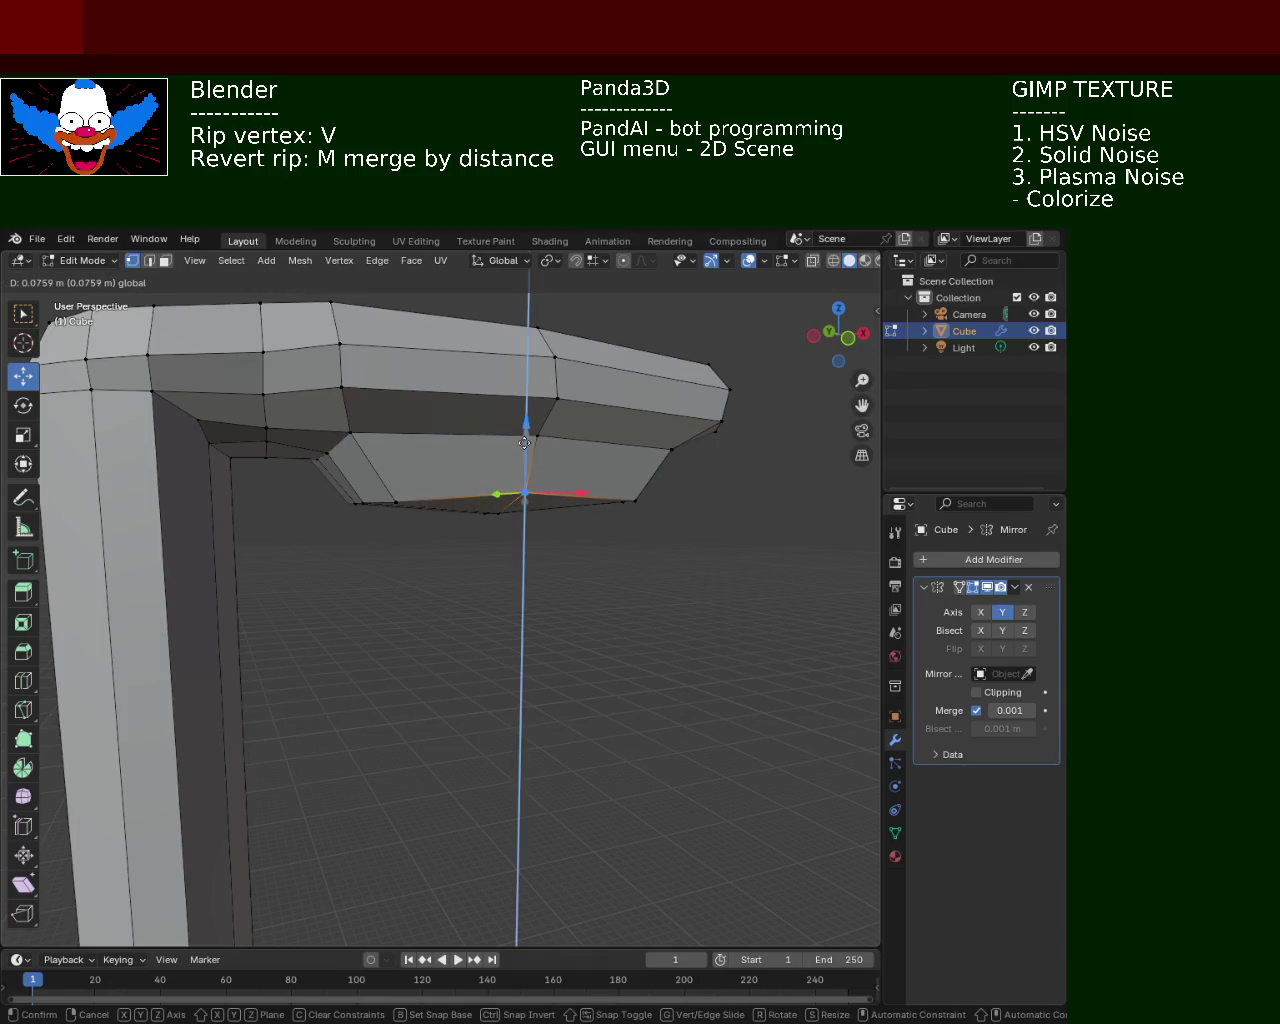
{"action": "left_click", "coordinate": [332, 516]}
{"action": "key", "text": "g"}
{"action": "key", "text": "z"}
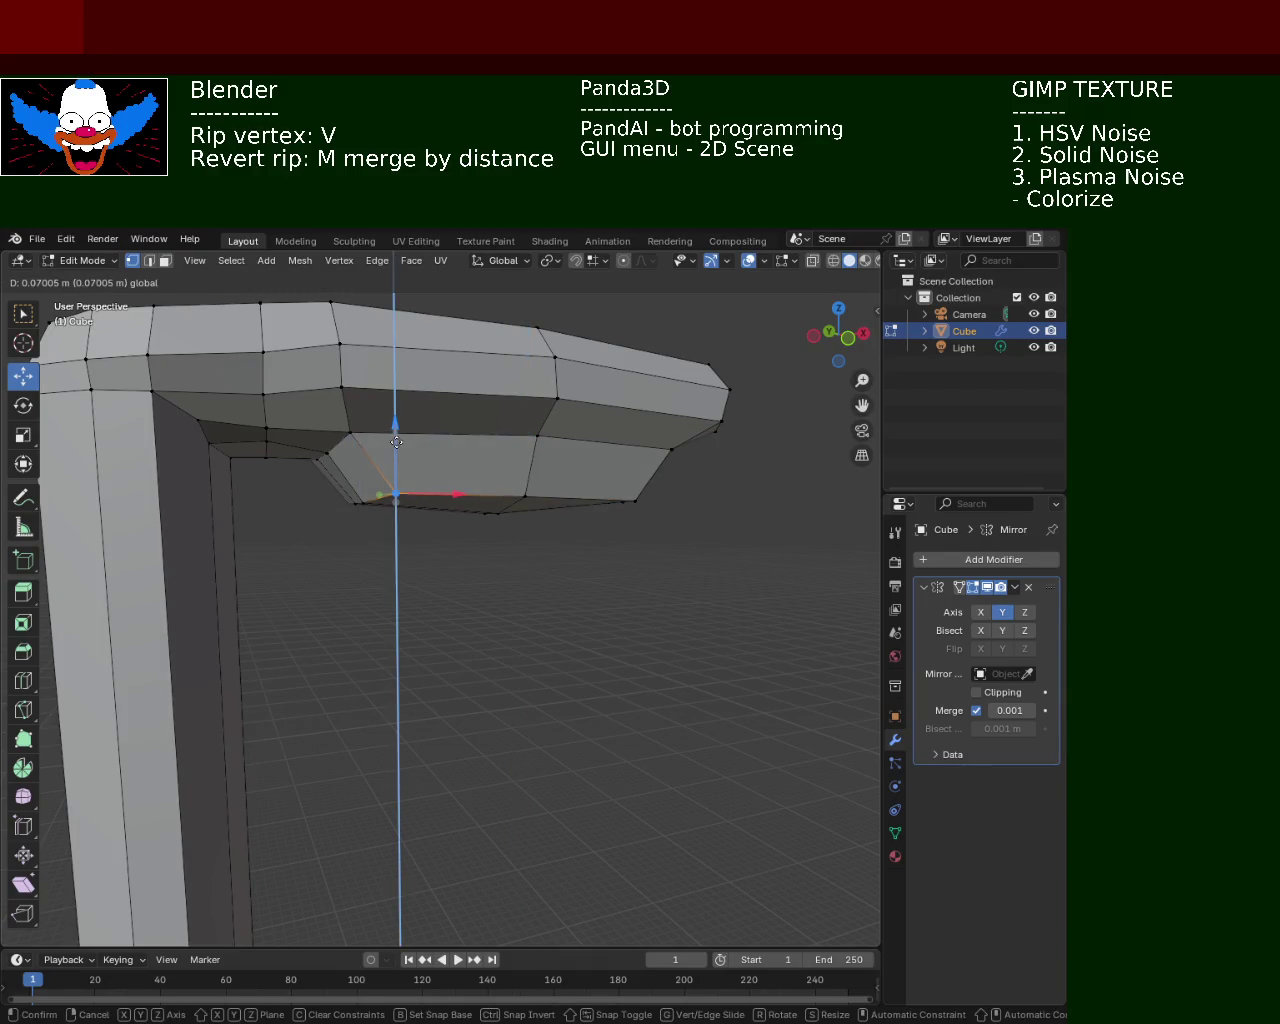
{"action": "key", "text": "Escape"}
Nudge several head vertices slightly along X and slide one near the tip along Y
{"action": "mouse_move", "coordinate": [394, 493]}
{"action": "middle_mouse_down"}
{"action": "mouse_move", "coordinate": [376, 343]}
{"action": "mouse_move", "coordinate": [377, 409]}
{"action": "mouse_move", "coordinate": [345, 535]}
{"action": "mouse_move", "coordinate": [417, 608]}
{"action": "mouse_move", "coordinate": [502, 515]}
{"action": "mouse_move", "coordinate": [366, 677]}
{"action": "mouse_move", "coordinate": [283, 658]}
{"action": "mouse_move", "coordinate": [346, 609]}
{"action": "mouse_move", "coordinate": [376, 532]}
{"action": "middle_mouse_up"}
{"action": "mouse_move", "coordinate": [370, 470]}
{"action": "middle_mouse_down"}
{"action": "mouse_move", "coordinate": [409, 449]}
{"action": "mouse_move", "coordinate": [486, 498]}
{"action": "middle_mouse_up"}
{"action": "left_click", "coordinate": [486, 498]}
{"action": "mouse_move", "coordinate": [371, 449]}
{"action": "middle_mouse_down"}
{"action": "mouse_move", "coordinate": [457, 463]}
{"action": "mouse_move", "coordinate": [447, 506]}
{"action": "middle_mouse_up"}
{"action": "left_click_drag", "start_coordinate": [447, 506], "coordinate": [448, 509]}
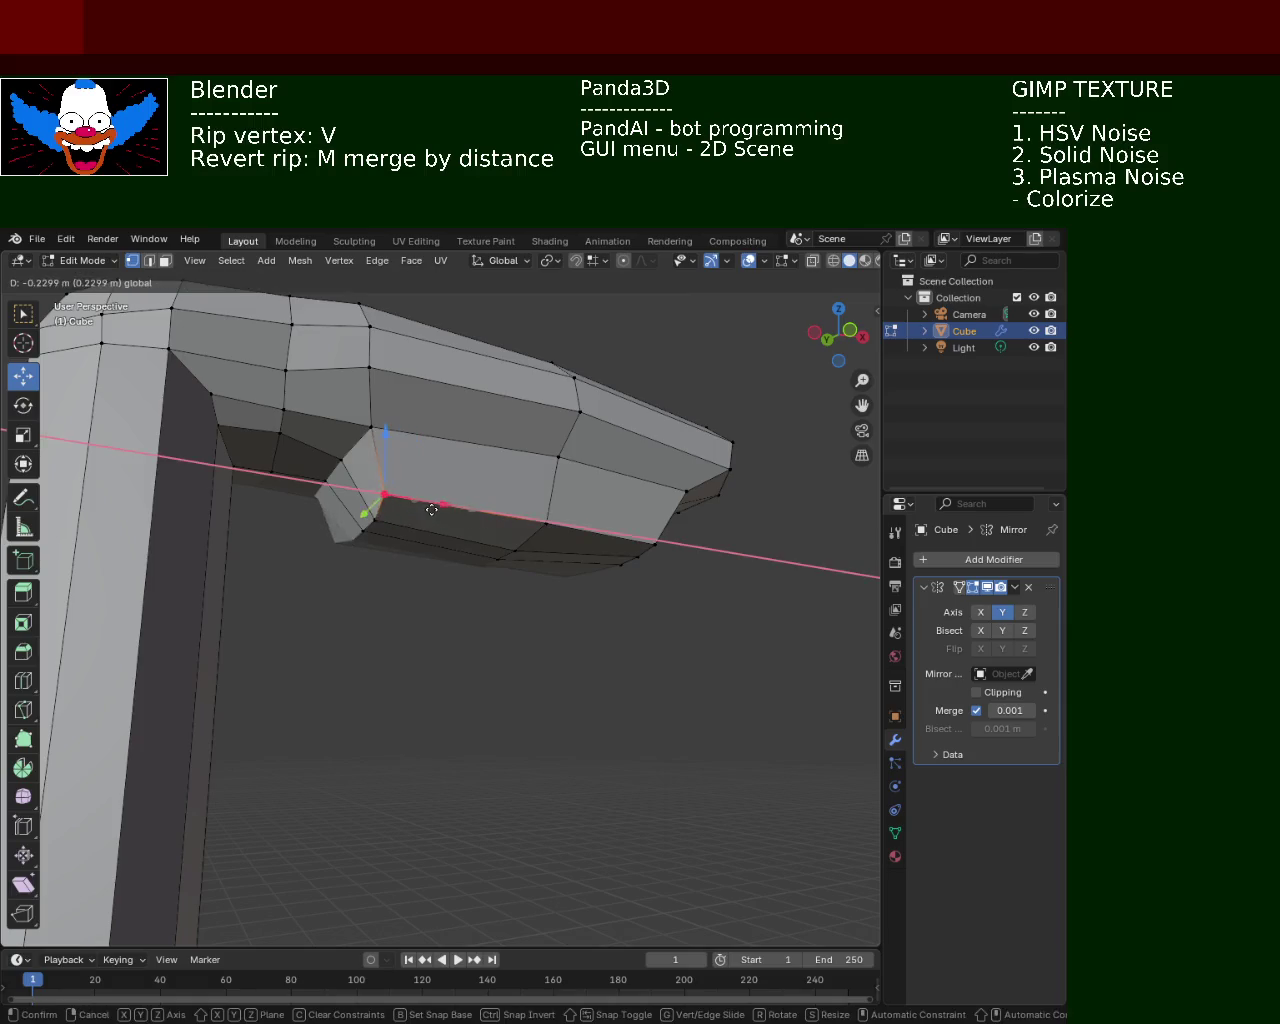
{"action": "middle_click_drag", "start_coordinate": [448, 509], "coordinate": [400, 480]}
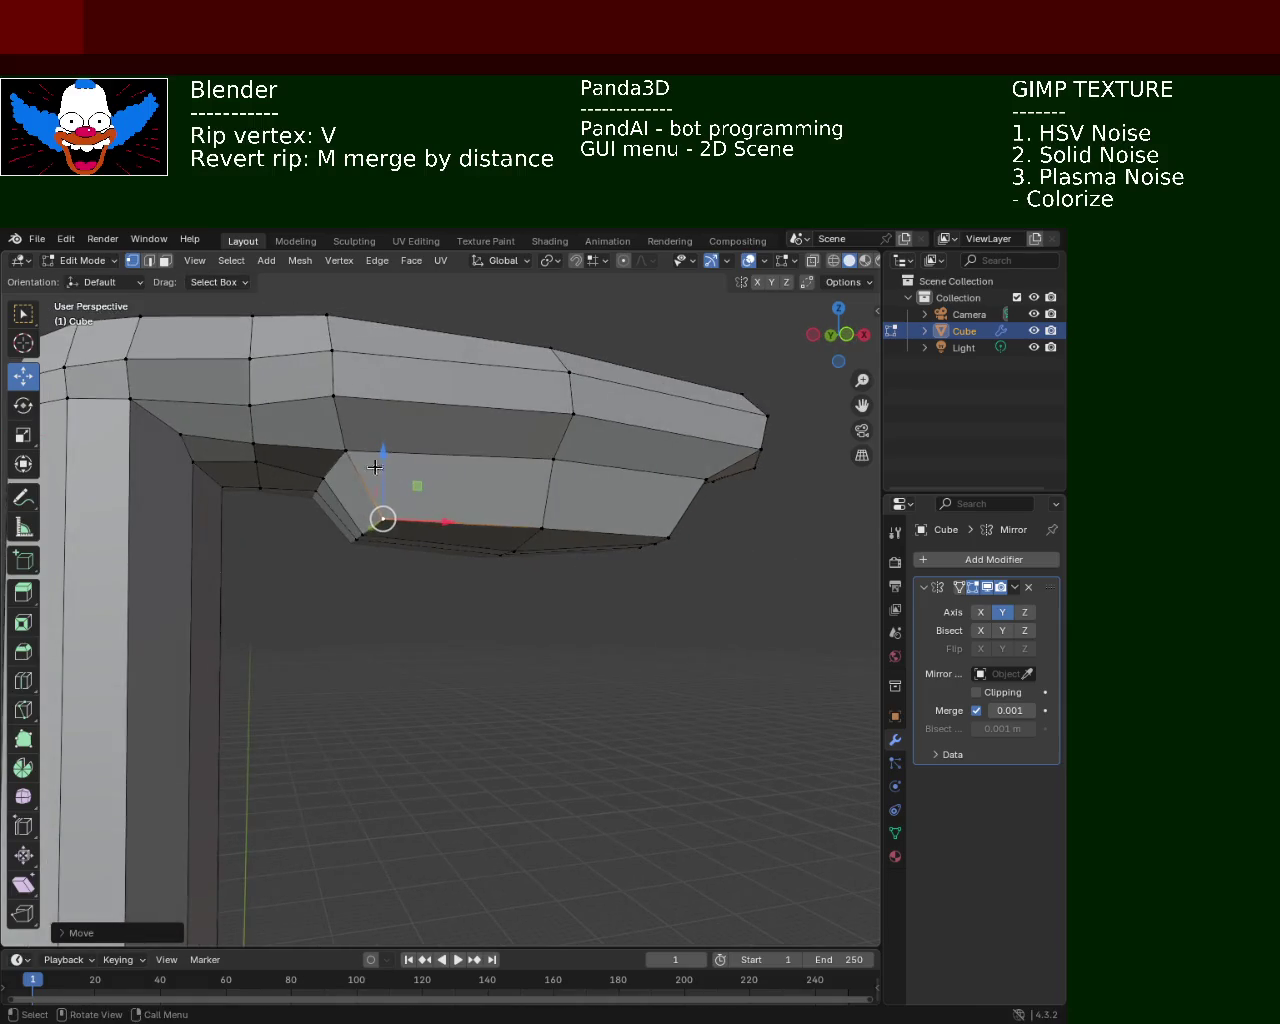
{"action": "left_click", "coordinate": [346, 449]}
{"action": "left_click_drag", "start_coordinate": [415, 466], "coordinate": [429, 468]}
{"action": "middle_click_drag", "start_coordinate": [429, 468], "coordinate": [443, 420]}
{"action": "left_click", "coordinate": [506, 430]}
{"action": "mouse_move", "coordinate": [494, 486]}
{"action": "middle_mouse_down"}
{"action": "mouse_move", "coordinate": [491, 380]}
{"action": "mouse_move", "coordinate": [493, 520]}
{"action": "middle_mouse_up"}
{"action": "left_click", "coordinate": [631, 437]}
{"action": "mouse_move", "coordinate": [633, 458]}
{"action": "left_mouse_down"}
{"action": "mouse_move", "coordinate": [638, 514]}
{"action": "mouse_move", "coordinate": [607, 503]}
{"action": "left_mouse_up"}
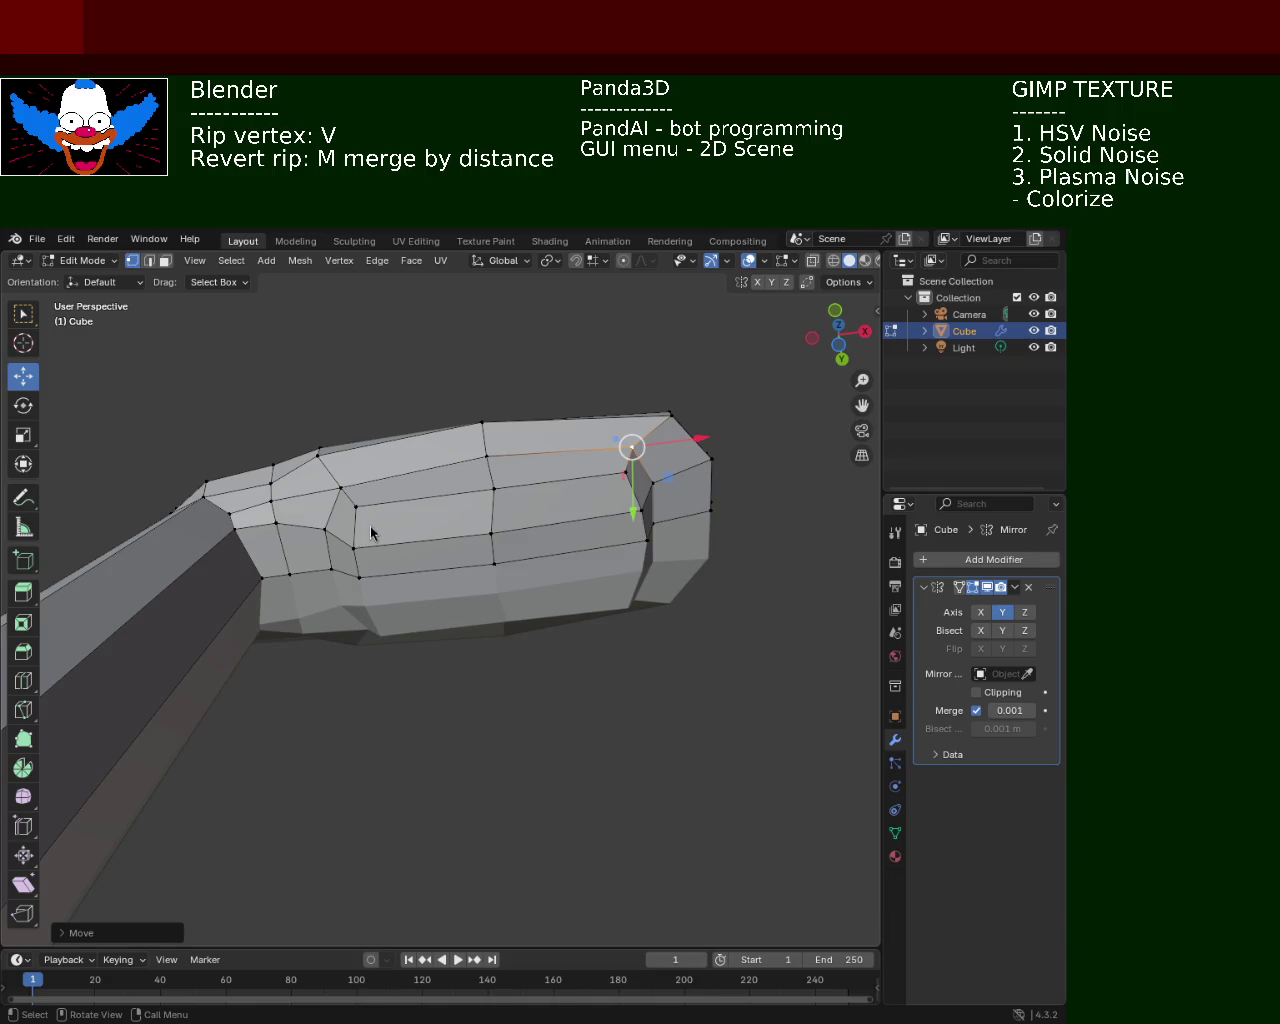
Move a lamp-head vertex along X and lower the head's top vertex
{"action": "middle_click_drag", "start_coordinate": [737, 549], "coordinate": [502, 537]}
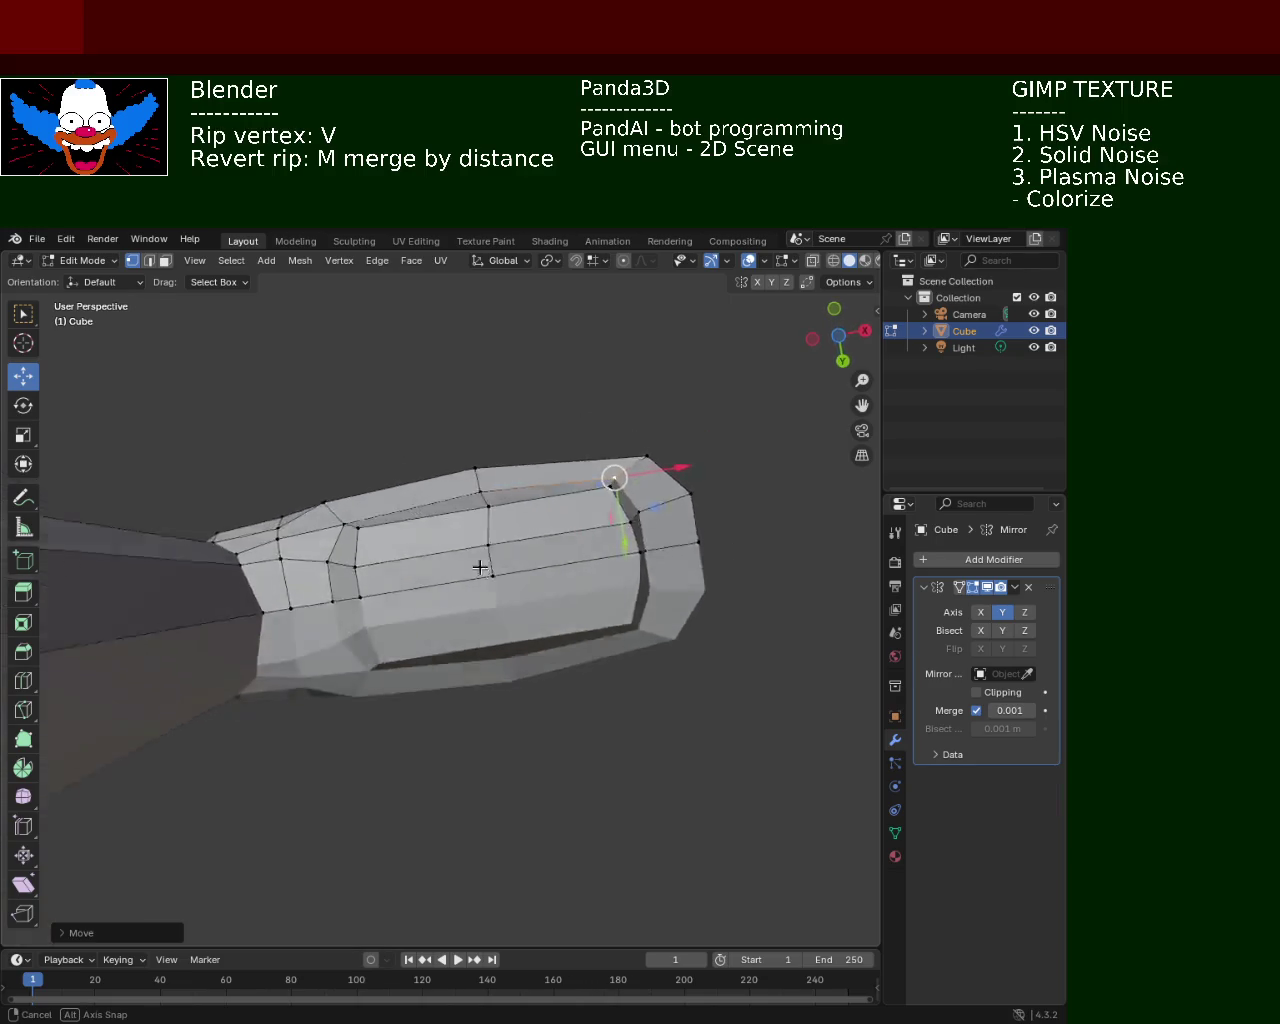
{"action": "left_click", "coordinate": [502, 537]}
{"action": "key", "text": "g"}
{"action": "key", "text": "x"}
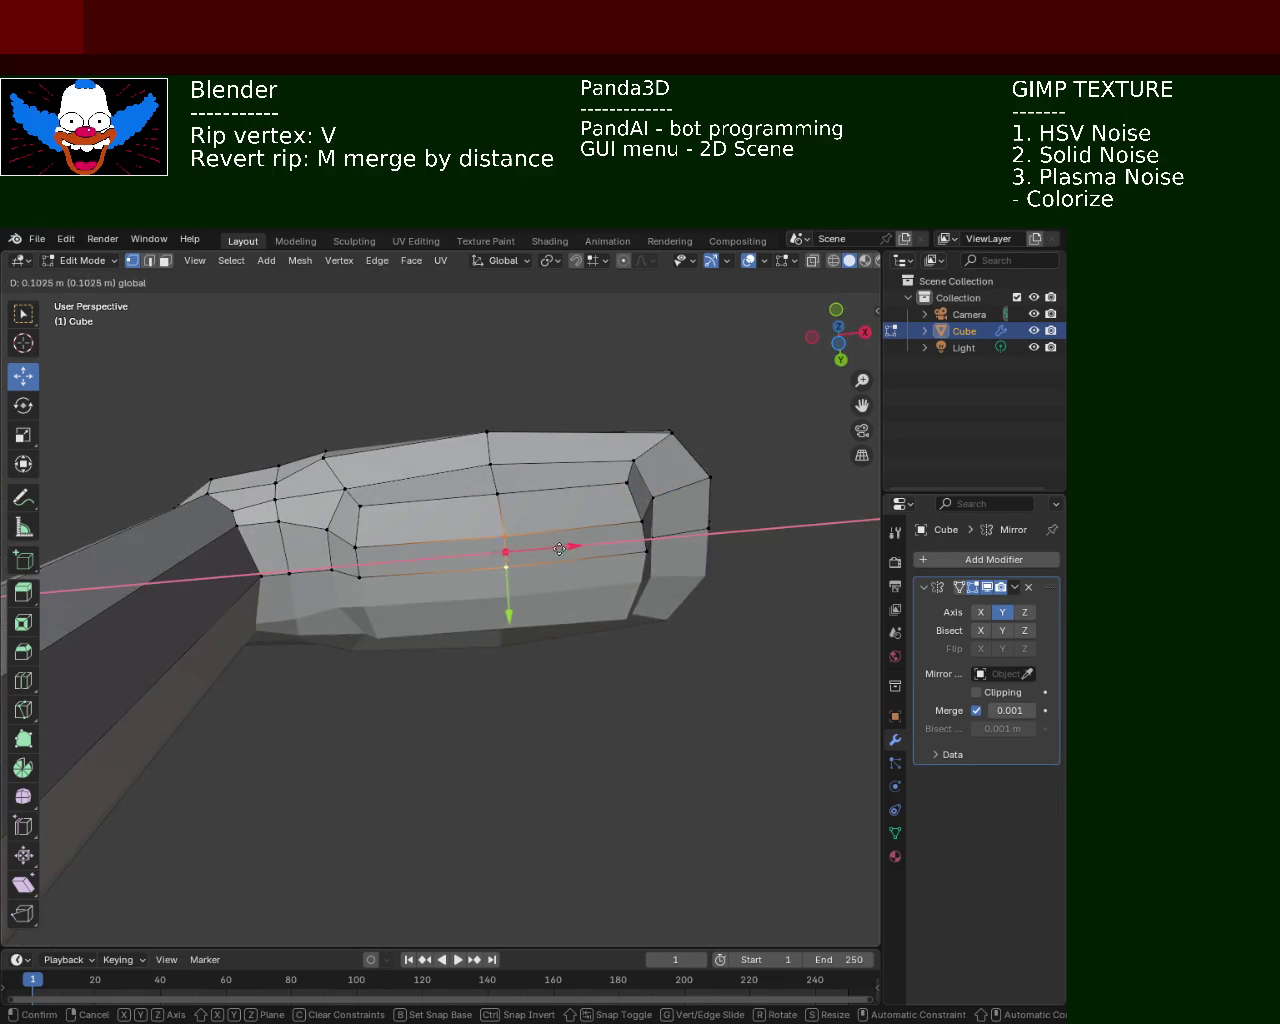
{"action": "left_click", "coordinate": [560, 551]}
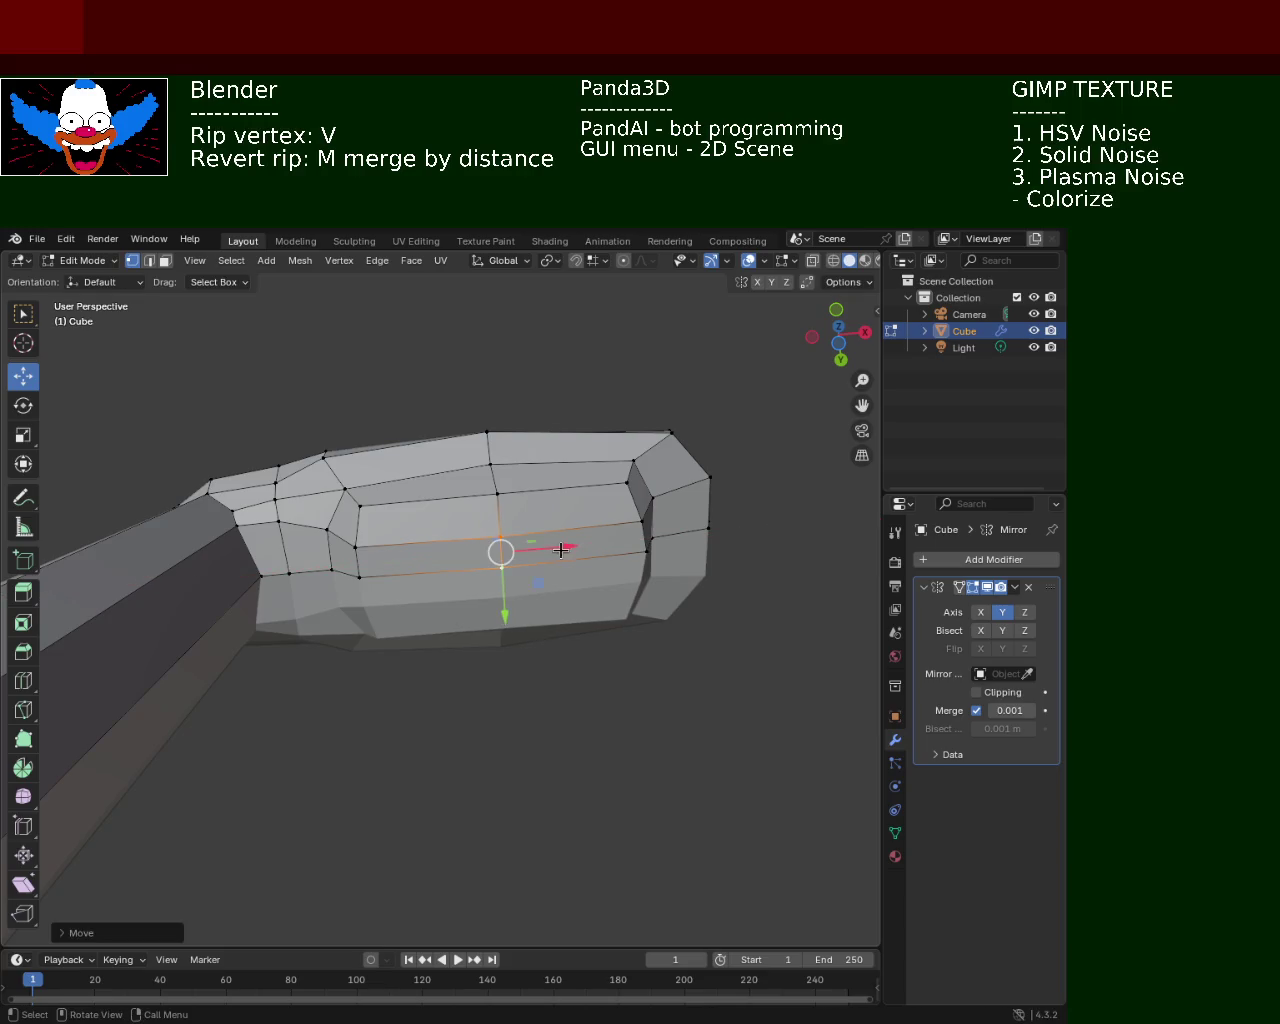
{"action": "left_click", "coordinate": [498, 475]}
{"action": "mouse_move", "coordinate": [496, 531]}
{"action": "left_mouse_down"}
{"action": "mouse_move", "coordinate": [501, 557]}
{"action": "mouse_move", "coordinate": [498, 482]}
{"action": "left_mouse_up"}
{"action": "mouse_move", "coordinate": [498, 482]}
{"action": "middle_mouse_down"}
{"action": "mouse_move", "coordinate": [357, 501]}
{"action": "mouse_move", "coordinate": [554, 657]}
{"action": "mouse_move", "coordinate": [440, 563]}
{"action": "mouse_move", "coordinate": [600, 580]}
{"action": "mouse_move", "coordinate": [551, 517]}
{"action": "middle_mouse_up"}
Save the file as light_pole_1.blend
{"action": "key", "text": "ctrl+s"}
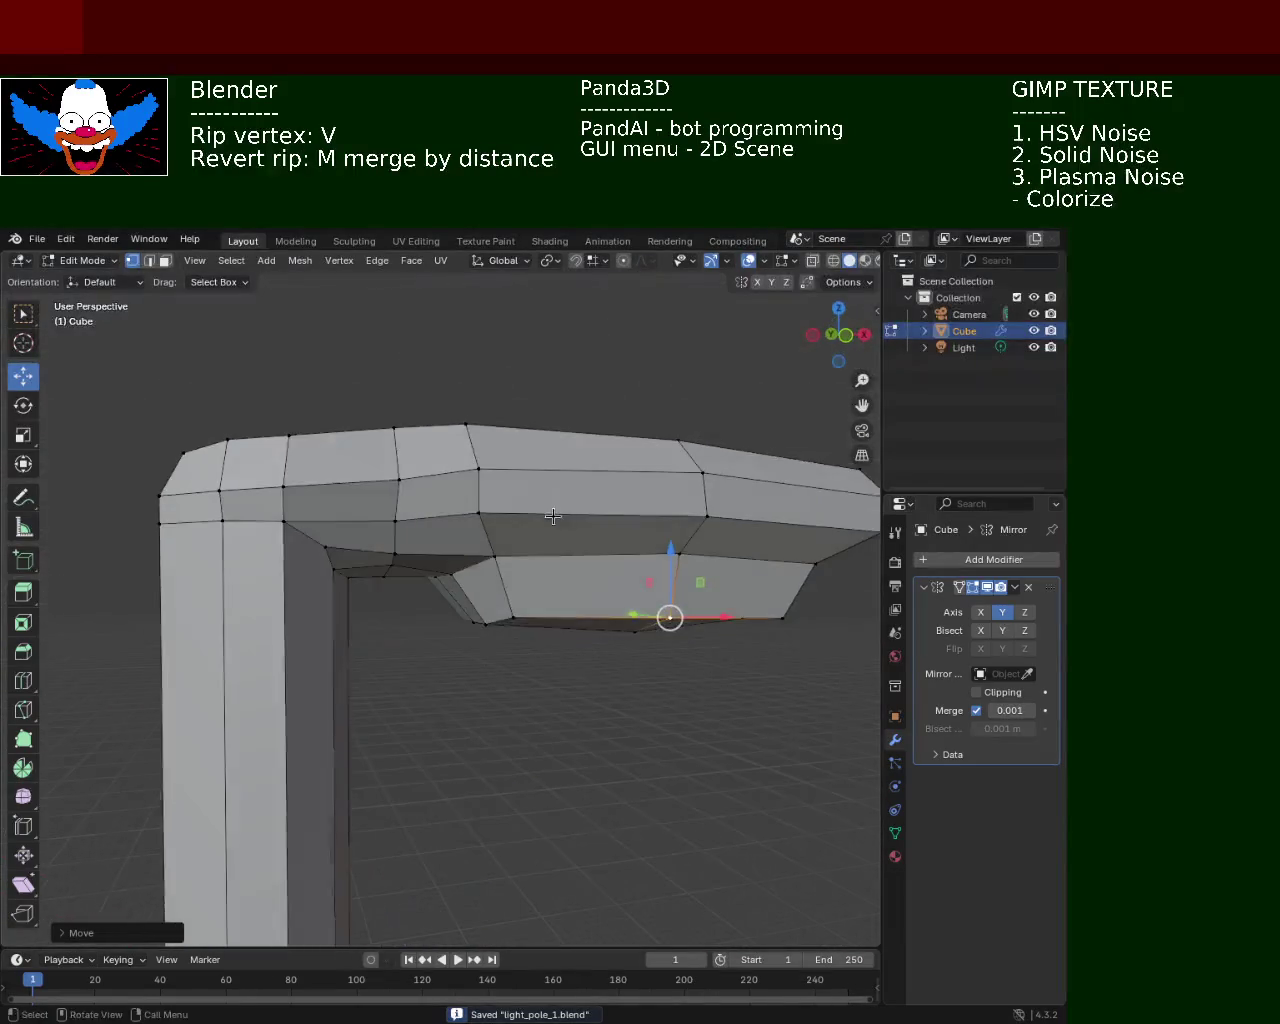
{"action": "scroll", "coordinate": [565, 661], "scroll_direction": "down", "scroll_amount": 2}
{"action": "mouse_move", "coordinate": [565, 661]}
{"action": "middle_mouse_down"}
{"action": "mouse_move", "coordinate": [451, 409]}
{"action": "mouse_move", "coordinate": [509, 563]}
{"action": "middle_mouse_up"}
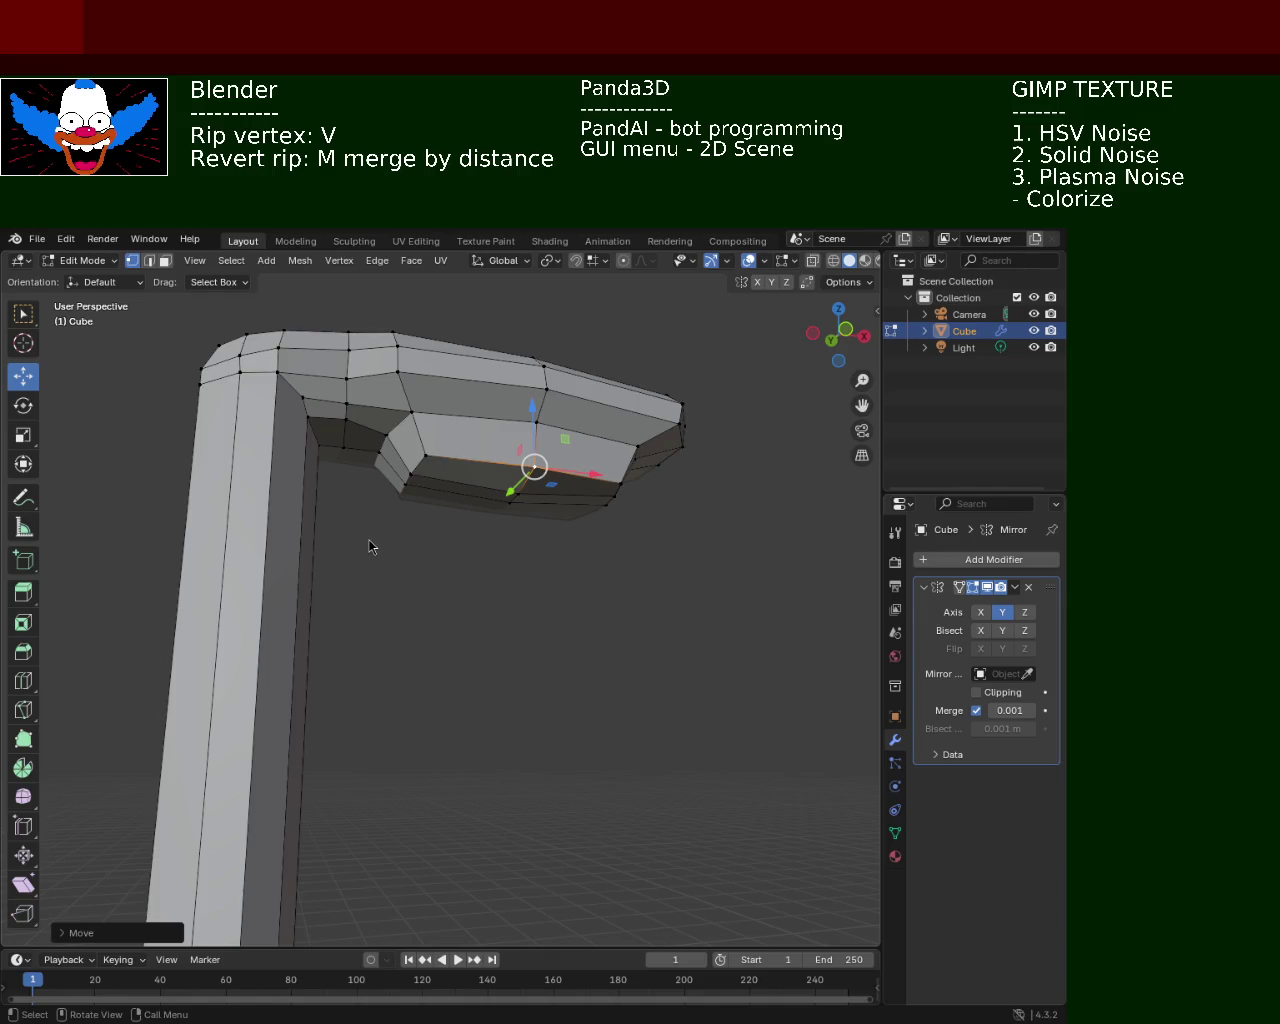
Move another top vertex of the head along X to round its end
{"action": "mouse_move", "coordinate": [663, 652]}
{"action": "middle_mouse_down"}
{"action": "mouse_move", "coordinate": [497, 617]}
{"action": "mouse_move", "coordinate": [516, 695]}
{"action": "mouse_move", "coordinate": [486, 357]}
{"action": "mouse_move", "coordinate": [423, 400]}
{"action": "middle_mouse_up"}
{"action": "left_click", "coordinate": [436, 456]}
{"action": "left_click", "coordinate": [428, 433]}
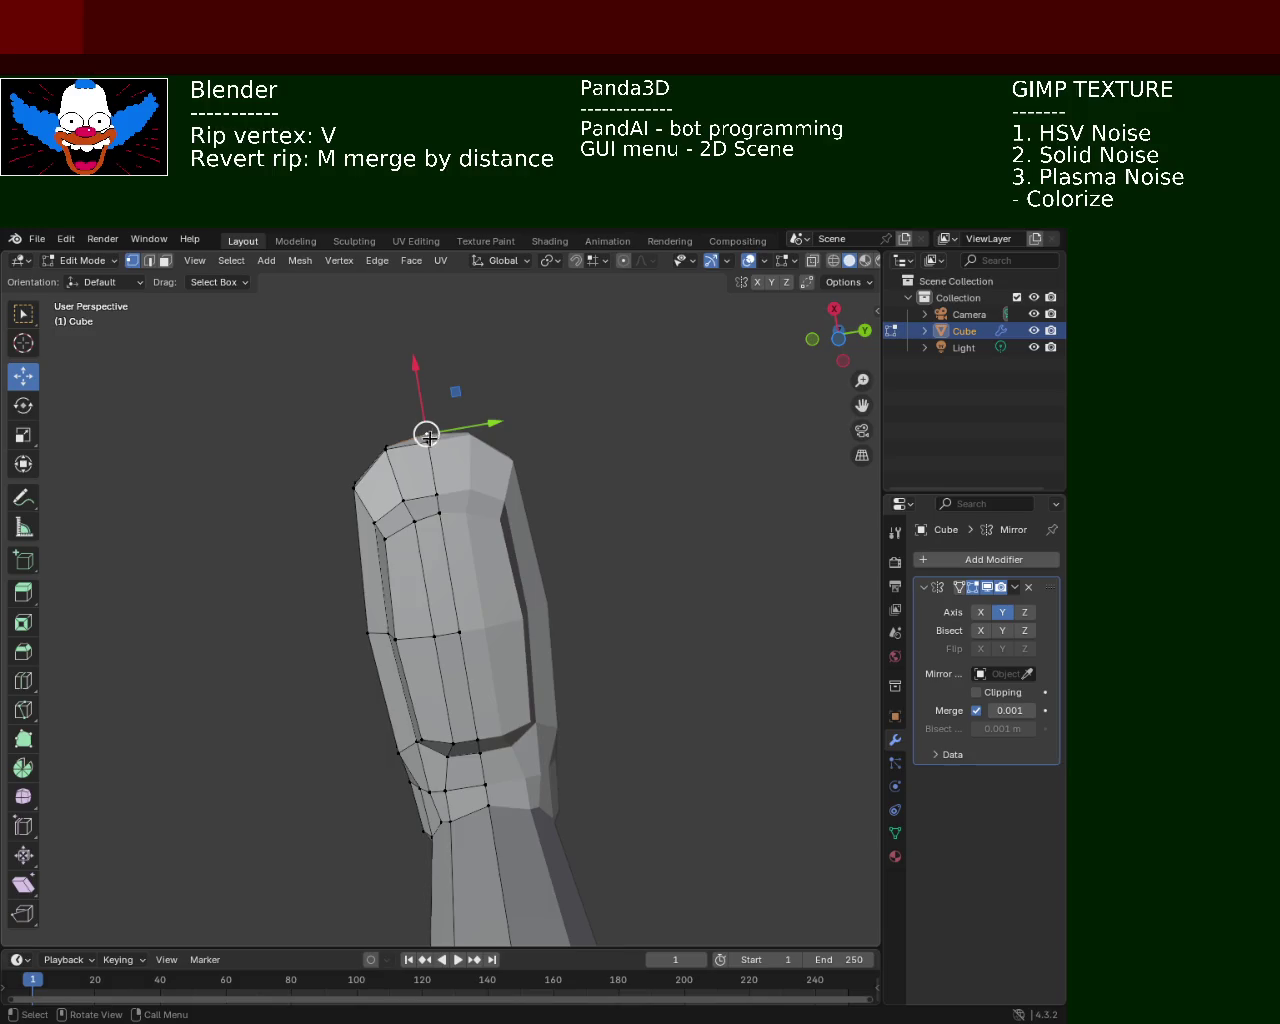
{"action": "key", "text": "g"}
{"action": "key", "text": "x"}
{"action": "left_click", "coordinate": [420, 400]}
{"action": "mouse_move", "coordinate": [423, 429]}
{"action": "middle_mouse_down"}
{"action": "mouse_move", "coordinate": [497, 552]}
{"action": "mouse_move", "coordinate": [478, 575]}
{"action": "mouse_move", "coordinate": [554, 491]}
{"action": "mouse_move", "coordinate": [491, 491]}
{"action": "mouse_move", "coordinate": [436, 678]}
{"action": "mouse_move", "coordinate": [506, 797]}
{"action": "mouse_move", "coordinate": [420, 606]}
{"action": "mouse_move", "coordinate": [394, 294]}
{"action": "middle_mouse_up"}
{"action": "mouse_move", "coordinate": [386, 571]}
{"action": "middle_mouse_down"}
{"action": "mouse_move", "coordinate": [349, 666]}
{"action": "mouse_move", "coordinate": [486, 549]}
{"action": "mouse_move", "coordinate": [410, 605]}
{"action": "mouse_move", "coordinate": [334, 591]}
{"action": "mouse_move", "coordinate": [260, 500]}
{"action": "mouse_move", "coordinate": [600, 580]}
{"action": "mouse_move", "coordinate": [714, 568]}
{"action": "mouse_move", "coordinate": [514, 635]}
{"action": "middle_mouse_up"}
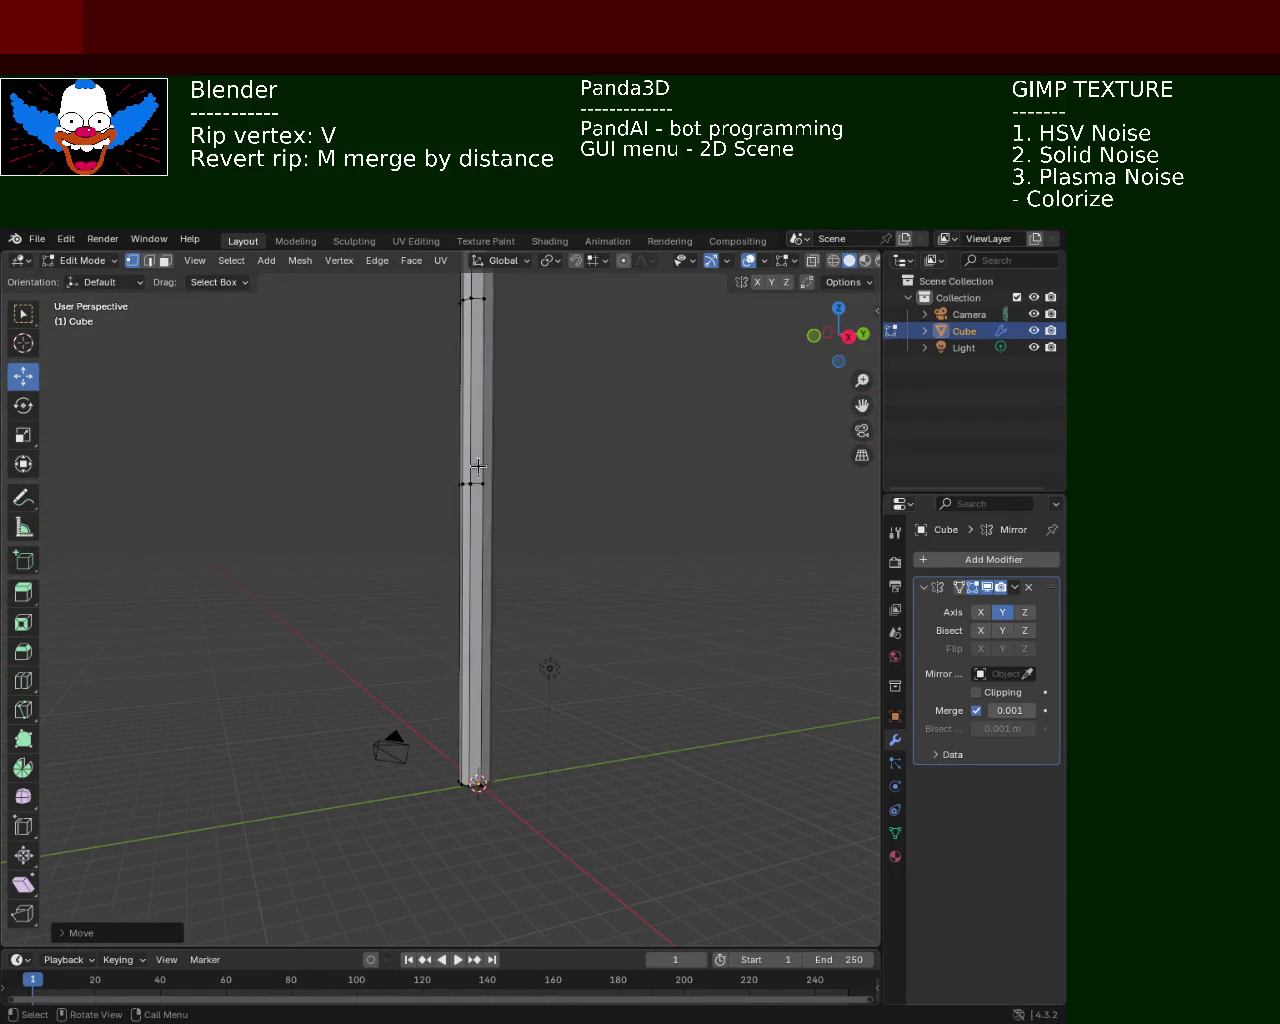
Subdivide the first two vertical edges of the column to add midpoint vertices
{"action": "left_click", "coordinate": [545, 440]}
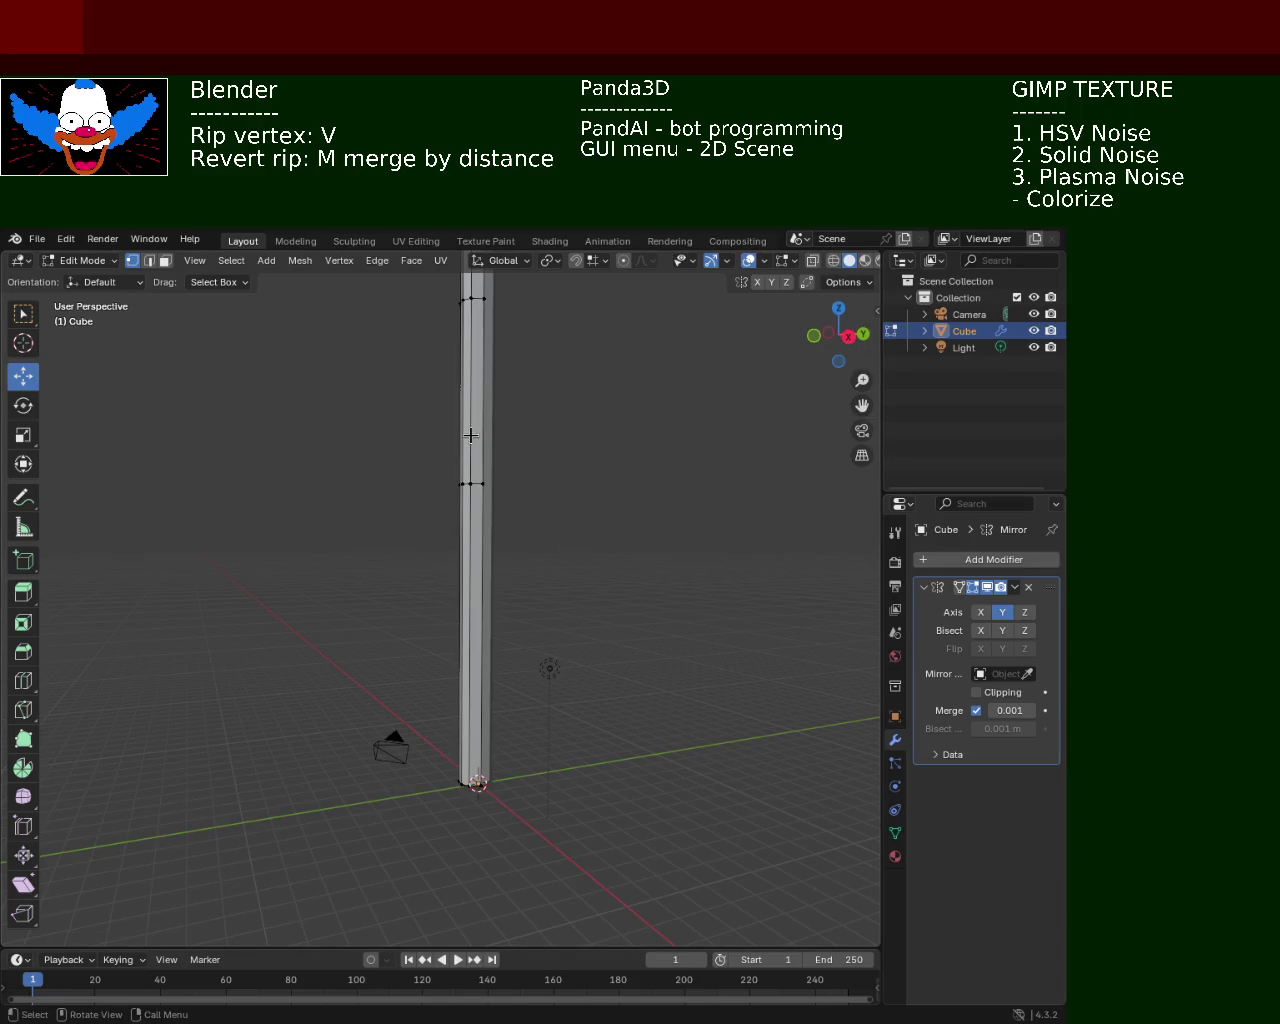
{"action": "left_click", "coordinate": [483, 486]}
{"action": "middle_click_drag", "start_coordinate": [474, 511], "coordinate": [477, 810]}
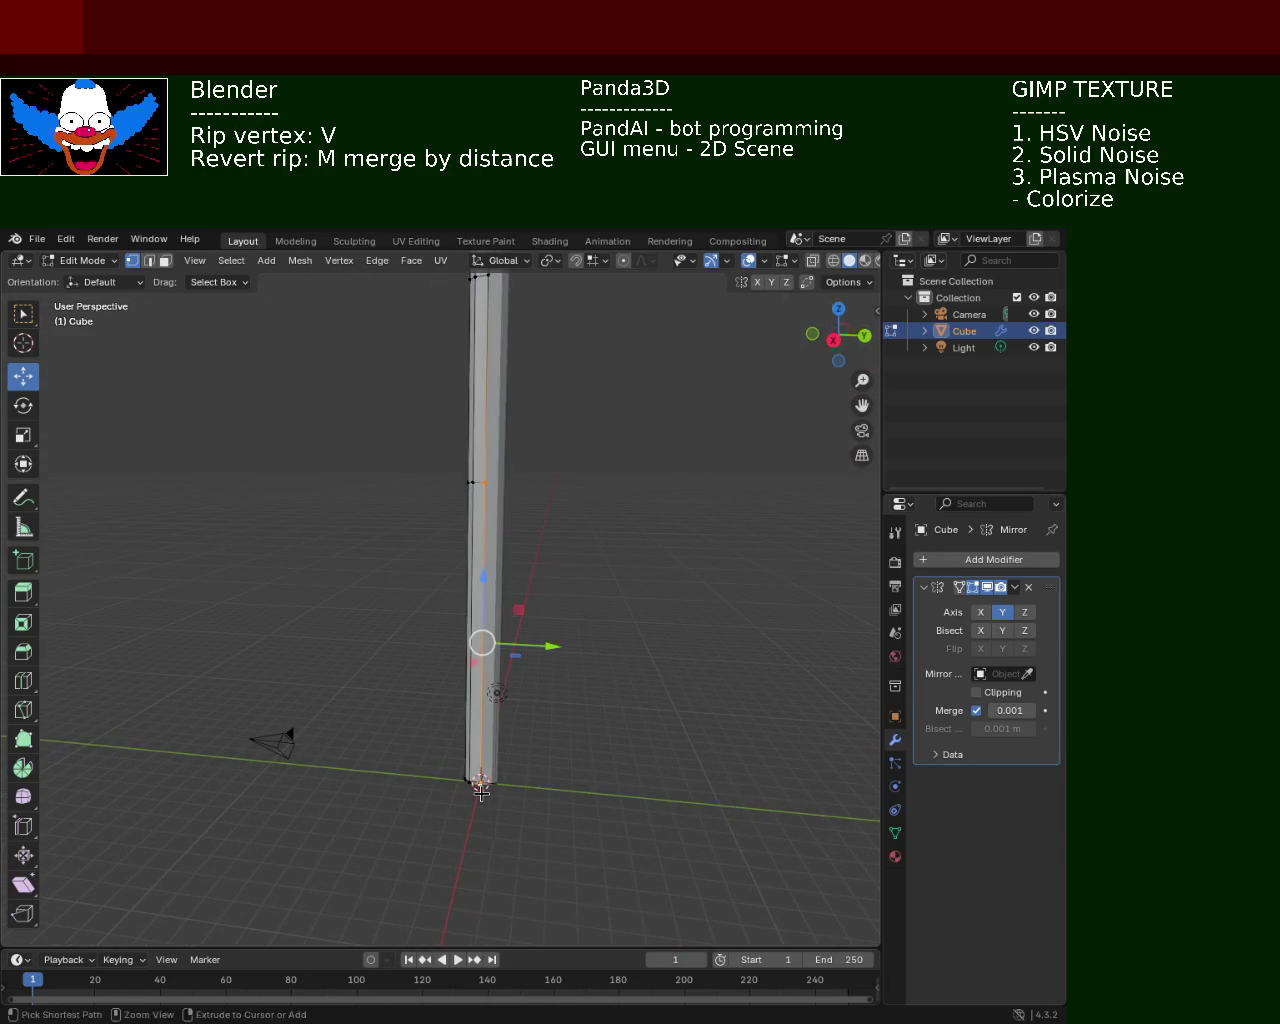
{"action": "right_click", "coordinate": [449, 578]}
{"action": "left_click", "coordinate": [449, 580]}
{"action": "mouse_move", "coordinate": [449, 580]}
{"action": "middle_mouse_down"}
{"action": "mouse_move", "coordinate": [542, 561]}
{"action": "mouse_move", "coordinate": [505, 527]}
{"action": "middle_mouse_up"}
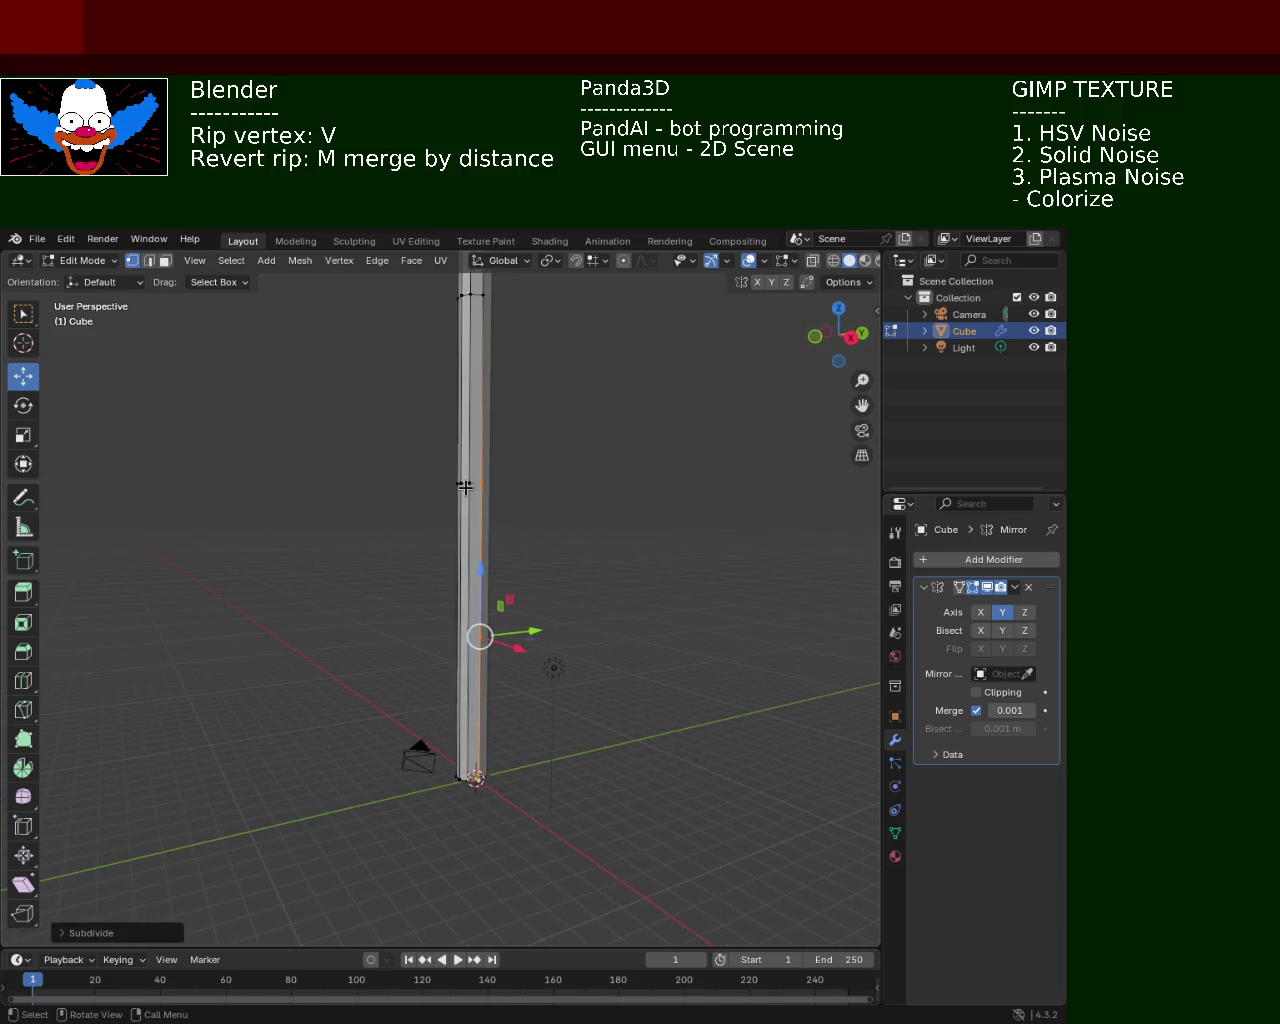
{"action": "left_click", "coordinate": [469, 483]}
{"action": "left_click", "coordinate": [470, 792], "text": "shift"}
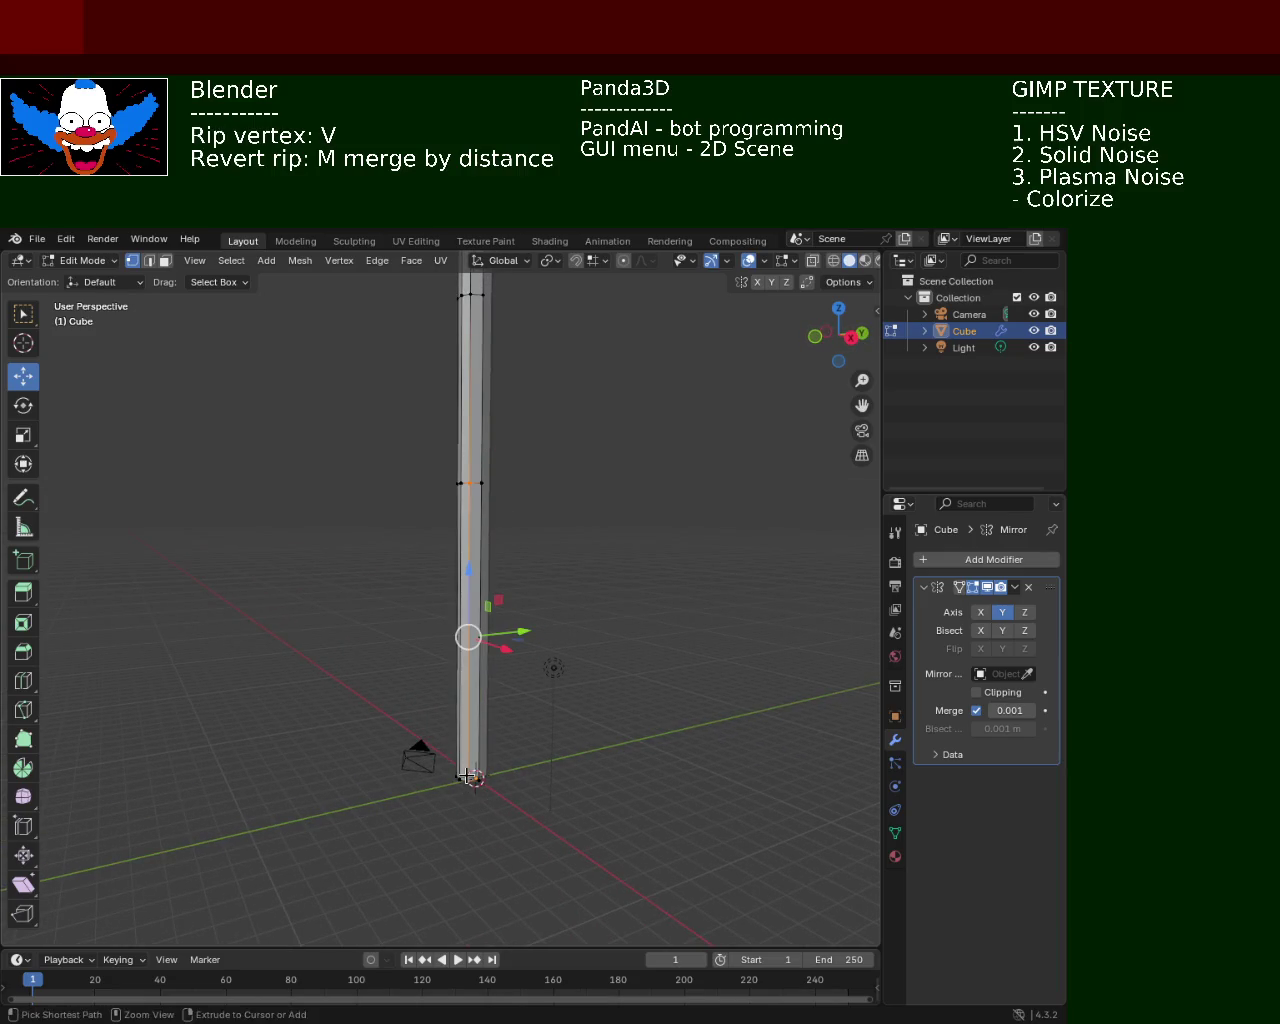
{"action": "right_click", "coordinate": [449, 578]}
{"action": "left_click", "coordinate": [449, 580]}
{"action": "middle_click_drag", "start_coordinate": [449, 580], "coordinate": [549, 709]}
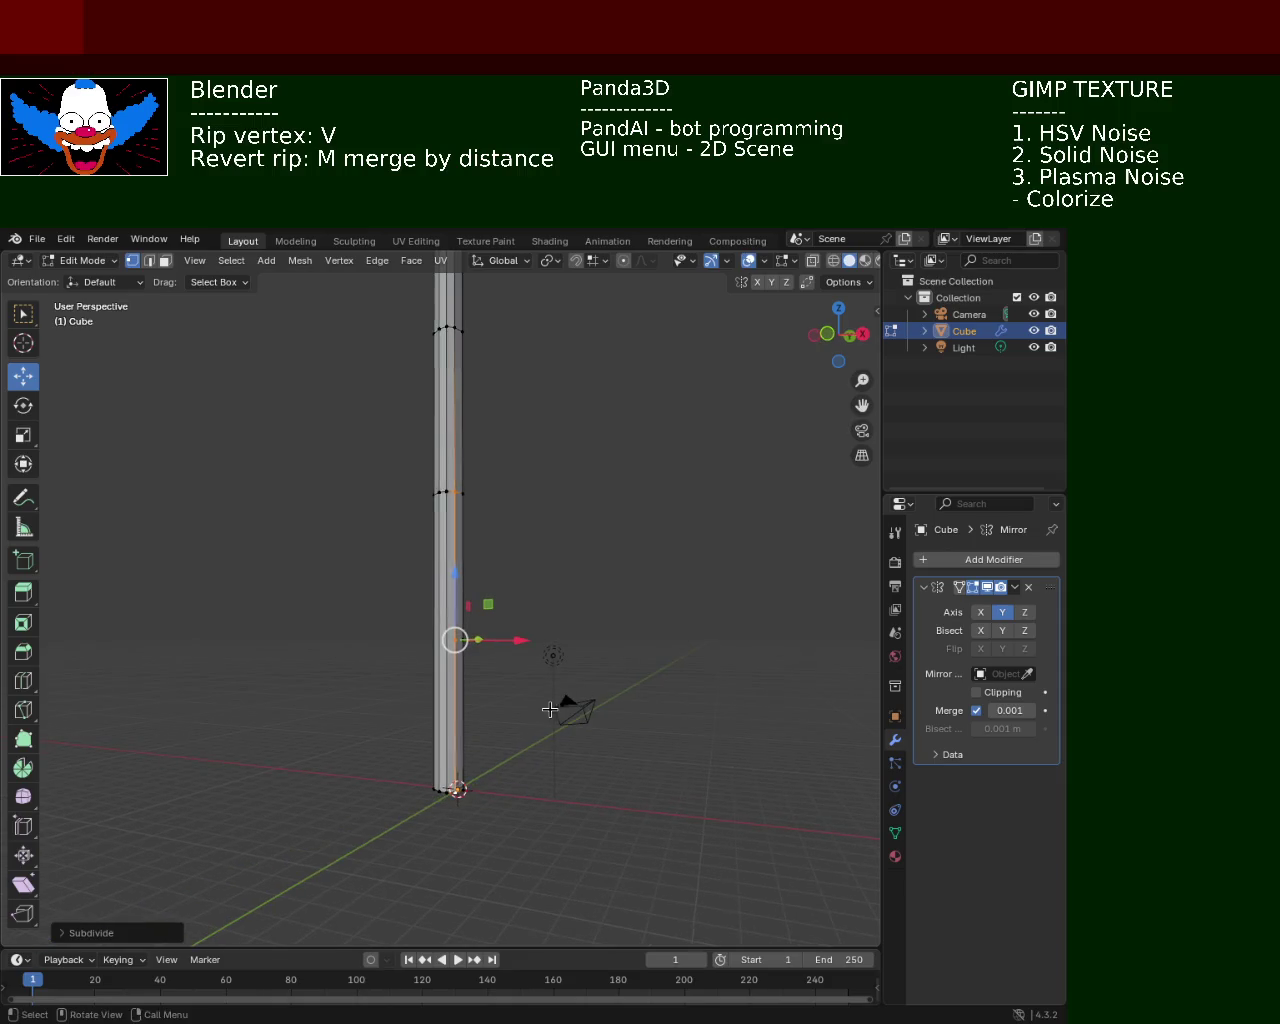
Subdivide two more vertical column edges with Ctrl+E Subdivide
{"action": "left_click", "coordinate": [446, 492]}
{"action": "mouse_move", "coordinate": [457, 843]}
{"action": "middle_mouse_down", "text": "ctrl"}
{"action": "mouse_move", "coordinate": [460, 807]}
{"action": "mouse_move", "coordinate": [512, 849]}
{"action": "middle_mouse_up", "text": "ctrl"}
{"action": "left_click", "coordinate": [436, 870], "text": "shift"}
{"action": "key", "text": "ctrl+e"}
{"action": "left_click", "coordinate": [433, 862]}
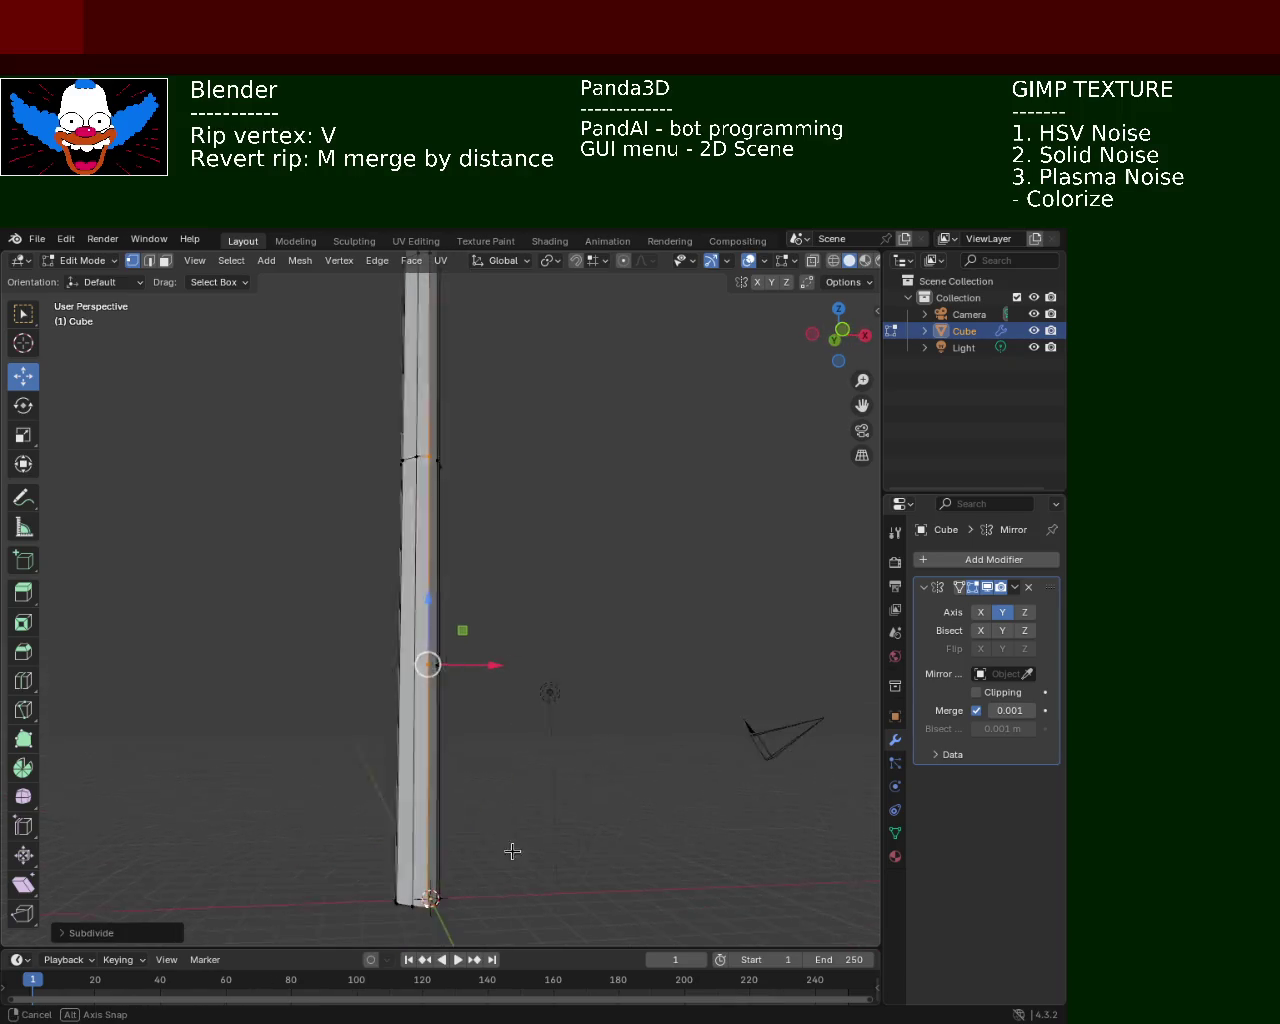
{"action": "left_click", "coordinate": [411, 903]}
{"action": "left_click", "coordinate": [417, 449], "text": "shift"}
{"action": "key", "text": "ctrl+e"}
{"action": "left_click", "coordinate": [405, 520]}
Subdivide the remaining vertical edges around the far side of the column
{"action": "left_click", "coordinate": [392, 503]}
{"action": "middle_click_drag", "start_coordinate": [392, 503], "coordinate": [440, 677]}
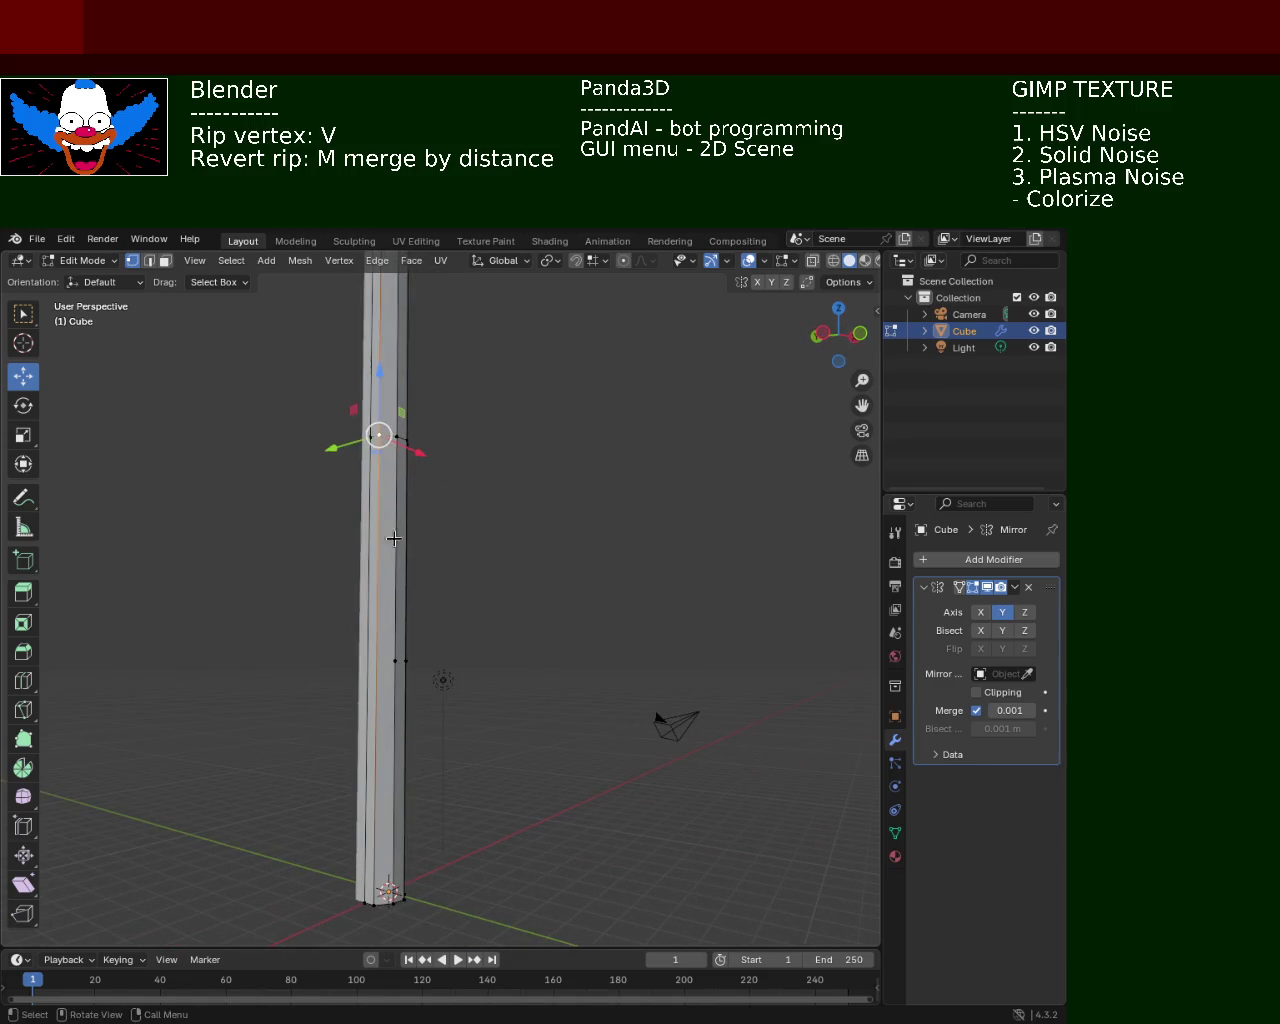
{"action": "left_click", "coordinate": [372, 903], "text": "shift"}
{"action": "key", "text": "ctrl+e"}
{"action": "left_click", "coordinate": [375, 716]}
{"action": "mouse_move", "coordinate": [387, 569]}
{"action": "middle_mouse_down"}
{"action": "mouse_move", "coordinate": [418, 568]}
{"action": "mouse_move", "coordinate": [360, 489]}
{"action": "middle_mouse_up"}
{"action": "left_click", "coordinate": [366, 435]}
{"action": "left_click", "coordinate": [365, 918], "text": "shift"}
{"action": "key", "text": "ctrl+e"}
{"action": "left_click", "coordinate": [363, 928]}
{"action": "mouse_move", "coordinate": [360, 900]}
{"action": "middle_mouse_down"}
{"action": "mouse_move", "coordinate": [314, 626]}
{"action": "mouse_move", "coordinate": [280, 617]}
{"action": "mouse_move", "coordinate": [492, 645]}
{"action": "mouse_move", "coordinate": [306, 609]}
{"action": "middle_mouse_up"}
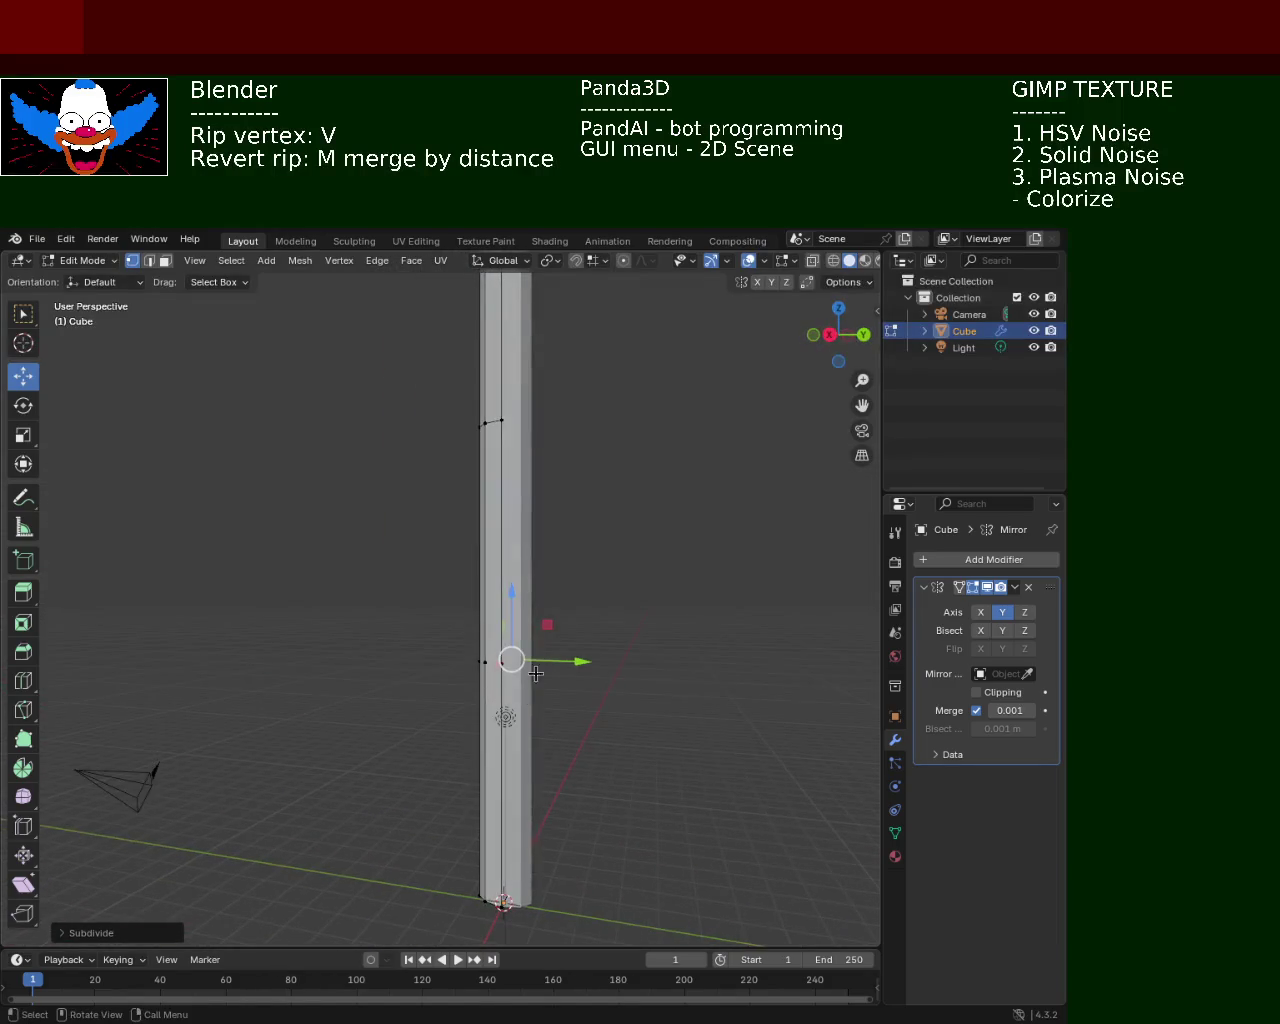
Select the new middle-ring vertices to check the ring, then deselect the column
{"action": "left_click", "coordinate": [500, 420]}
{"action": "mouse_move", "coordinate": [503, 531]}
{"action": "middle_mouse_down"}
{"action": "mouse_move", "coordinate": [580, 692]}
{"action": "mouse_move", "coordinate": [506, 662]}
{"action": "mouse_move", "coordinate": [551, 674]}
{"action": "mouse_move", "coordinate": [387, 651]}
{"action": "mouse_move", "coordinate": [508, 667]}
{"action": "middle_mouse_up"}
{"action": "left_click", "coordinate": [500, 663]}
{"action": "left_click", "coordinate": [361, 657]}
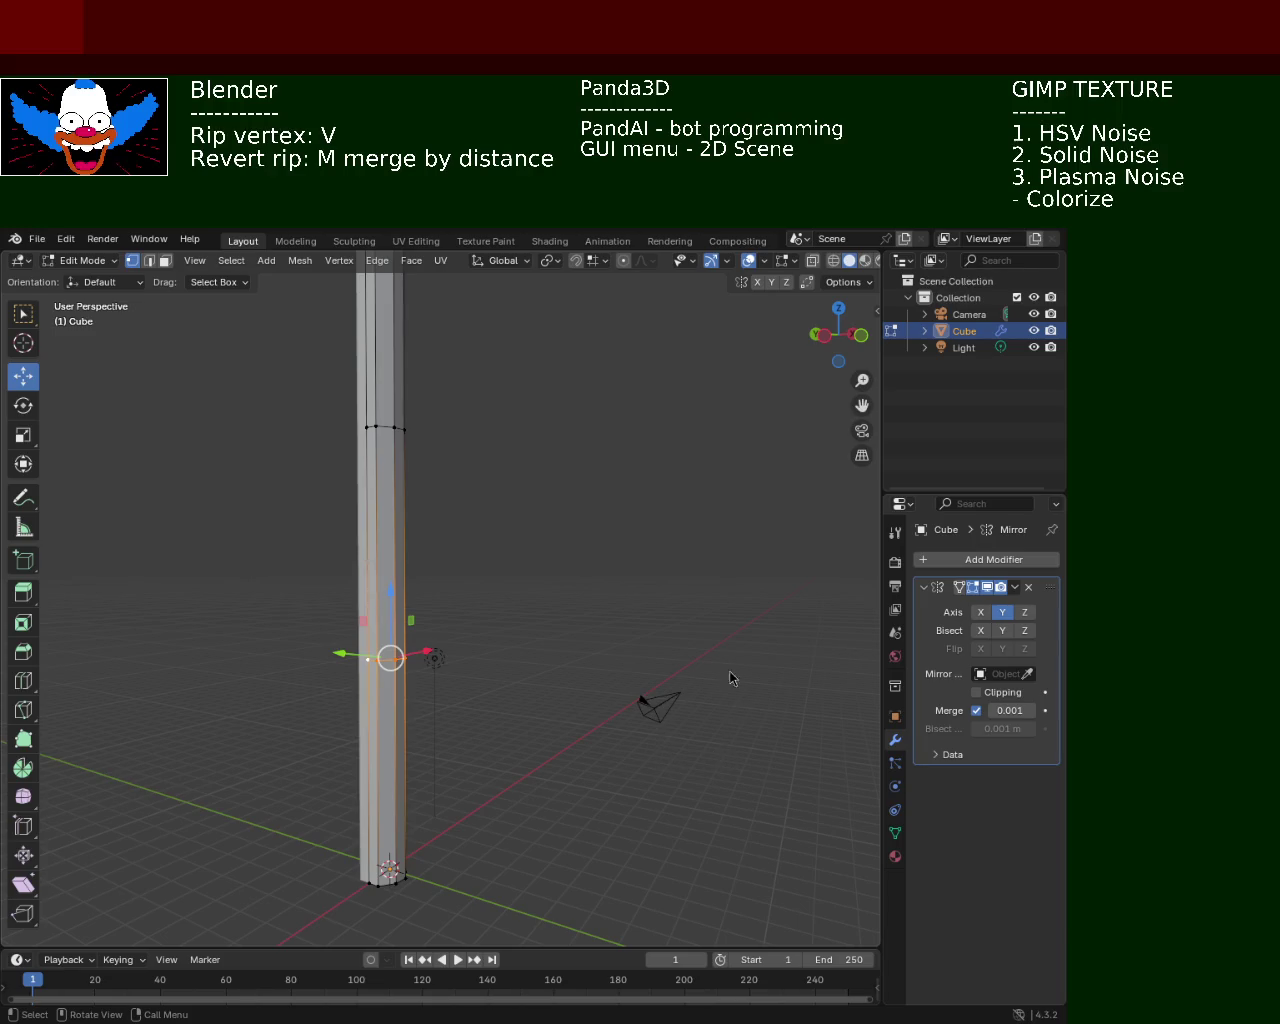
{"action": "left_click", "coordinate": [545, 640]}
{"action": "mouse_move", "coordinate": [549, 634]}
{"action": "middle_mouse_down"}
{"action": "mouse_move", "coordinate": [291, 694]}
{"action": "mouse_move", "coordinate": [625, 722]}
{"action": "mouse_move", "coordinate": [571, 646]}
{"action": "mouse_move", "coordinate": [771, 634]}
{"action": "mouse_move", "coordinate": [349, 683]}
{"action": "mouse_move", "coordinate": [514, 693]}
{"action": "middle_mouse_up"}
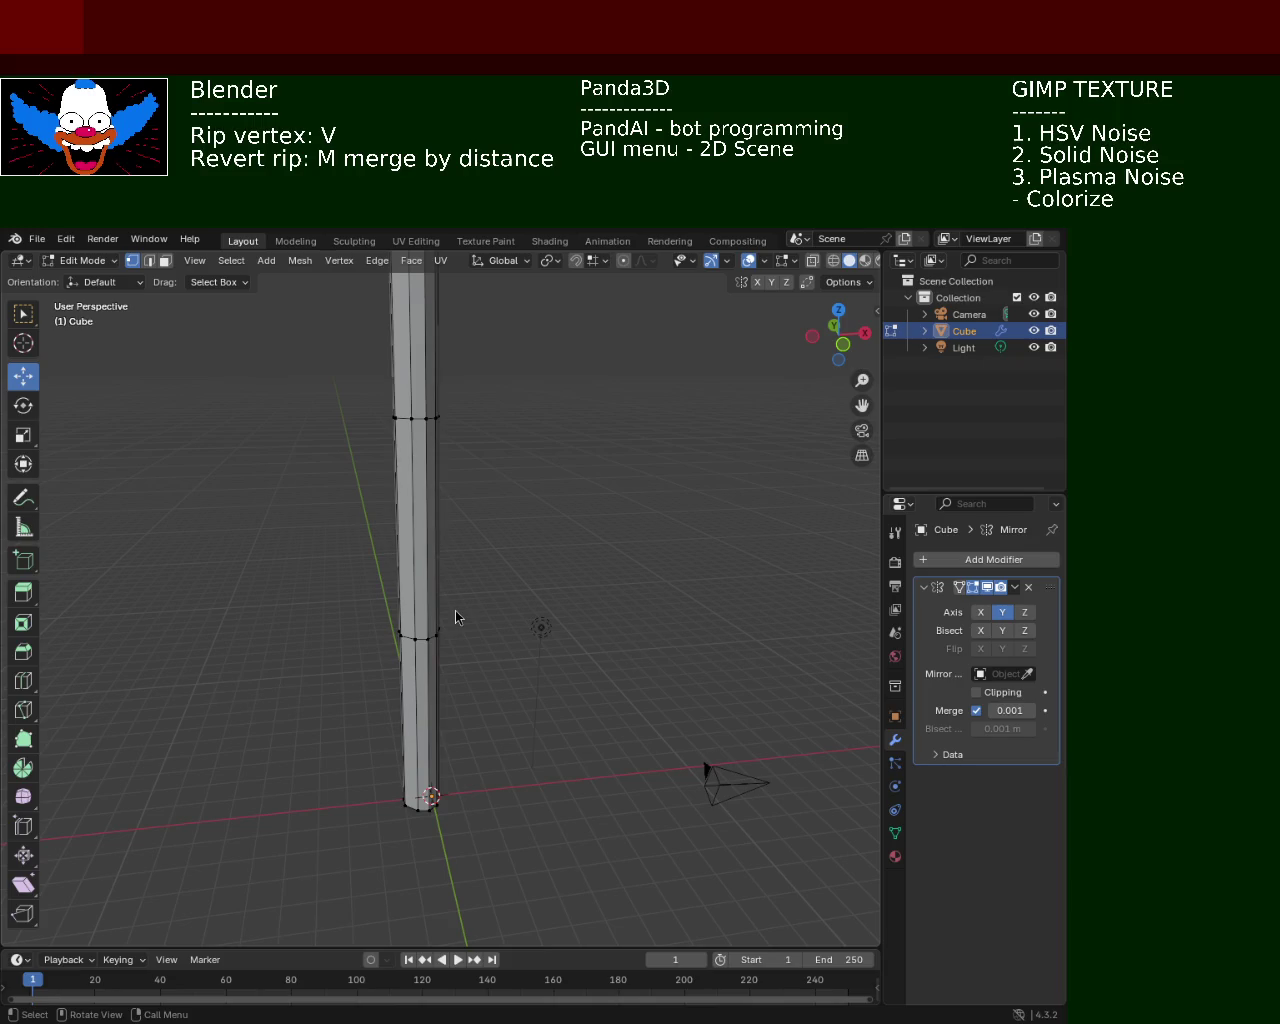
{"action": "middle_click_drag", "start_coordinate": [507, 688], "coordinate": [521, 580]}
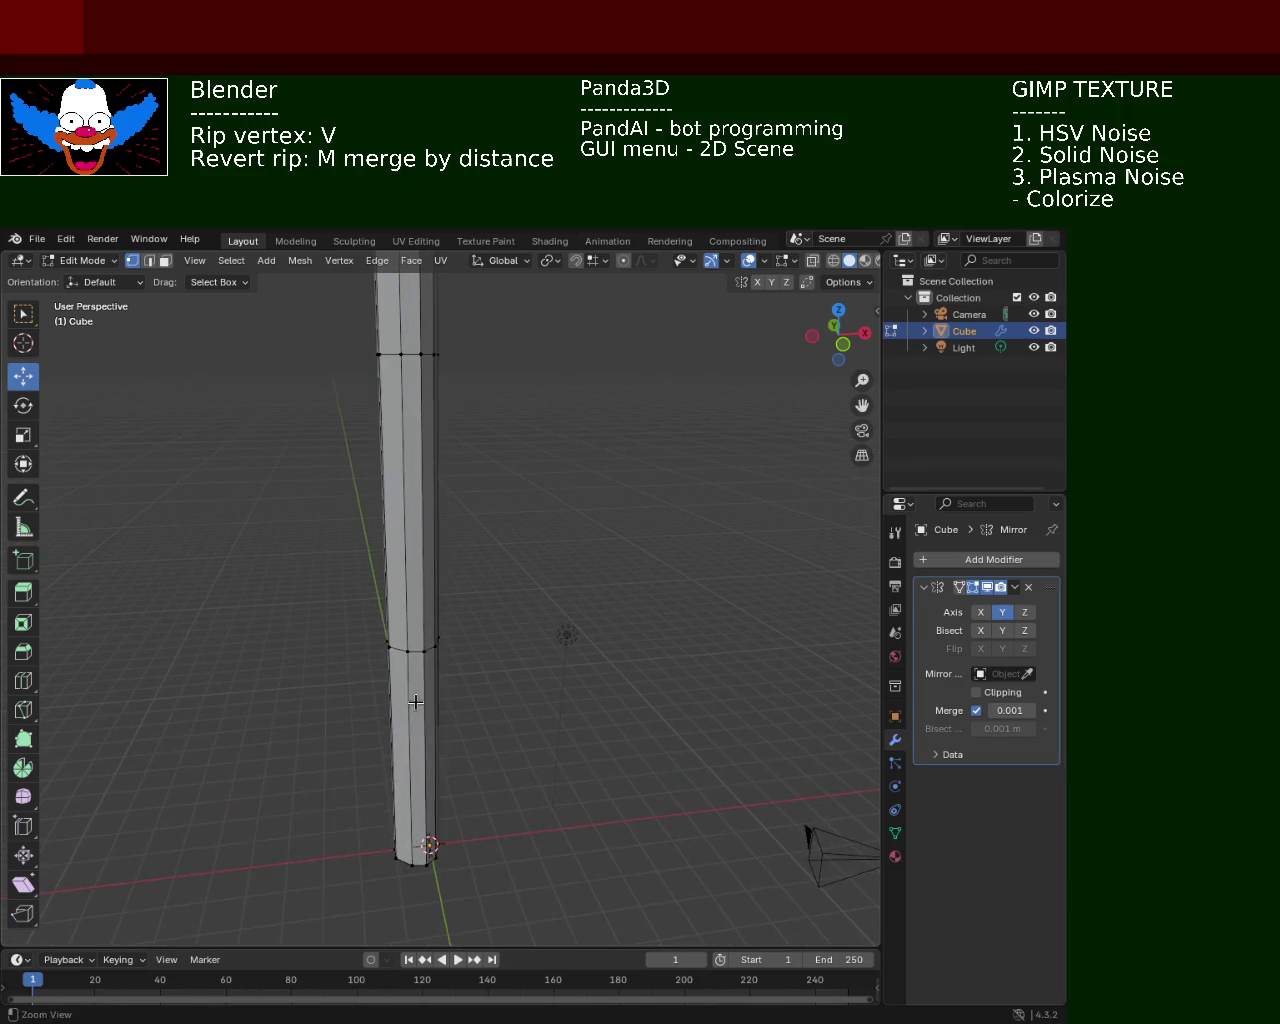
{"action": "scroll", "coordinate": [528, 734], "scroll_direction": "up", "scroll_amount": 1}
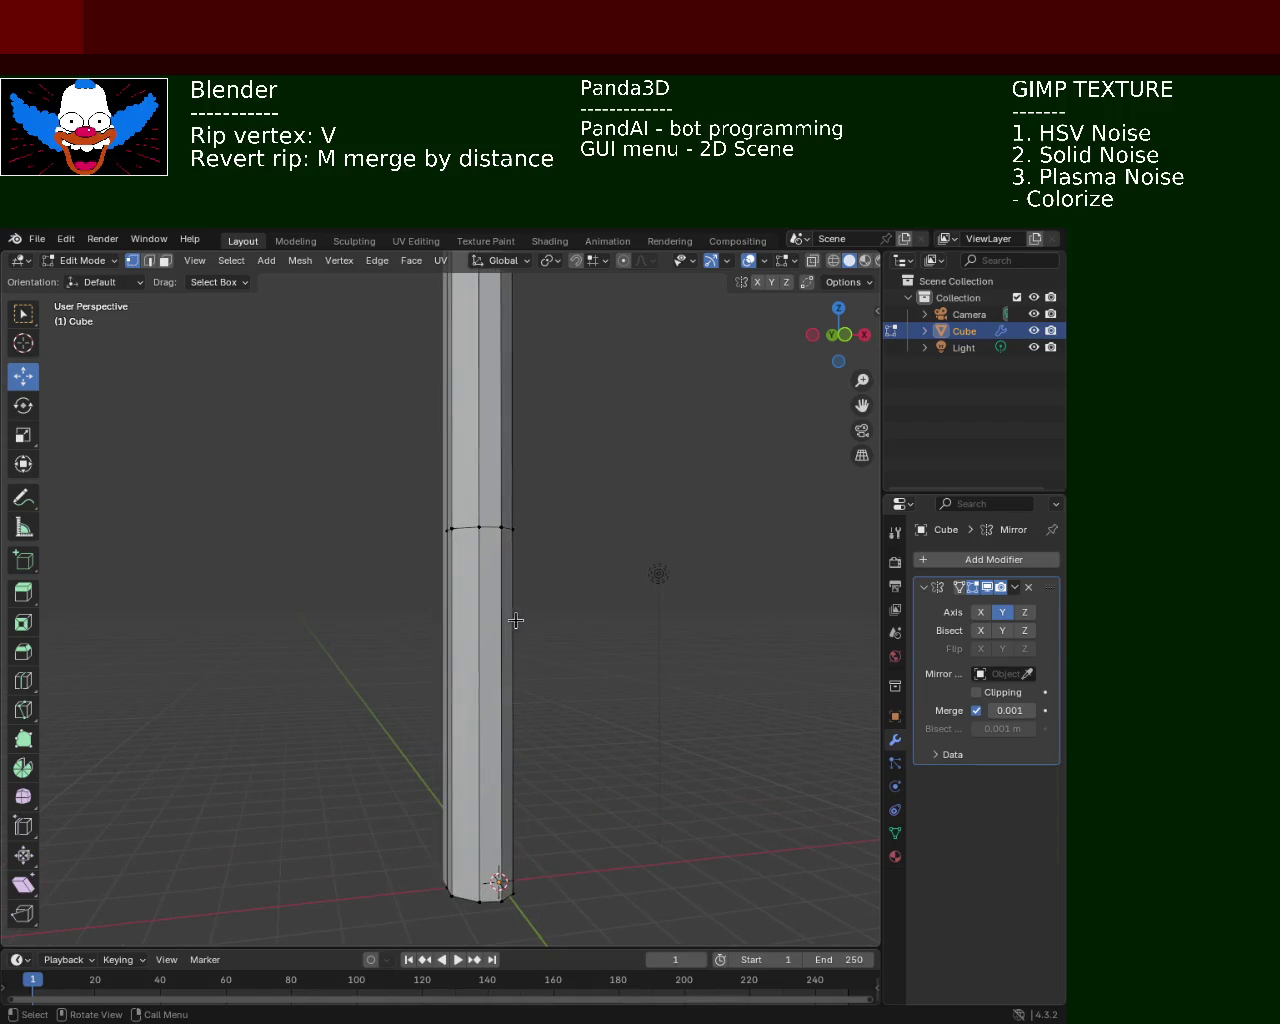
{"action": "scroll", "coordinate": [512, 565], "scroll_direction": "up", "scroll_amount": 2, "text": "shift"}
{"action": "scroll", "coordinate": [480, 480], "scroll_direction": "up", "scroll_amount": 2, "text": "shift"}
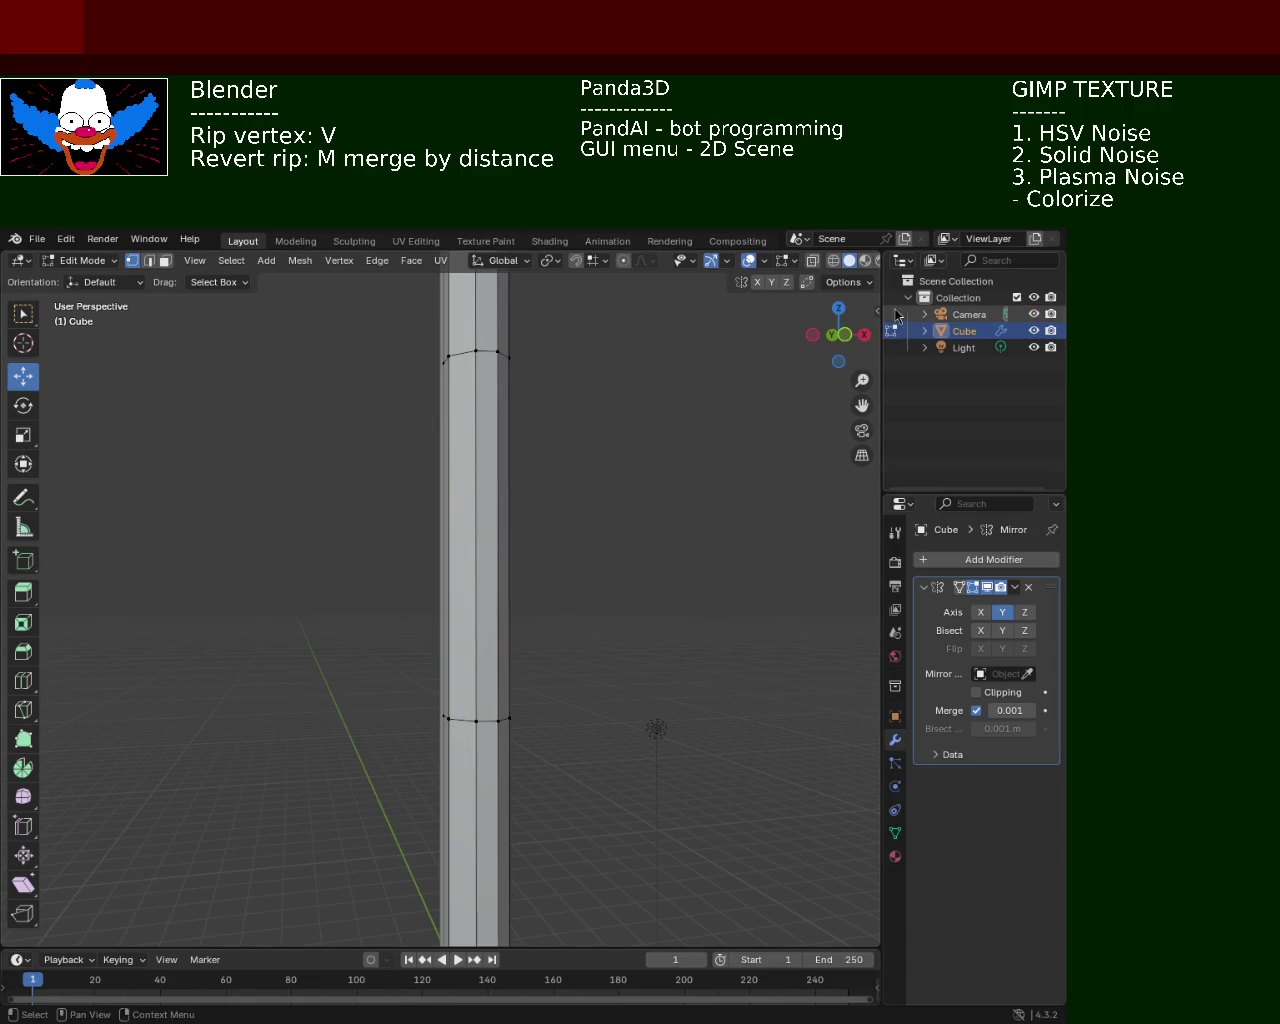
In X-ray view, box-select the upper and lower edge rings and drag each down along Z
{"action": "left_click", "coordinate": [834, 261]}
{"action": "left_click_drag", "start_coordinate": [310, 330], "coordinate": [548, 452]}
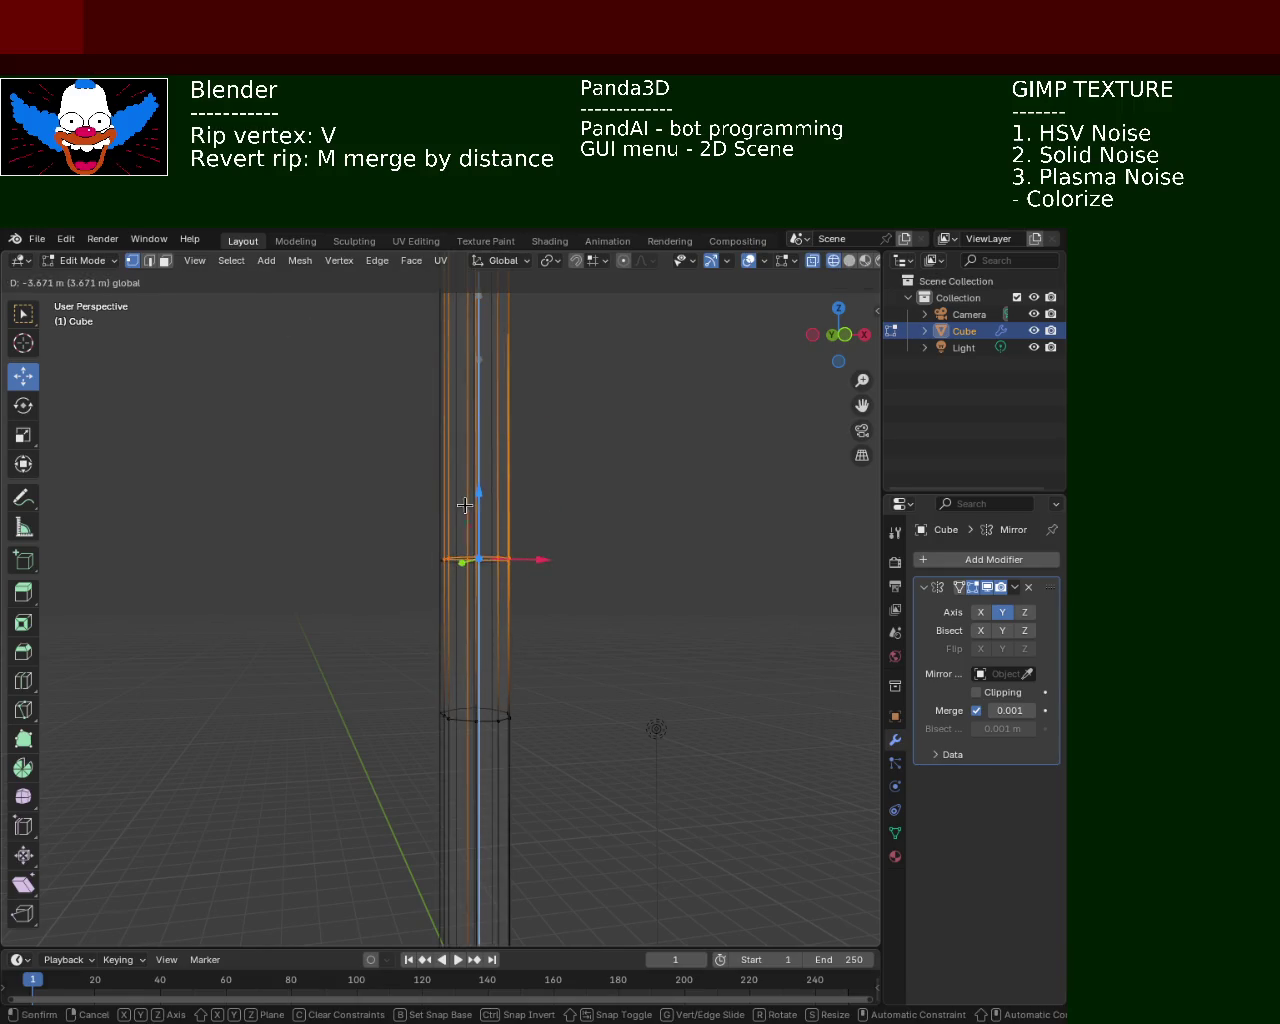
{"action": "left_click_drag", "start_coordinate": [467, 298], "coordinate": [466, 506]}
{"action": "left_click_drag", "start_coordinate": [334, 643], "coordinate": [624, 869]}
{"action": "left_click_drag", "start_coordinate": [480, 716], "coordinate": [480, 800]}
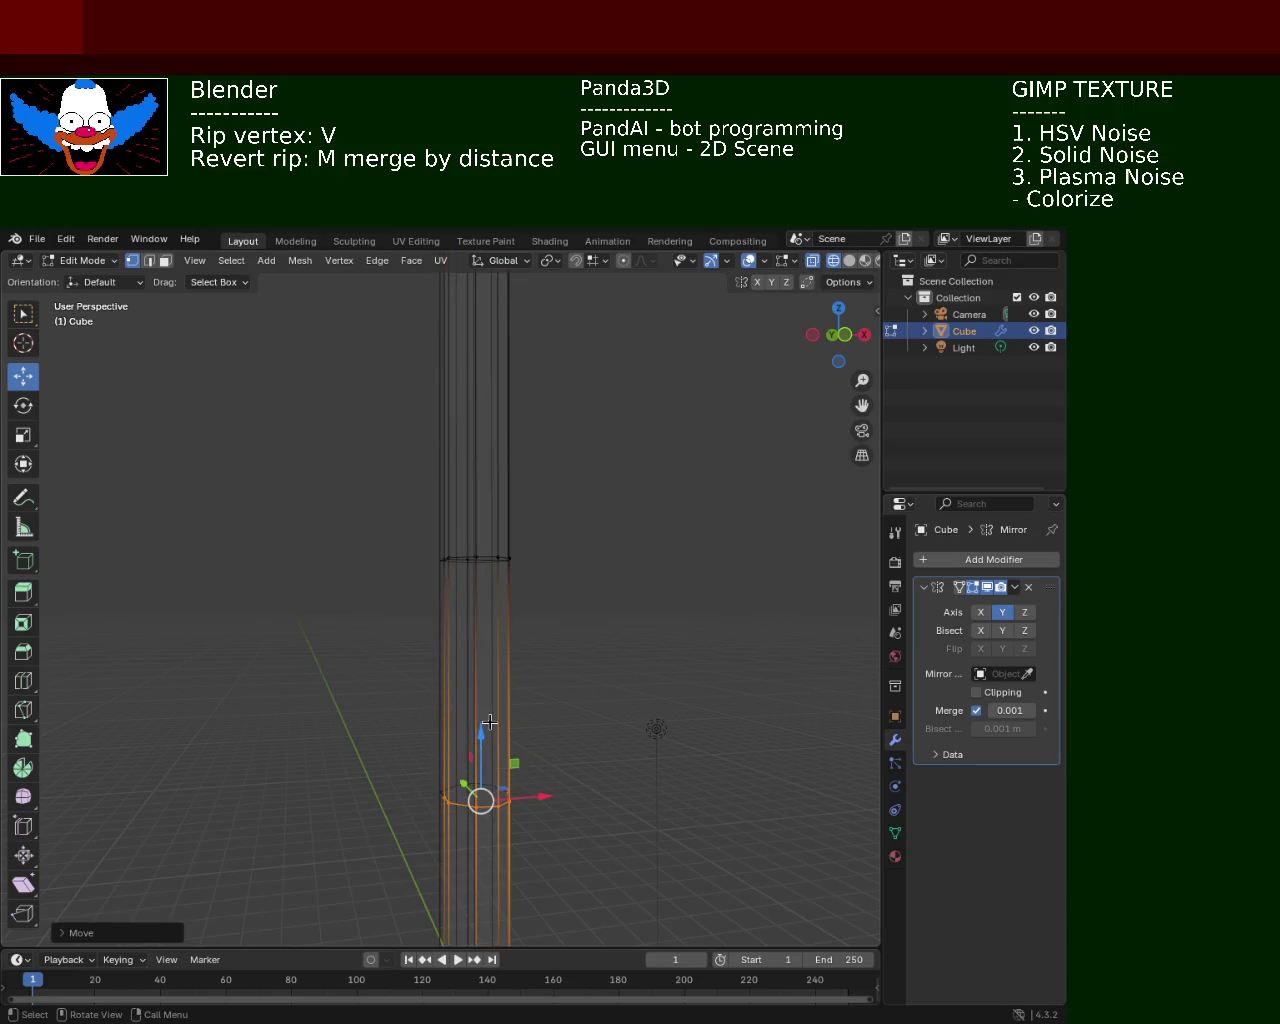
{"action": "left_click_drag", "start_coordinate": [399, 497], "coordinate": [562, 608]}
{"action": "key", "text": "alt+a"}
{"action": "key", "text": "ctrl+z"}
{"action": "left_click_drag", "start_coordinate": [470, 474], "coordinate": [470, 575]}
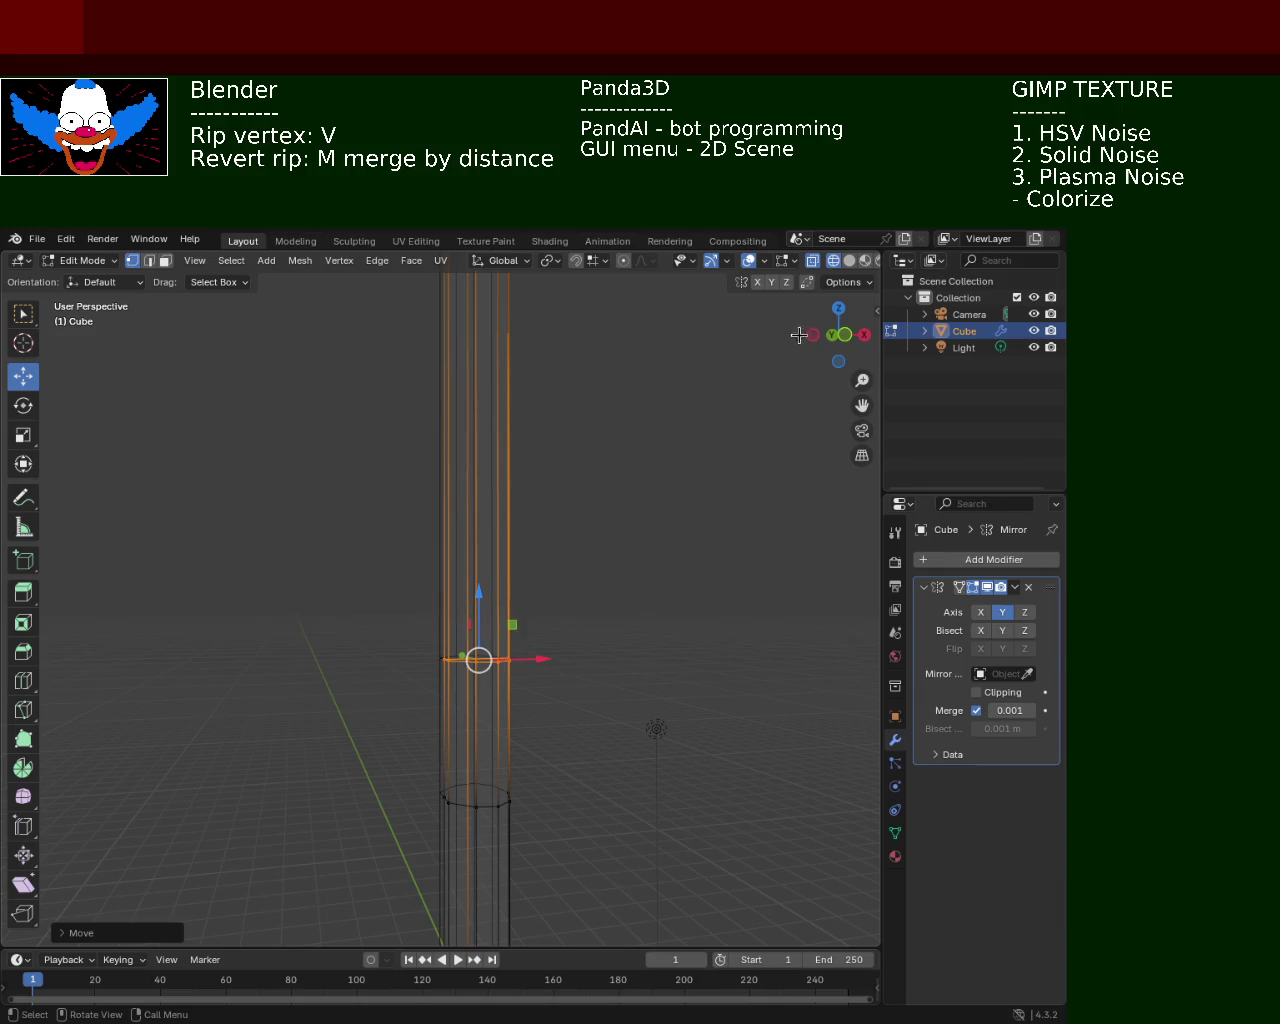
Return to solid shading, deselect the mesh, and switch to face selection mode
{"action": "left_click", "coordinate": [849, 260]}
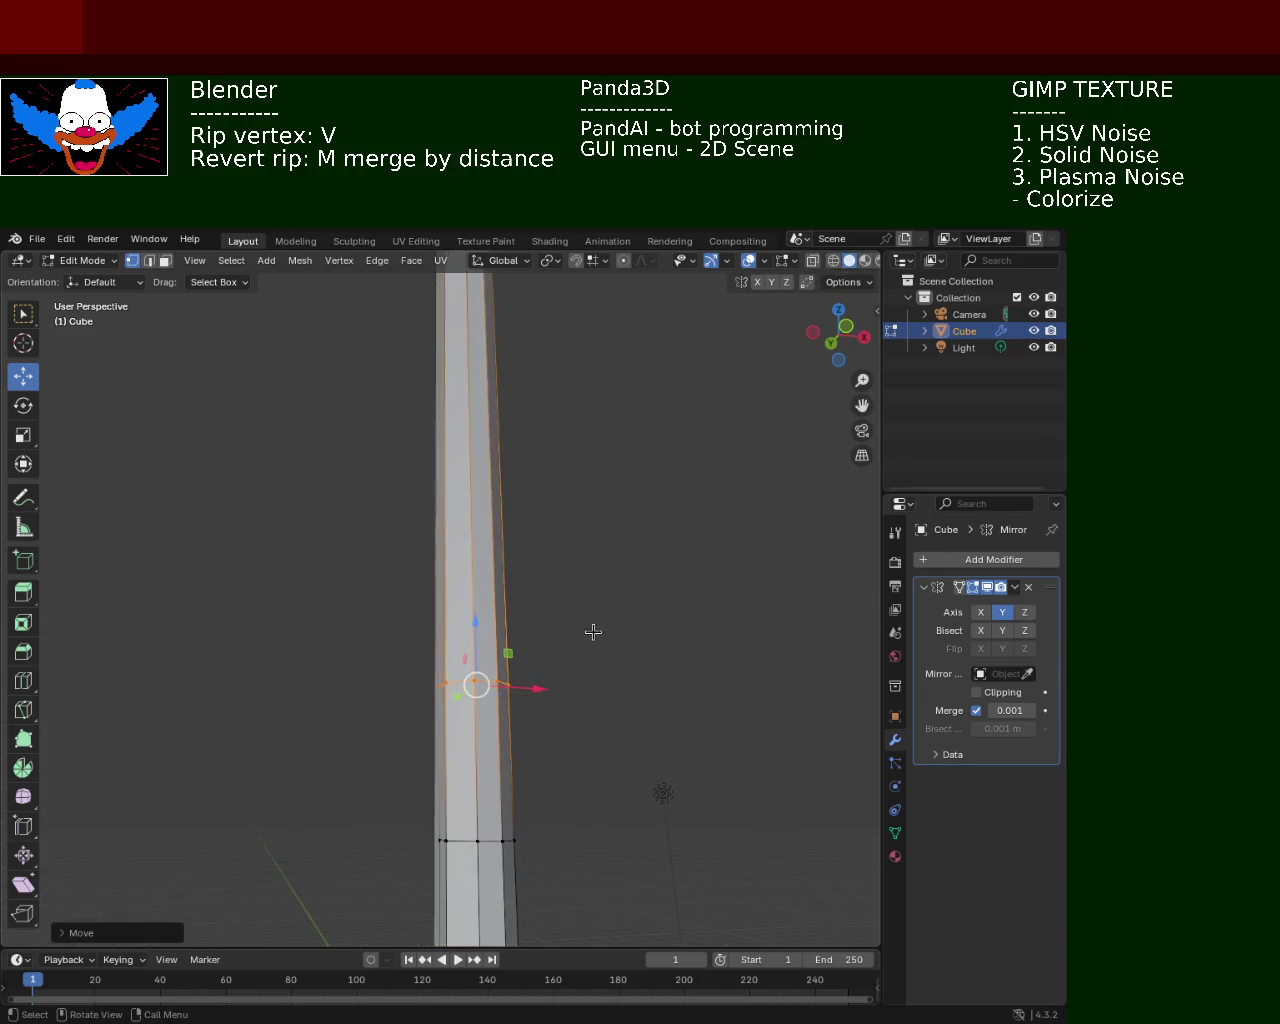
{"action": "left_click", "coordinate": [567, 676]}
{"action": "middle_click_drag", "start_coordinate": [543, 714], "coordinate": [571, 612]}
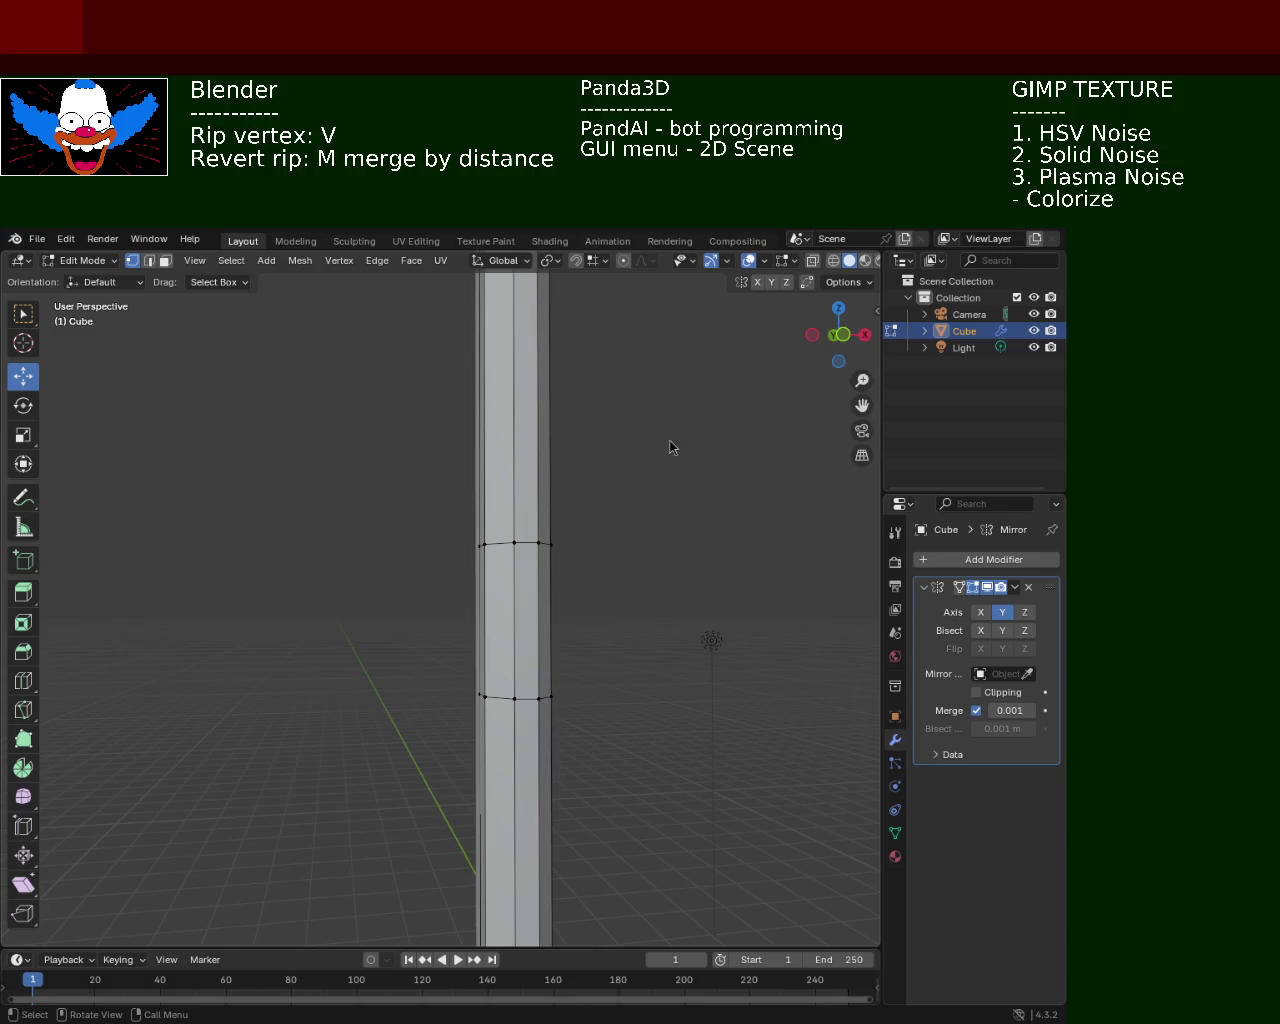
{"action": "left_click", "coordinate": [150, 263]}
In face mode, extrude a side face of the lower pole outward into a rectangular block
{"action": "key", "text": "3"}
{"action": "mouse_move", "coordinate": [274, 330]}
{"action": "middle_mouse_down"}
{"action": "mouse_move", "coordinate": [471, 595]}
{"action": "mouse_move", "coordinate": [440, 323]}
{"action": "mouse_move", "coordinate": [466, 631]}
{"action": "mouse_move", "coordinate": [530, 690]}
{"action": "middle_mouse_up"}
{"action": "left_click", "coordinate": [500, 565]}
{"action": "key", "text": "e"}
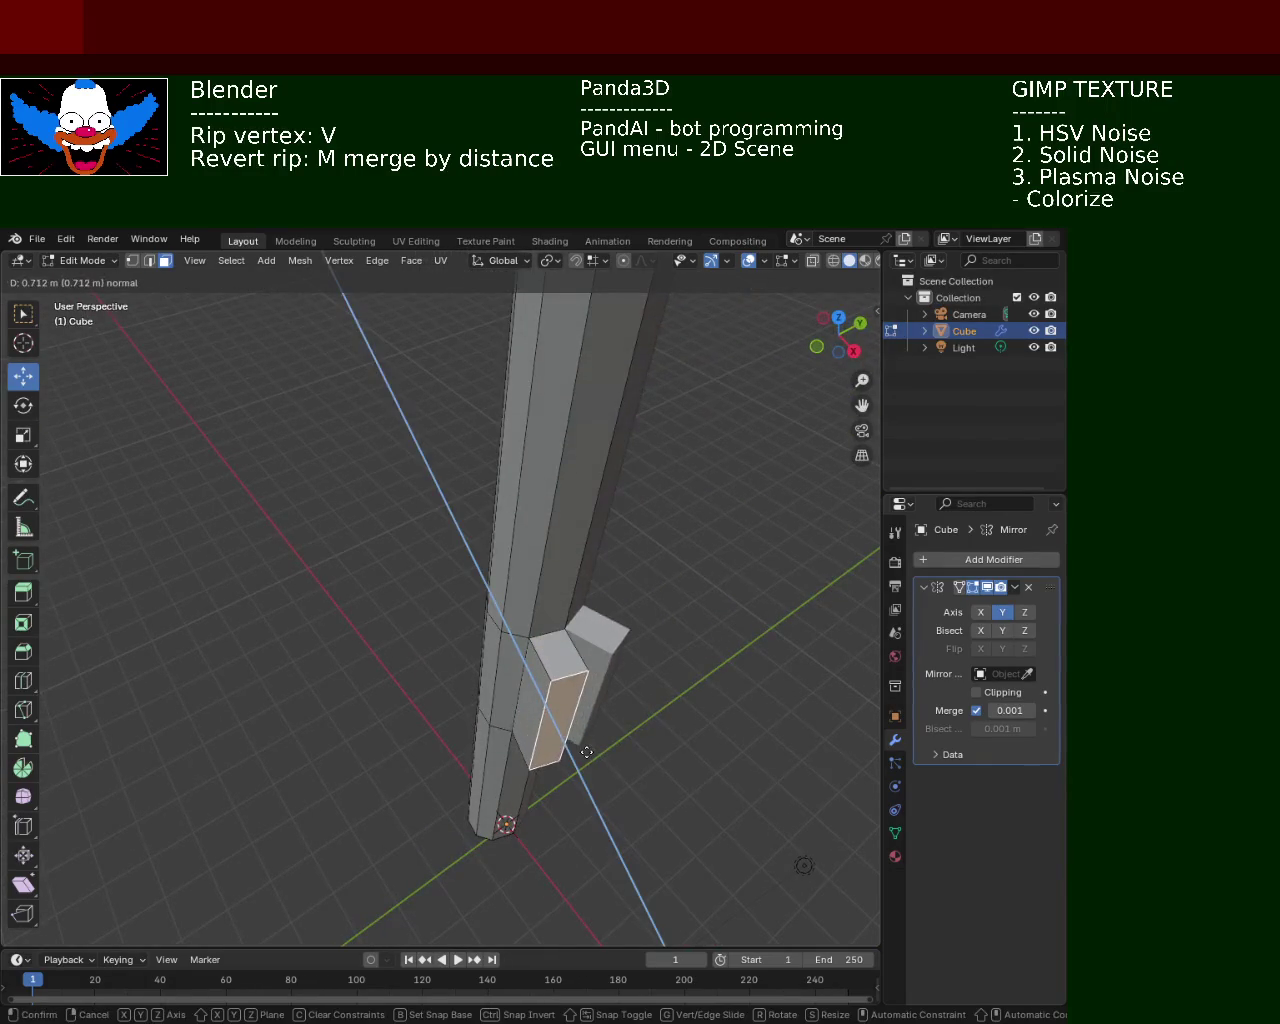
{"action": "left_click", "coordinate": [579, 743]}
{"action": "middle_click_drag", "start_coordinate": [579, 743], "coordinate": [560, 687]}
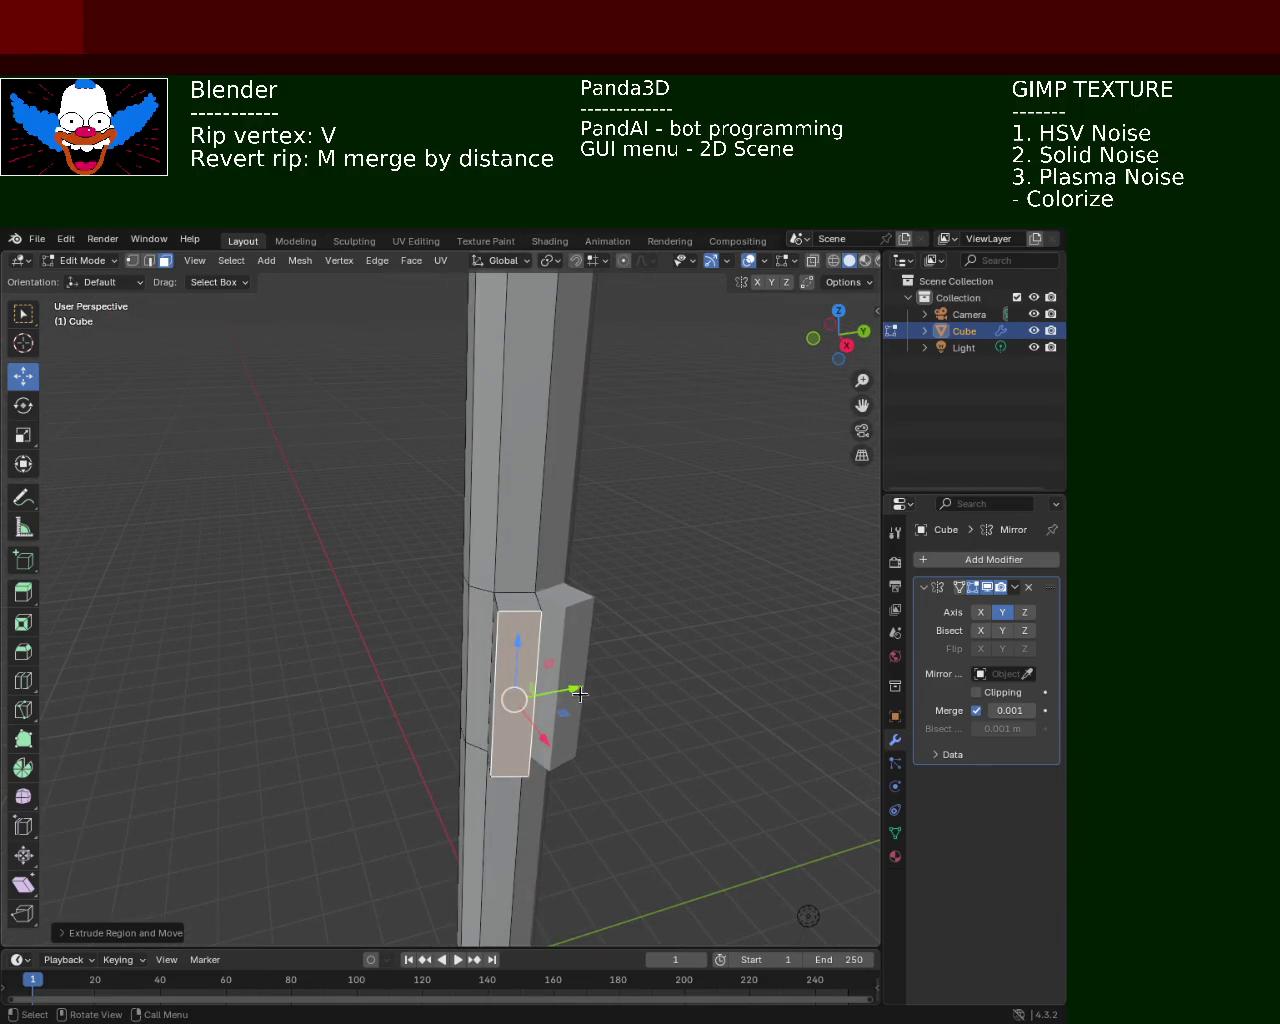
{"action": "mouse_move", "coordinate": [98, 314]}
{"action": "middle_mouse_down"}
{"action": "mouse_move", "coordinate": [569, 578]}
{"action": "mouse_move", "coordinate": [569, 604]}
{"action": "middle_mouse_up"}
{"action": "left_click", "coordinate": [463, 612]}
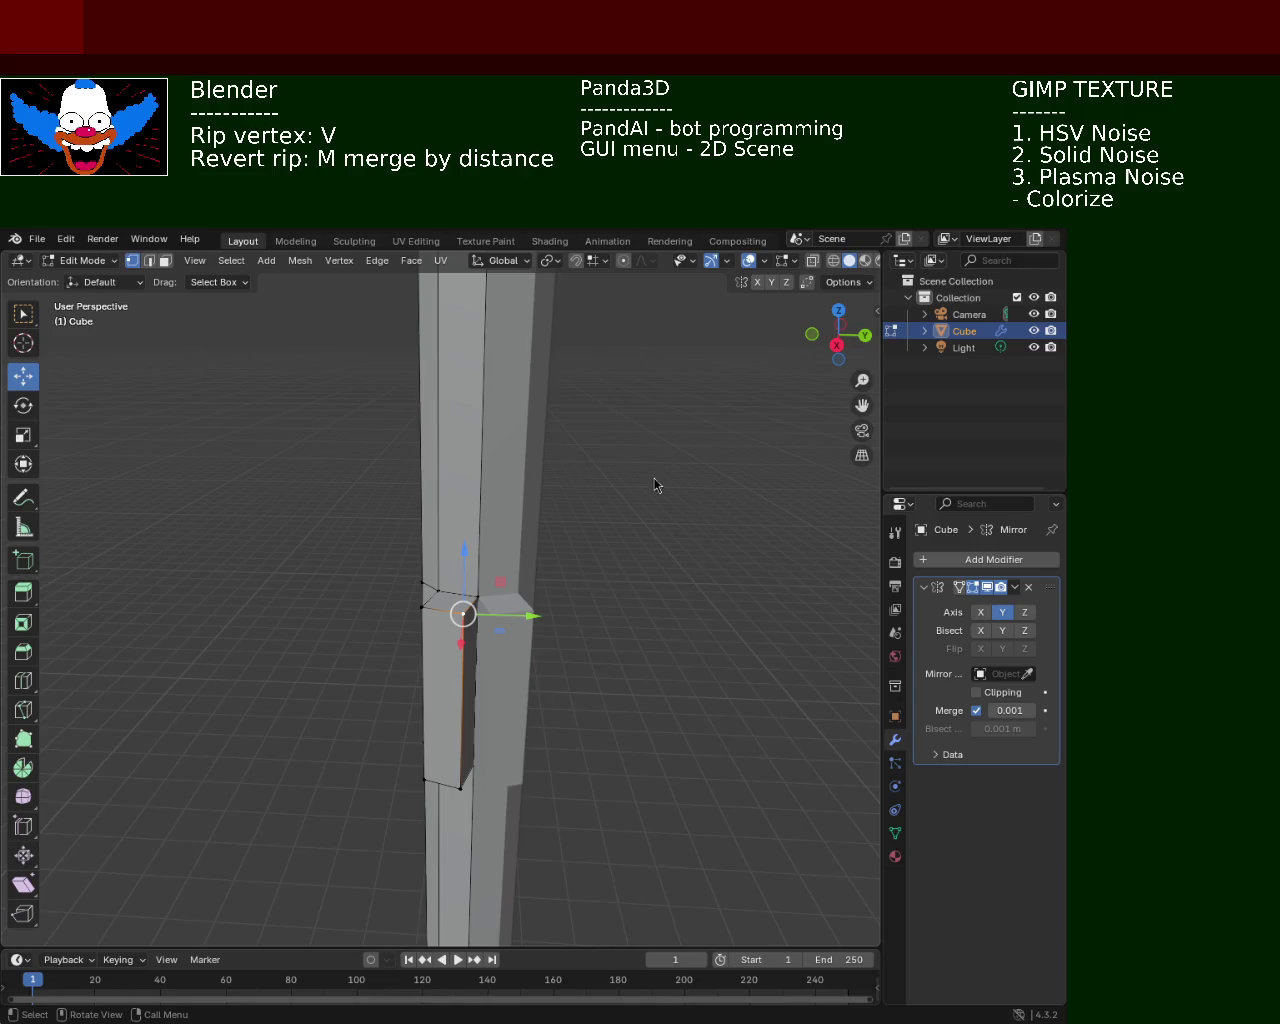
With proportional editing on, slide the block's top vertex outward along Y
{"action": "left_click_drag", "start_coordinate": [526, 615], "coordinate": [529, 614]}
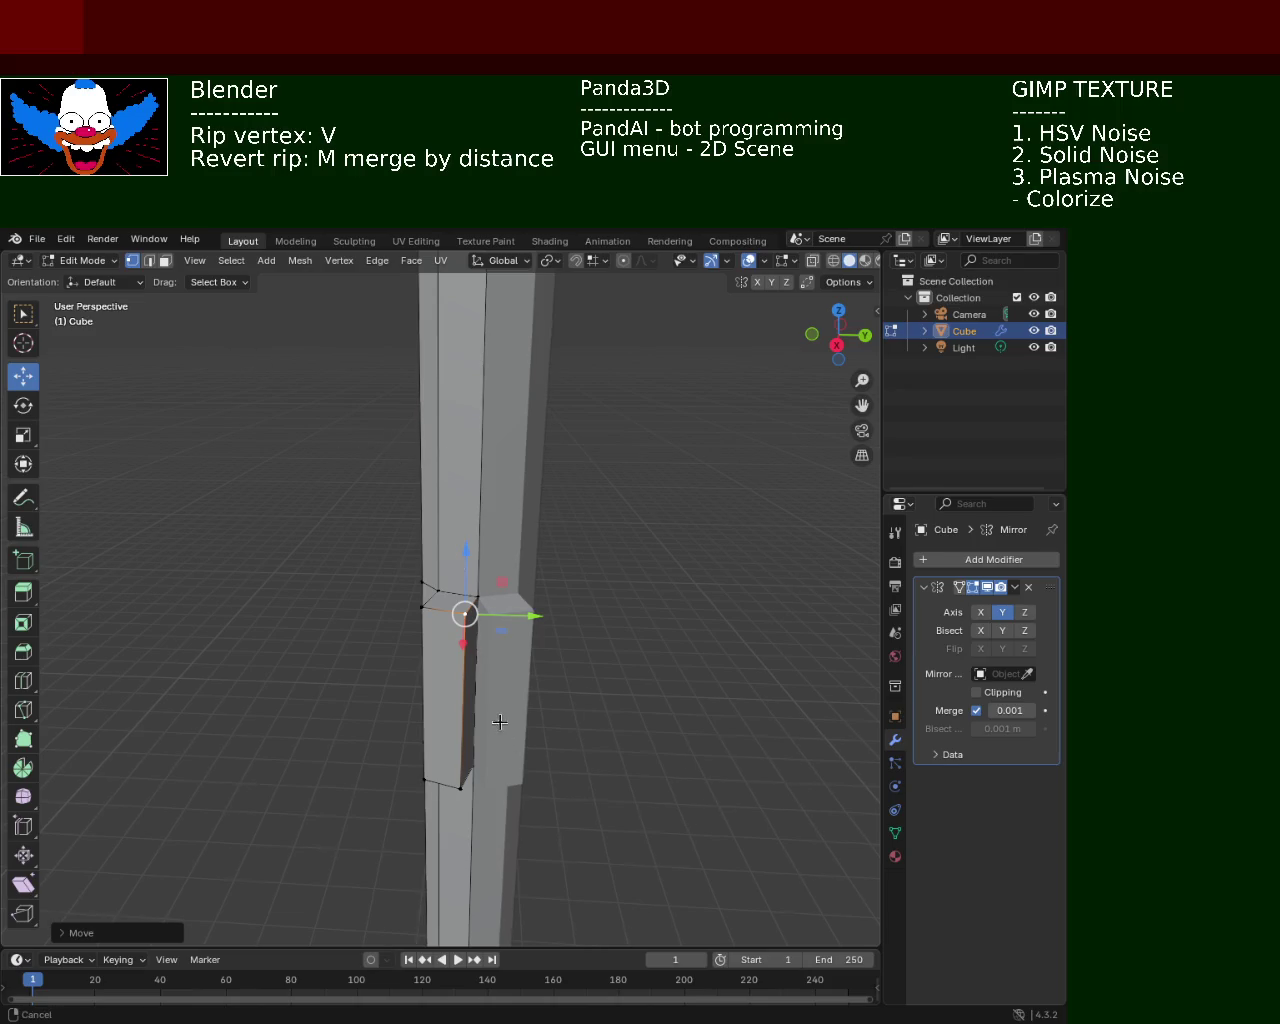
{"action": "middle_click_drag", "start_coordinate": [500, 720], "coordinate": [493, 652], "text": "ctrl"}
{"action": "middle_click_drag", "start_coordinate": [630, 522], "coordinate": [640, 511]}
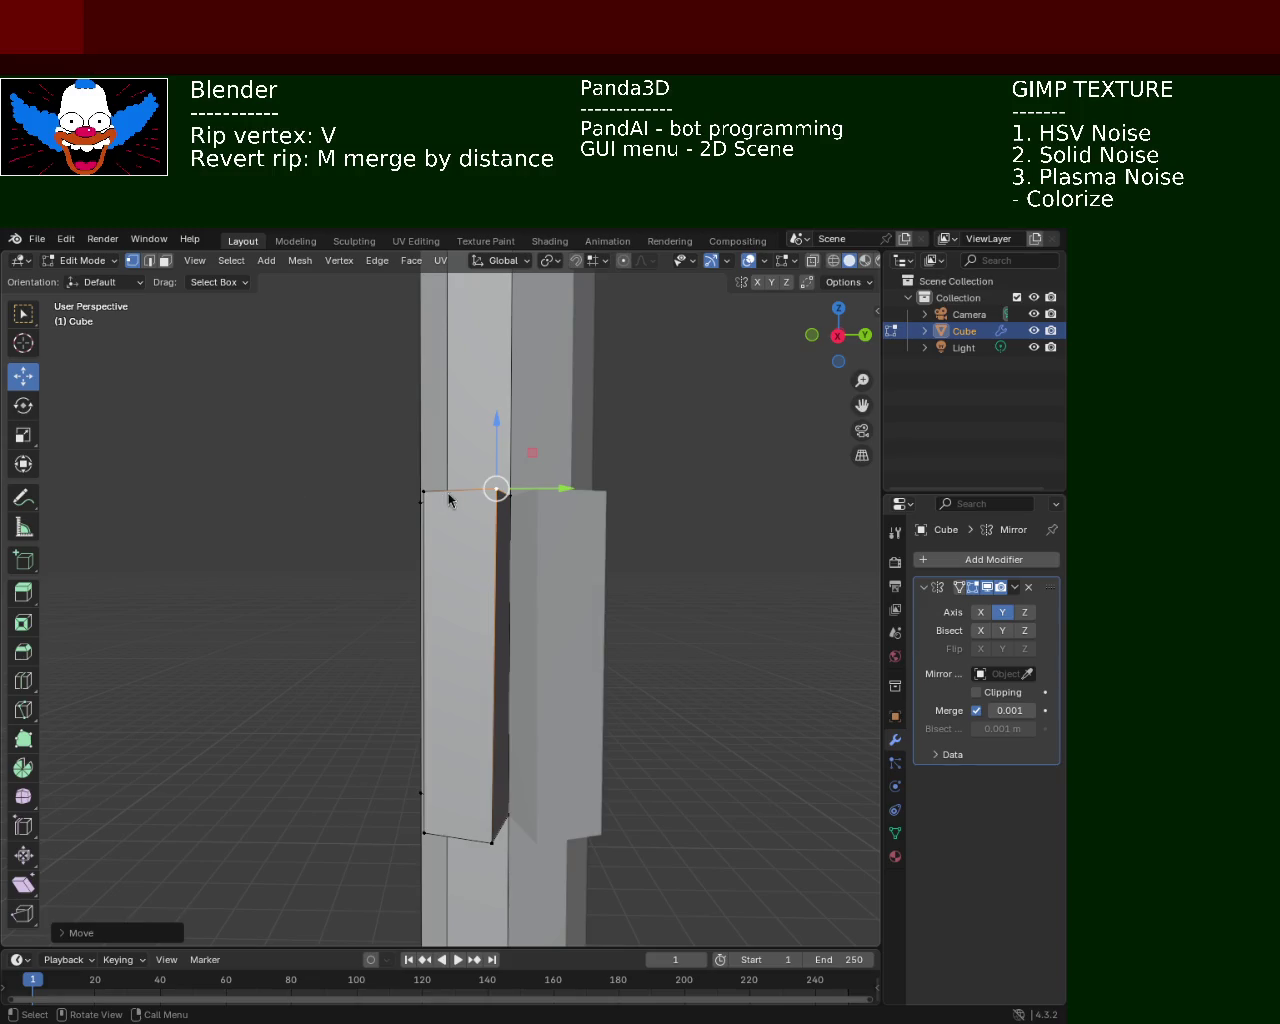
{"action": "middle_click_drag", "start_coordinate": [586, 541], "coordinate": [620, 553]}
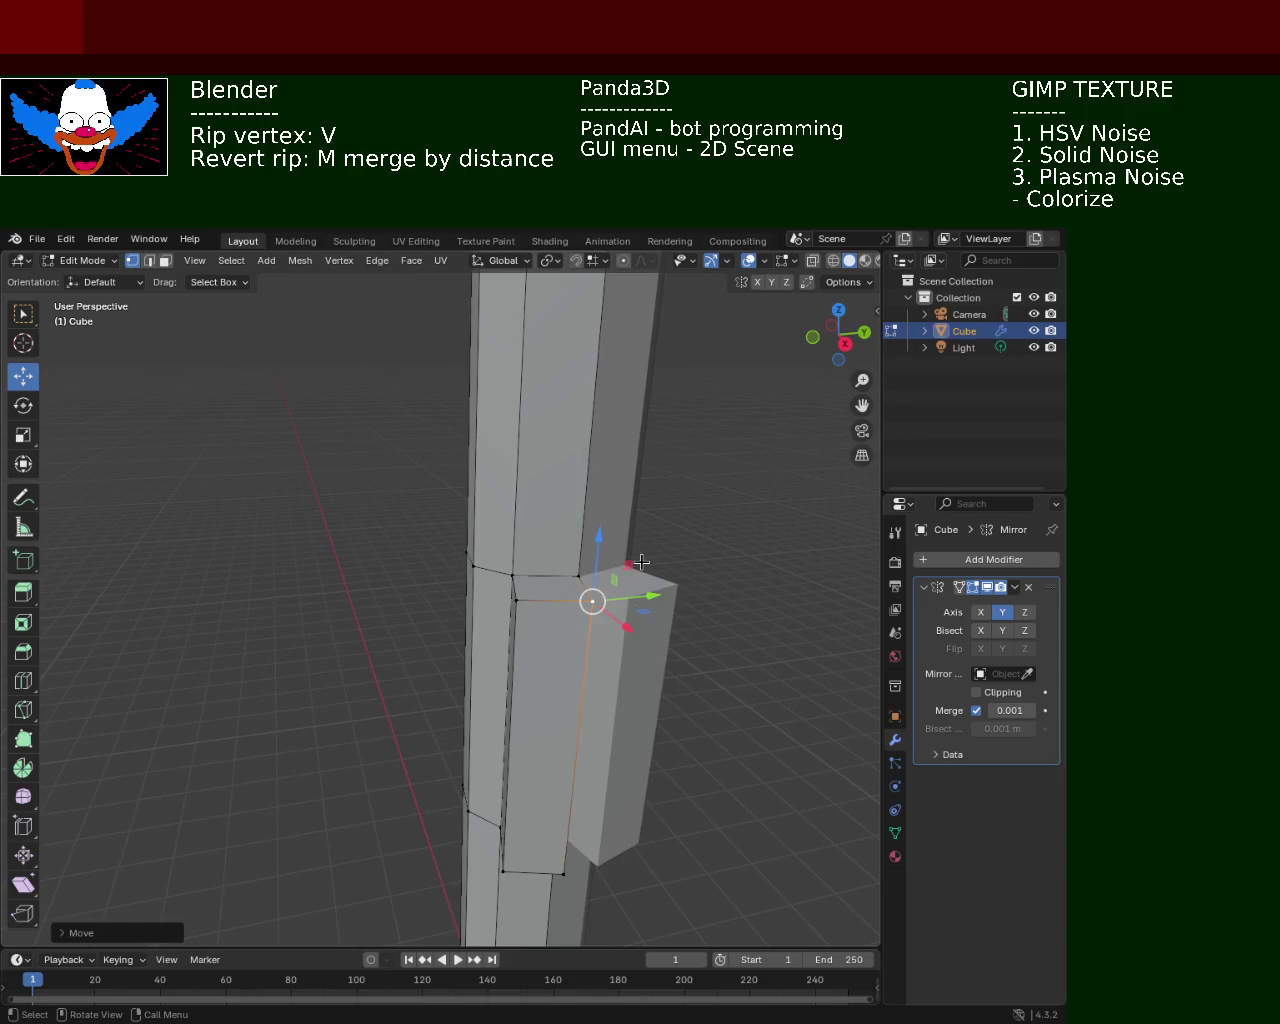
{"action": "left_click", "coordinate": [575, 260]}
{"action": "left_click_drag", "start_coordinate": [645, 597], "coordinate": [663, 596]}
Move the block's bottom-front vertex along Y, undoing the distorted attempts
{"action": "left_click", "coordinate": [563, 873]}
{"action": "left_click_drag", "start_coordinate": [563, 873], "coordinate": [680, 846]}
{"action": "key", "text": "ctrl+z"}
{"action": "key", "text": "ctrl+z"}
{"action": "left_click_drag", "start_coordinate": [598, 873], "coordinate": [677, 846]}
{"action": "key", "text": "ctrl+z"}
{"action": "left_click_drag", "start_coordinate": [598, 870], "coordinate": [640, 860]}
{"action": "mouse_move", "coordinate": [640, 860]}
{"action": "middle_mouse_down"}
{"action": "mouse_move", "coordinate": [620, 652]}
{"action": "mouse_move", "coordinate": [586, 663]}
{"action": "middle_mouse_up"}
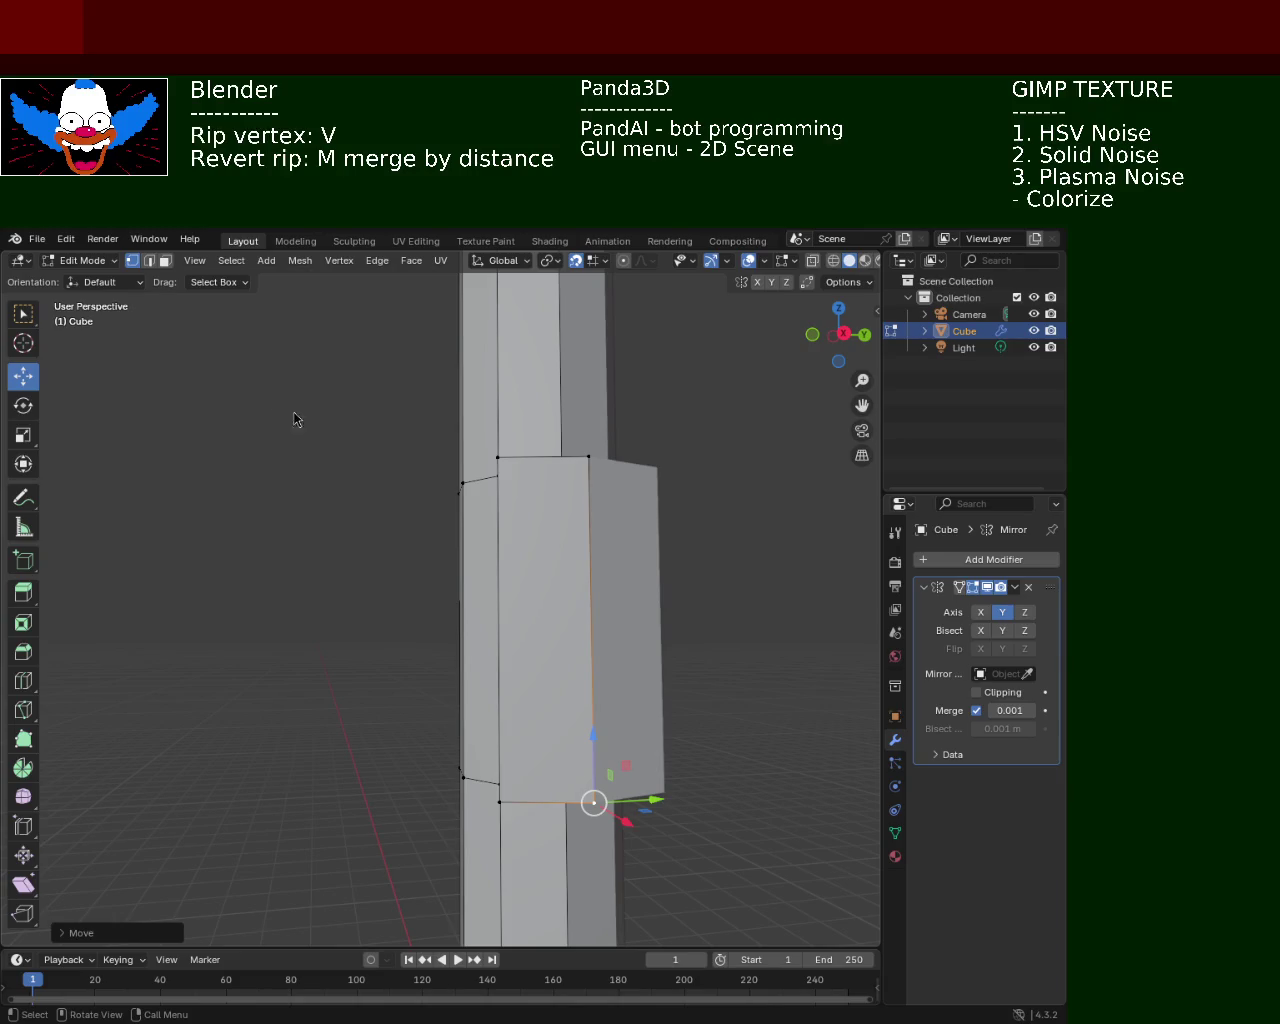
{"action": "mouse_move", "coordinate": [663, 500]}
{"action": "middle_mouse_down"}
{"action": "mouse_move", "coordinate": [666, 646]}
{"action": "mouse_move", "coordinate": [482, 606]}
{"action": "middle_mouse_up"}
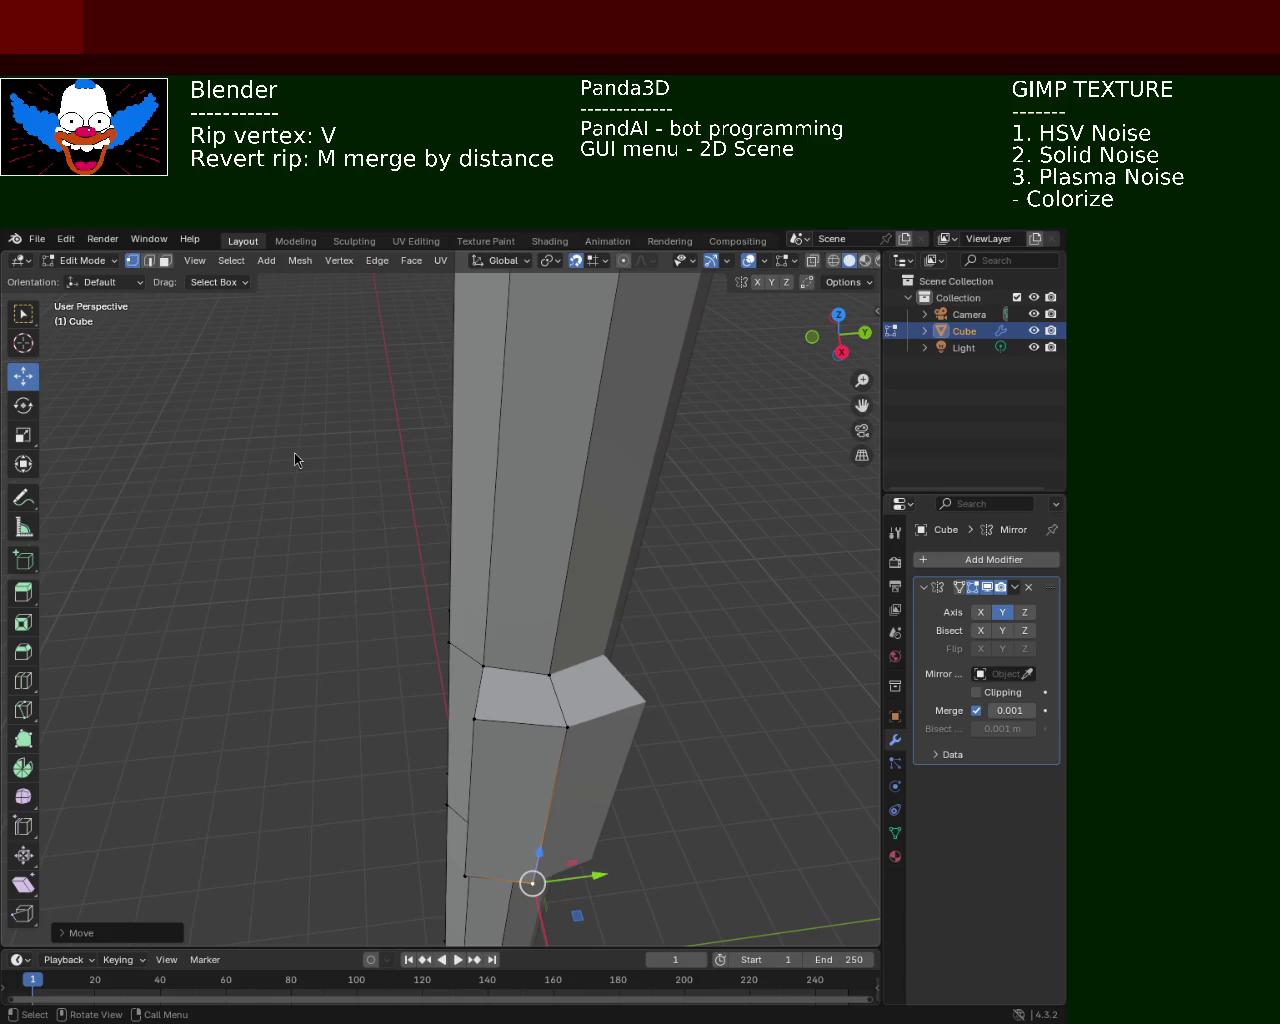
With snapping off, move the block's bottom edge inward along X
{"action": "middle_click_drag", "start_coordinate": [661, 554], "coordinate": [652, 657]}
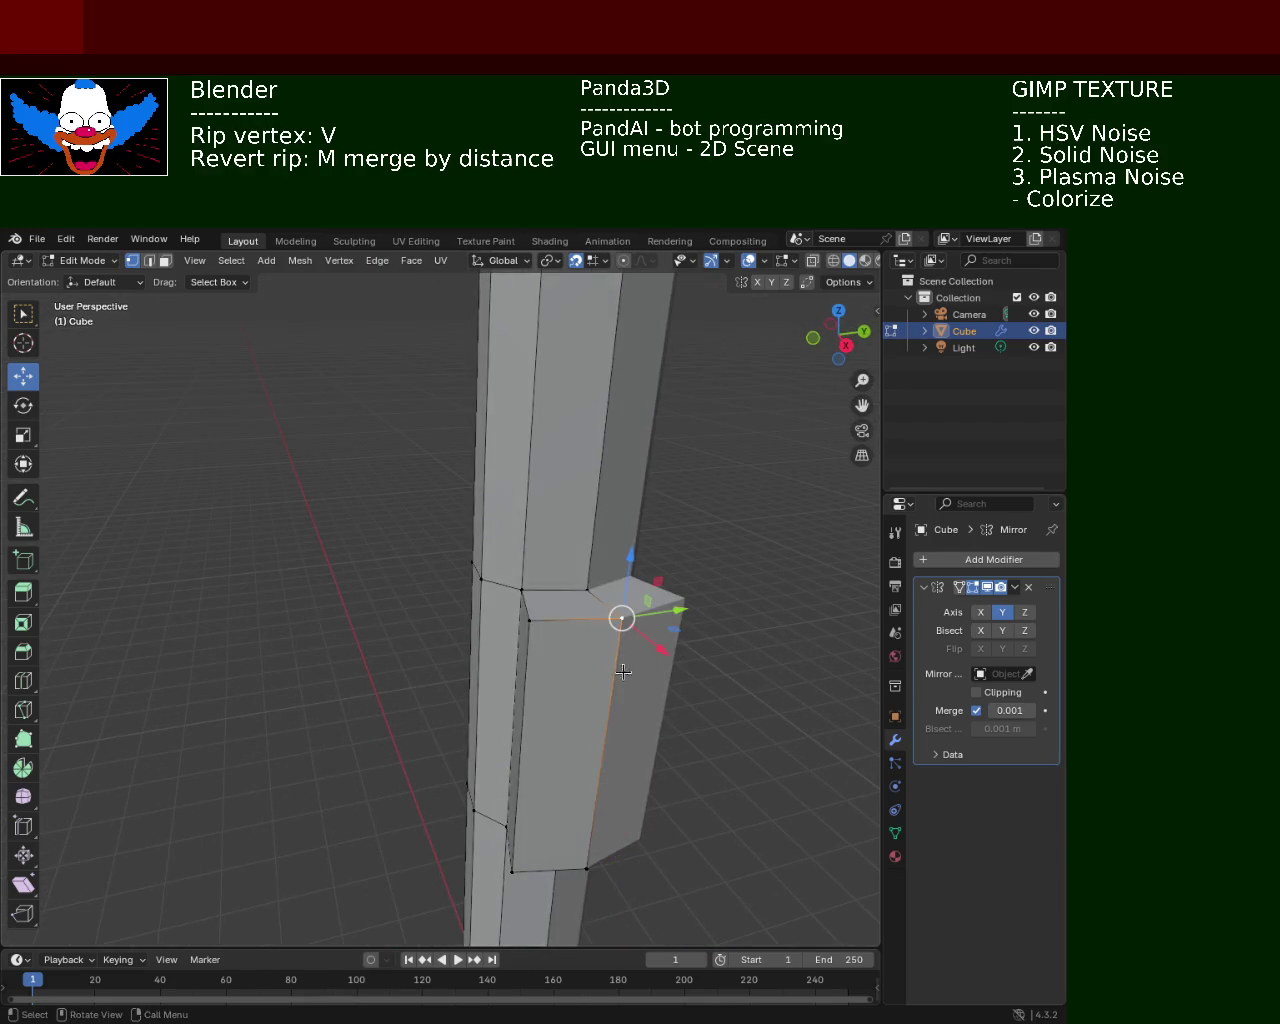
{"action": "left_click", "coordinate": [600, 886], "text": "shift"}
{"action": "key", "text": "g"}
{"action": "key", "text": "x"}
{"action": "left_click", "coordinate": [614, 707]}
{"action": "key", "text": "ctrl+z"}
{"action": "left_click", "coordinate": [576, 260]}
{"action": "key", "text": "g"}
{"action": "key", "text": "x"}
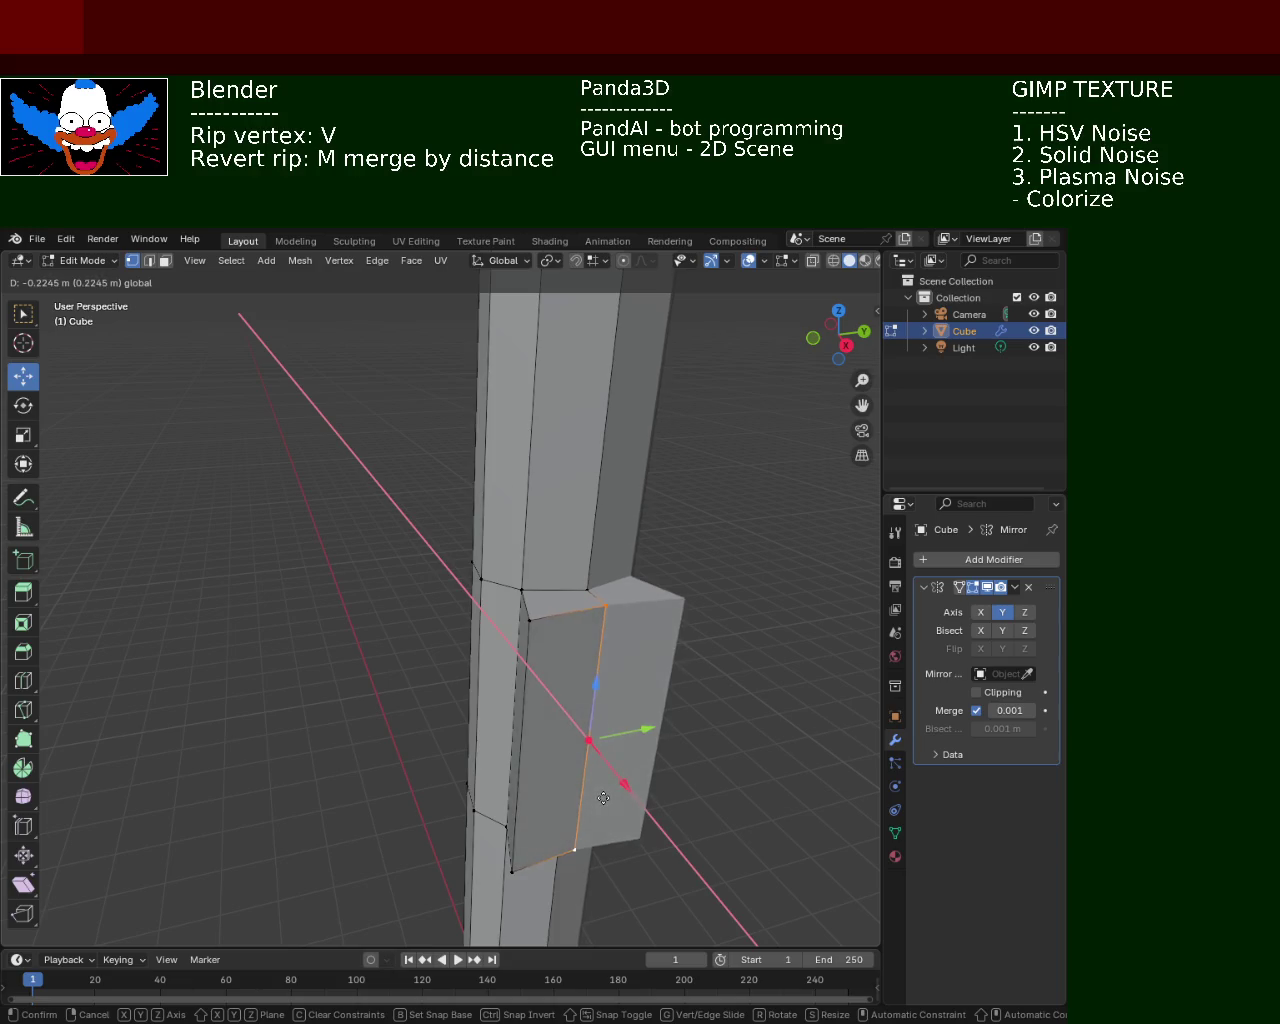
{"action": "left_click", "coordinate": [603, 800]}
Pull the block's left edge inward along Y
{"action": "left_click", "coordinate": [522, 618]}
{"action": "left_click", "coordinate": [512, 870], "text": "shift"}
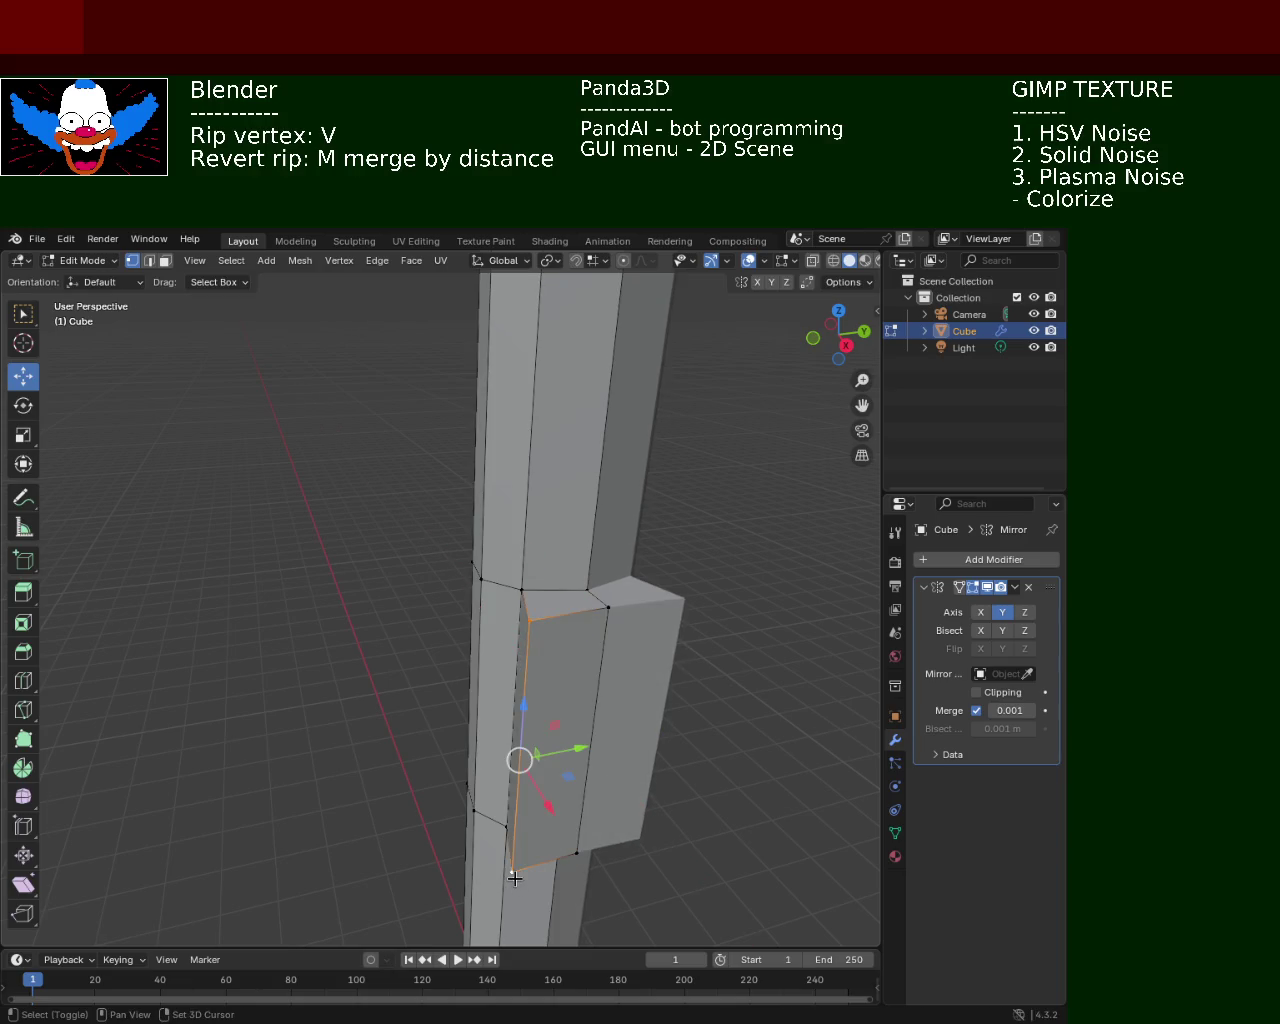
{"action": "key", "text": "g"}
{"action": "key", "text": "y"}
{"action": "left_click", "coordinate": [557, 760]}
{"action": "mouse_move", "coordinate": [557, 760]}
{"action": "middle_mouse_down"}
{"action": "mouse_move", "coordinate": [651, 569]}
{"action": "mouse_move", "coordinate": [542, 592]}
{"action": "middle_mouse_up"}
{"action": "scroll", "coordinate": [651, 585], "scroll_direction": "down", "scroll_amount": 3}
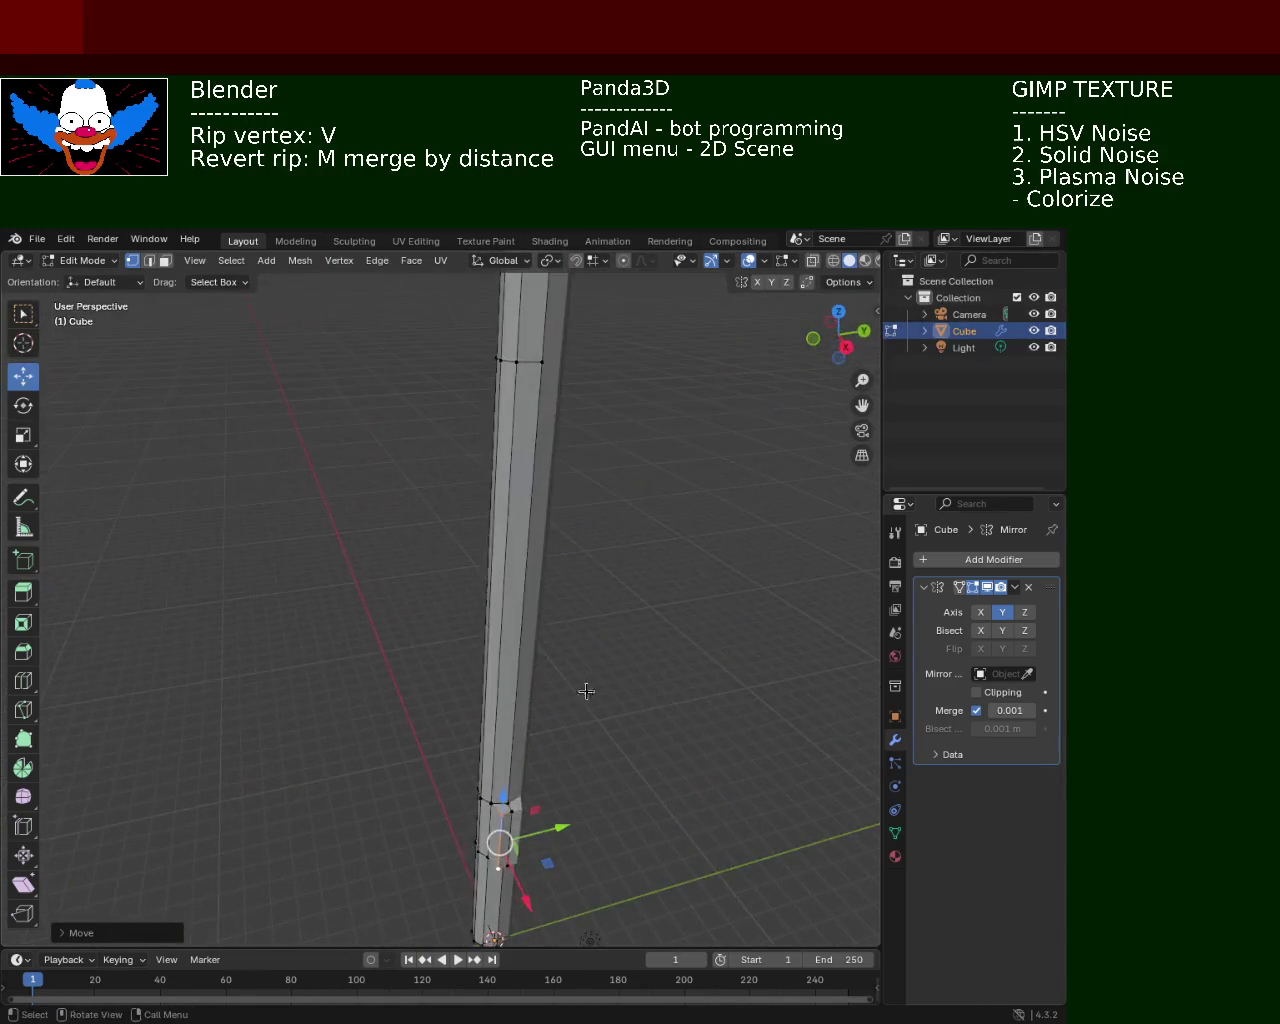
{"action": "scroll", "coordinate": [488, 605], "scroll_direction": "up", "scroll_amount": 2}
{"action": "scroll", "coordinate": [523, 697], "scroll_direction": "up", "scroll_amount": 3}
{"action": "scroll", "coordinate": [526, 526], "scroll_direction": "down", "scroll_amount": 3}
Push the block's narrow side face inward along X
{"action": "left_click", "coordinate": [517, 602]}
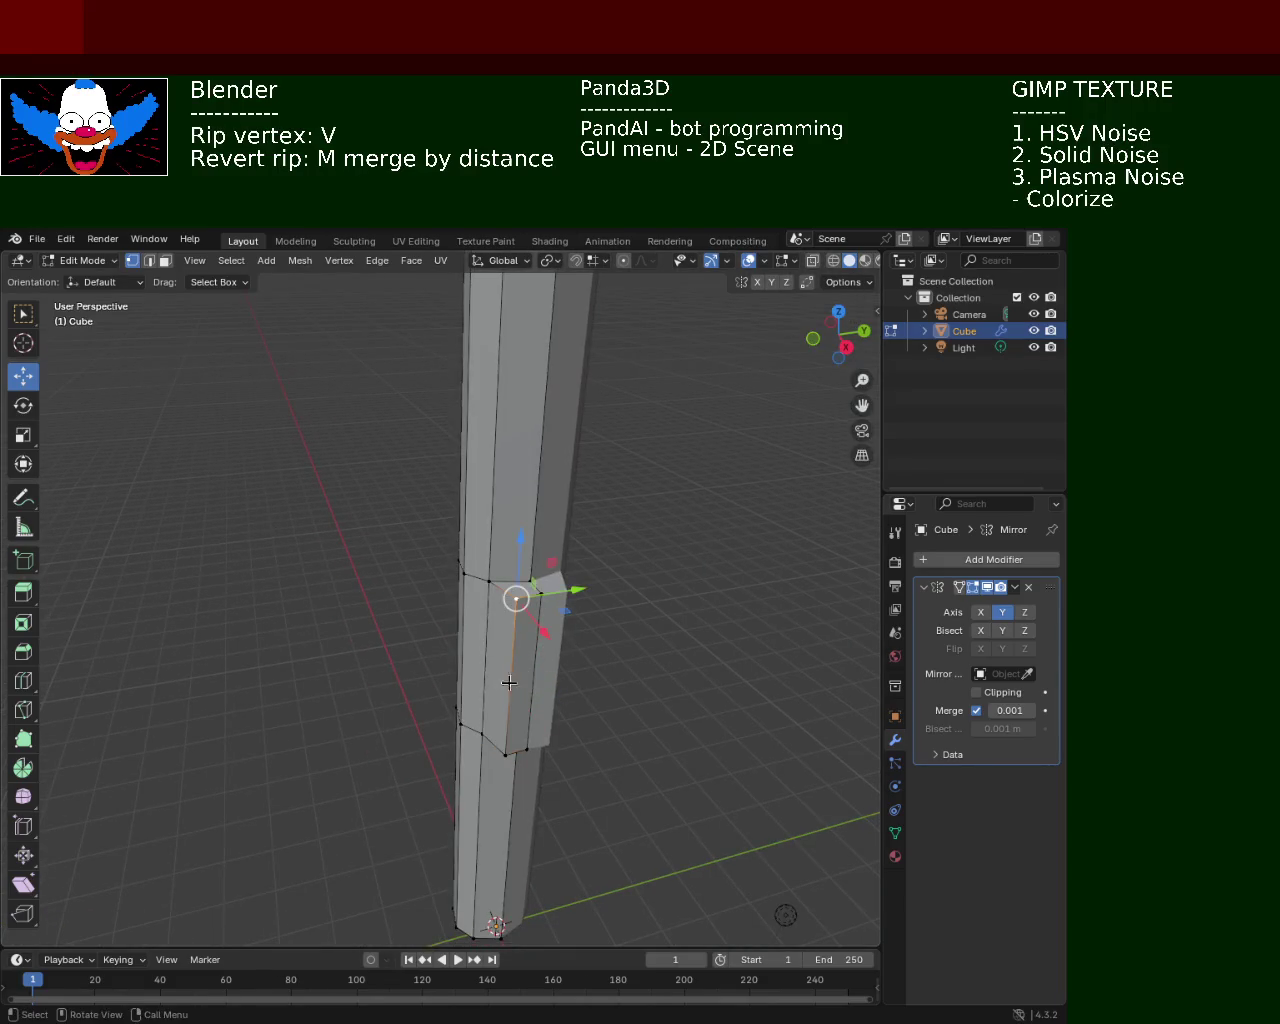
{"action": "left_click", "coordinate": [505, 755], "text": "shift"}
{"action": "left_click", "coordinate": [527, 748], "text": "shift"}
{"action": "left_click", "coordinate": [541, 594], "text": "shift"}
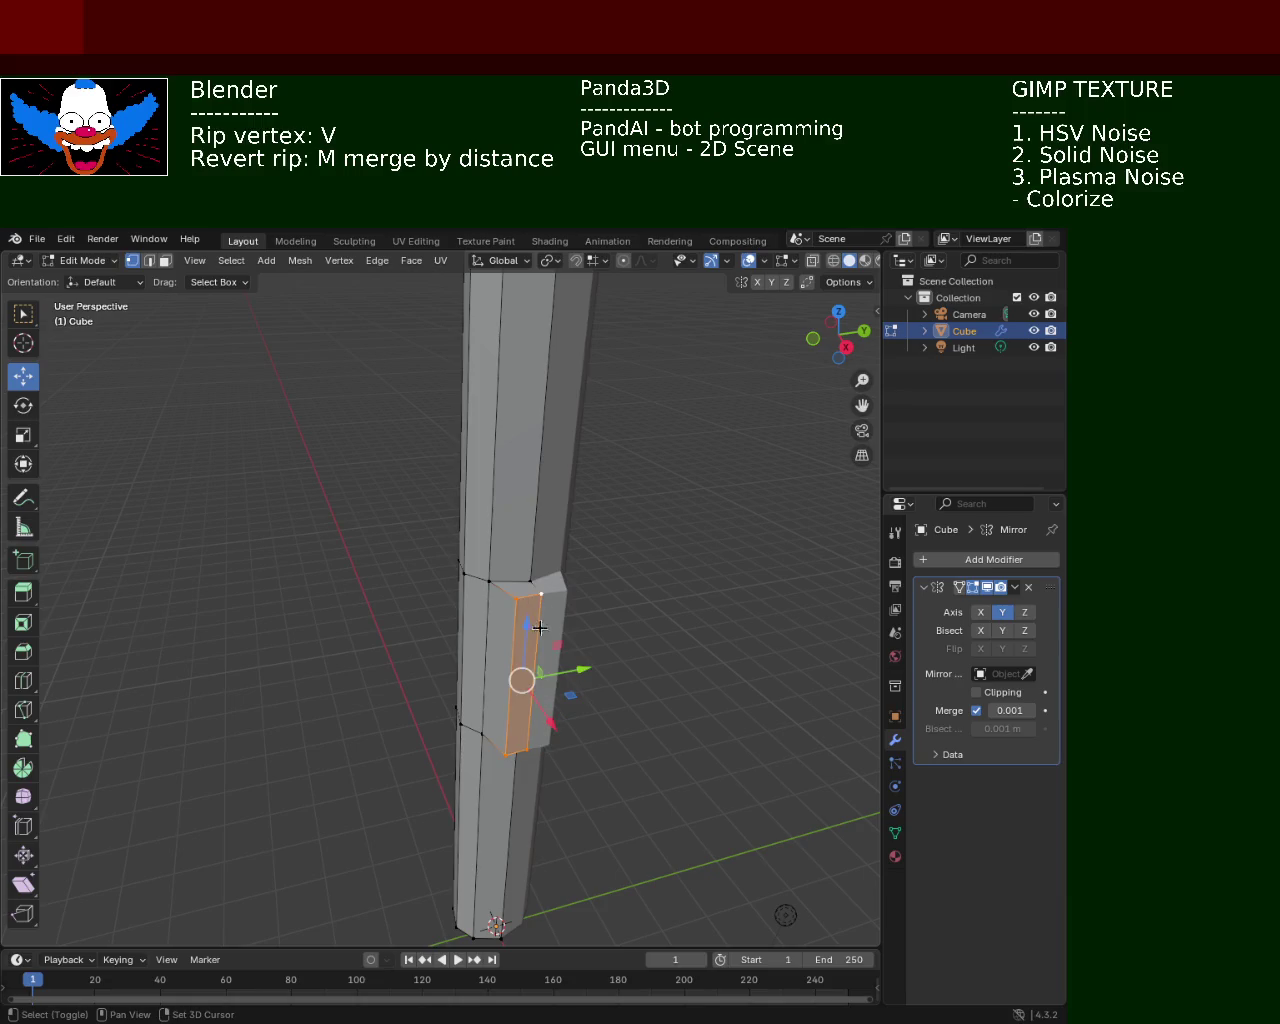
{"action": "left_click_drag", "start_coordinate": [530, 710], "coordinate": [530, 715]}
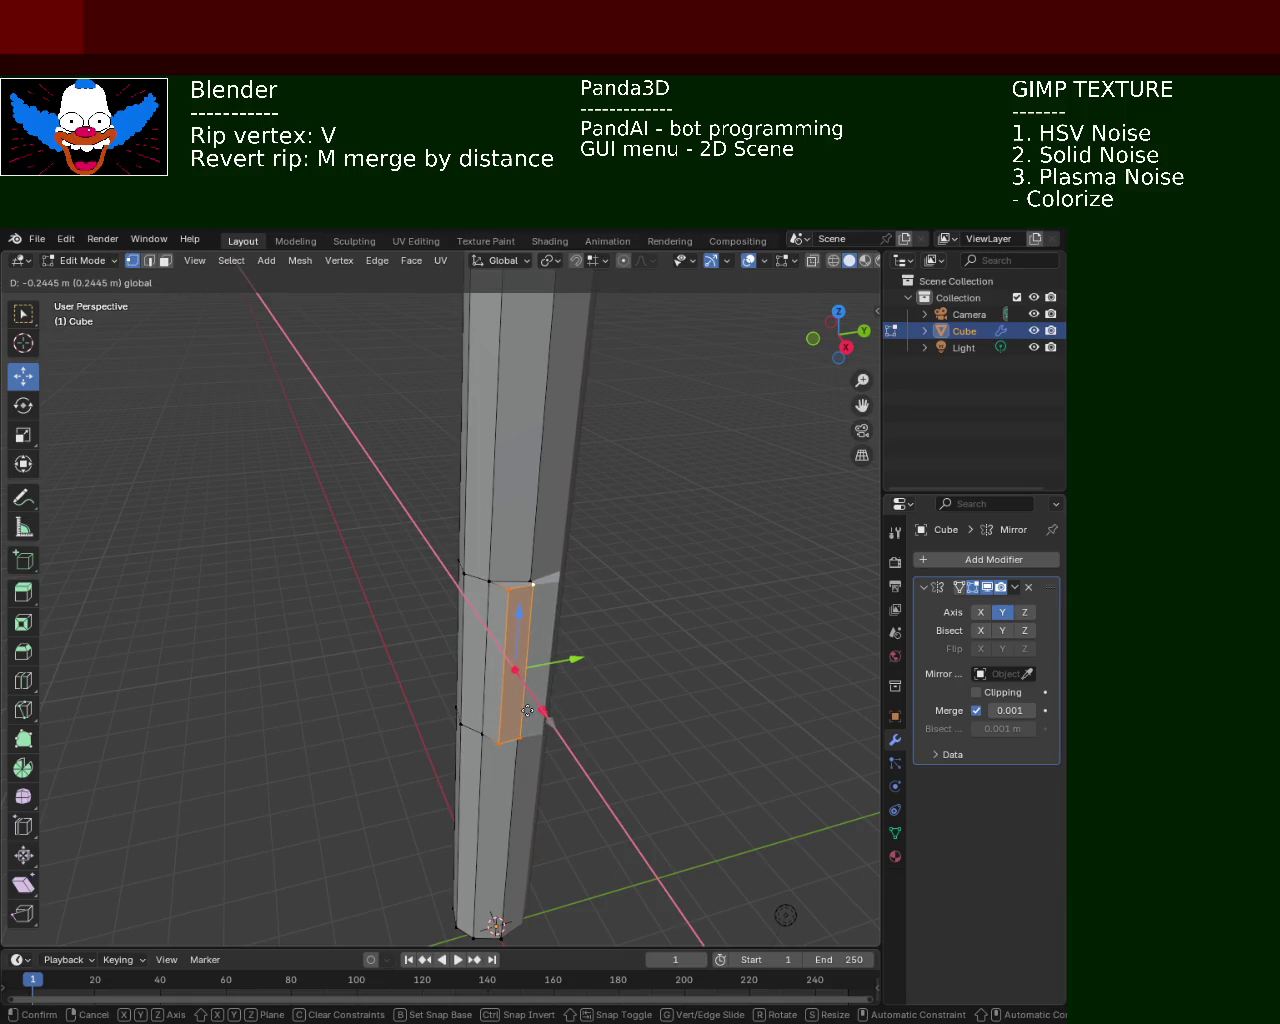
{"action": "left_click", "coordinate": [530, 715]}
{"action": "left_click", "coordinate": [671, 649]}
Box-select the collar ring's edge loop
{"action": "mouse_move", "coordinate": [671, 649]}
{"action": "middle_mouse_down"}
{"action": "mouse_move", "coordinate": [748, 591]}
{"action": "mouse_move", "coordinate": [631, 517]}
{"action": "mouse_move", "coordinate": [543, 403]}
{"action": "mouse_move", "coordinate": [569, 543]}
{"action": "middle_mouse_up"}
{"action": "left_click_drag", "start_coordinate": [566, 555], "coordinate": [374, 457]}
{"action": "mouse_move", "coordinate": [374, 457]}
{"action": "middle_mouse_down"}
{"action": "mouse_move", "coordinate": [510, 536]}
{"action": "mouse_move", "coordinate": [433, 527]}
{"action": "middle_mouse_up"}
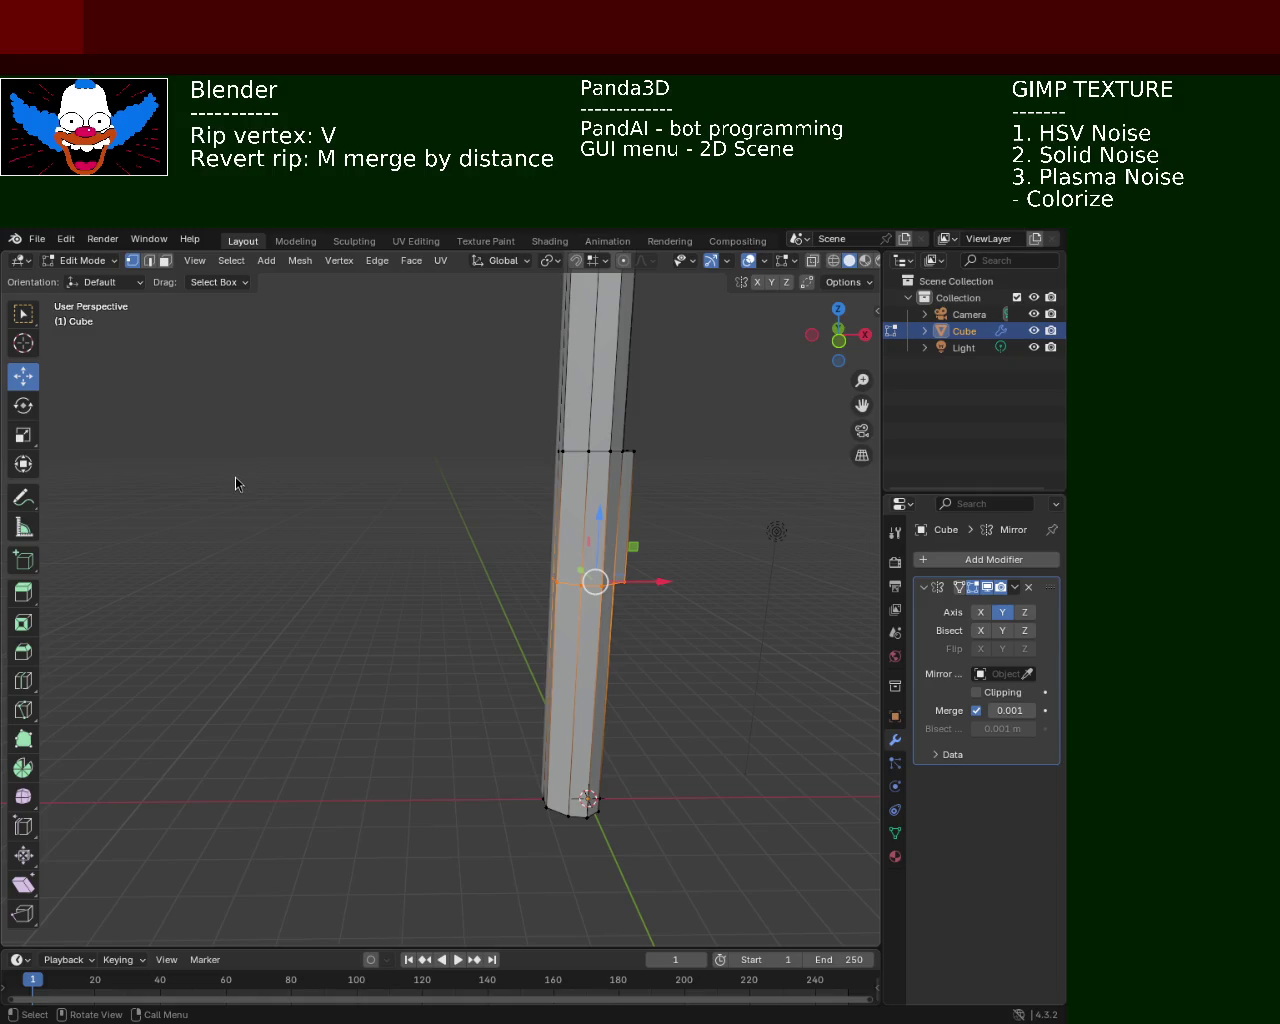
{"action": "middle_click_drag", "start_coordinate": [771, 491], "coordinate": [560, 495]}
Lower the ring loop along Z to lengthen the collar downward
{"action": "key", "text": "g"}
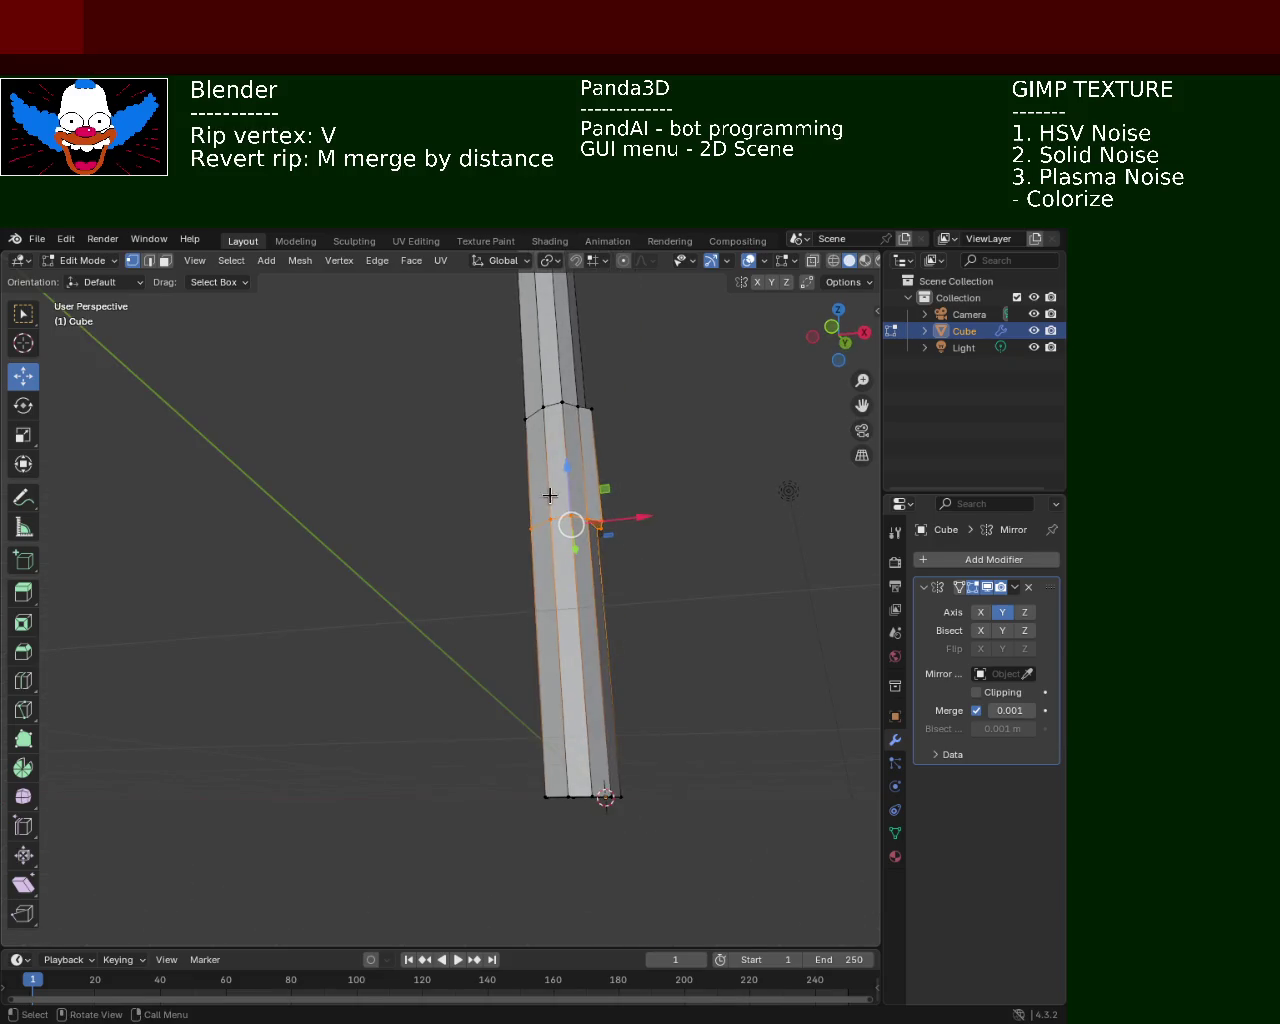
{"action": "key", "text": "z"}
{"action": "left_click", "coordinate": [571, 606]}
{"action": "key", "text": "alt+a"}
{"action": "mouse_move", "coordinate": [694, 471]}
{"action": "middle_mouse_down"}
{"action": "mouse_move", "coordinate": [685, 593]}
{"action": "mouse_move", "coordinate": [654, 611]}
{"action": "middle_mouse_up"}
{"action": "mouse_move", "coordinate": [623, 500]}
{"action": "middle_mouse_down"}
{"action": "mouse_move", "coordinate": [574, 363]}
{"action": "mouse_move", "coordinate": [609, 420]}
{"action": "mouse_move", "coordinate": [600, 534]}
{"action": "mouse_move", "coordinate": [617, 617]}
{"action": "middle_mouse_up"}
{"action": "mouse_move", "coordinate": [666, 666]}
{"action": "middle_mouse_down"}
{"action": "mouse_move", "coordinate": [606, 557]}
{"action": "mouse_move", "coordinate": [464, 556]}
{"action": "middle_mouse_up"}
{"action": "scroll", "coordinate": [464, 556], "scroll_direction": "up", "scroll_amount": 3}
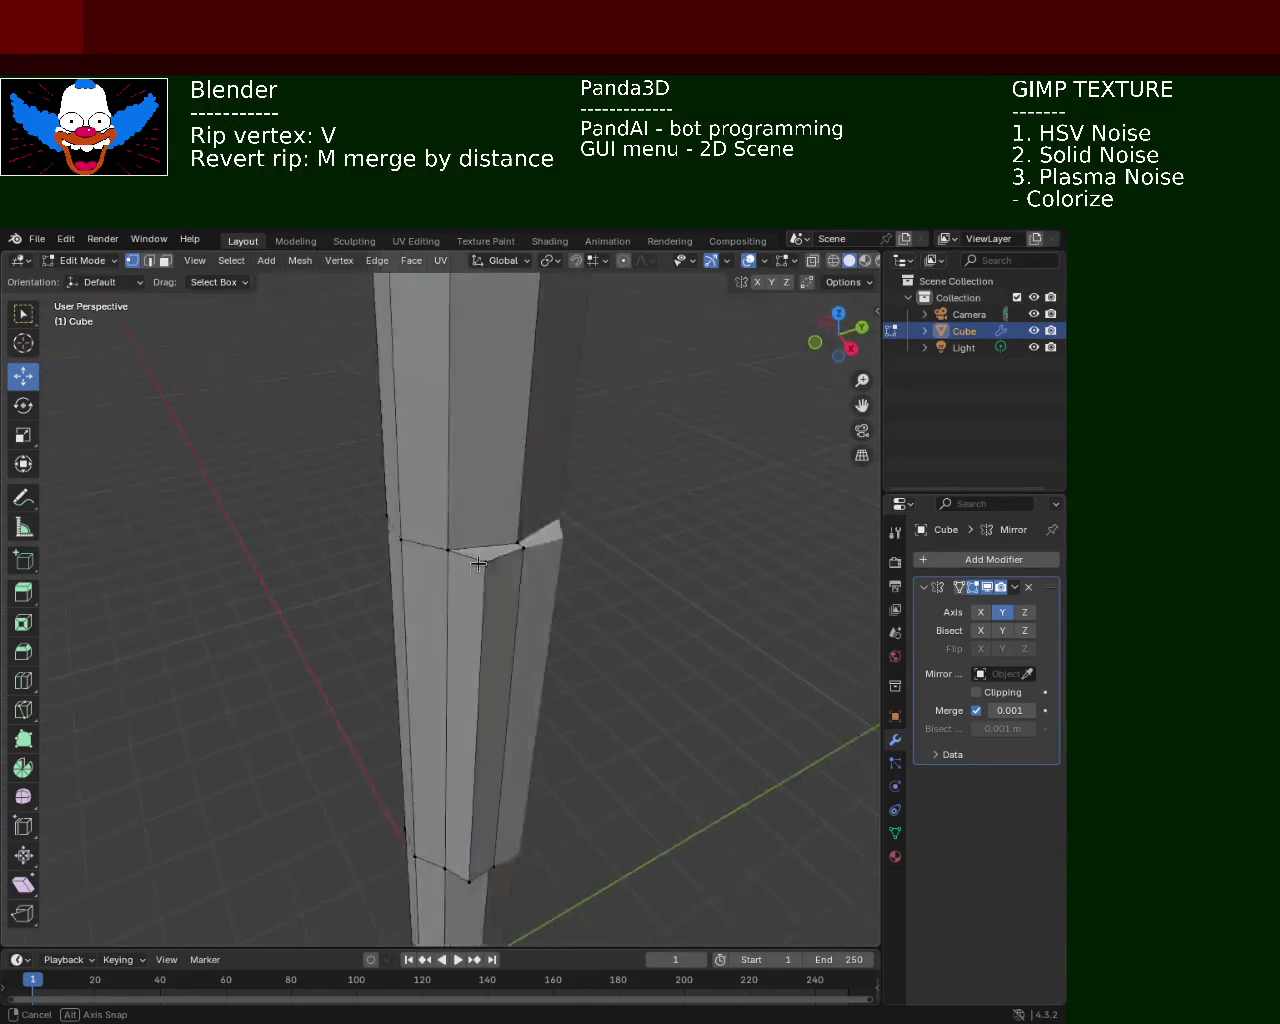
{"action": "middle_click_drag", "start_coordinate": [360, 471], "coordinate": [509, 554]}
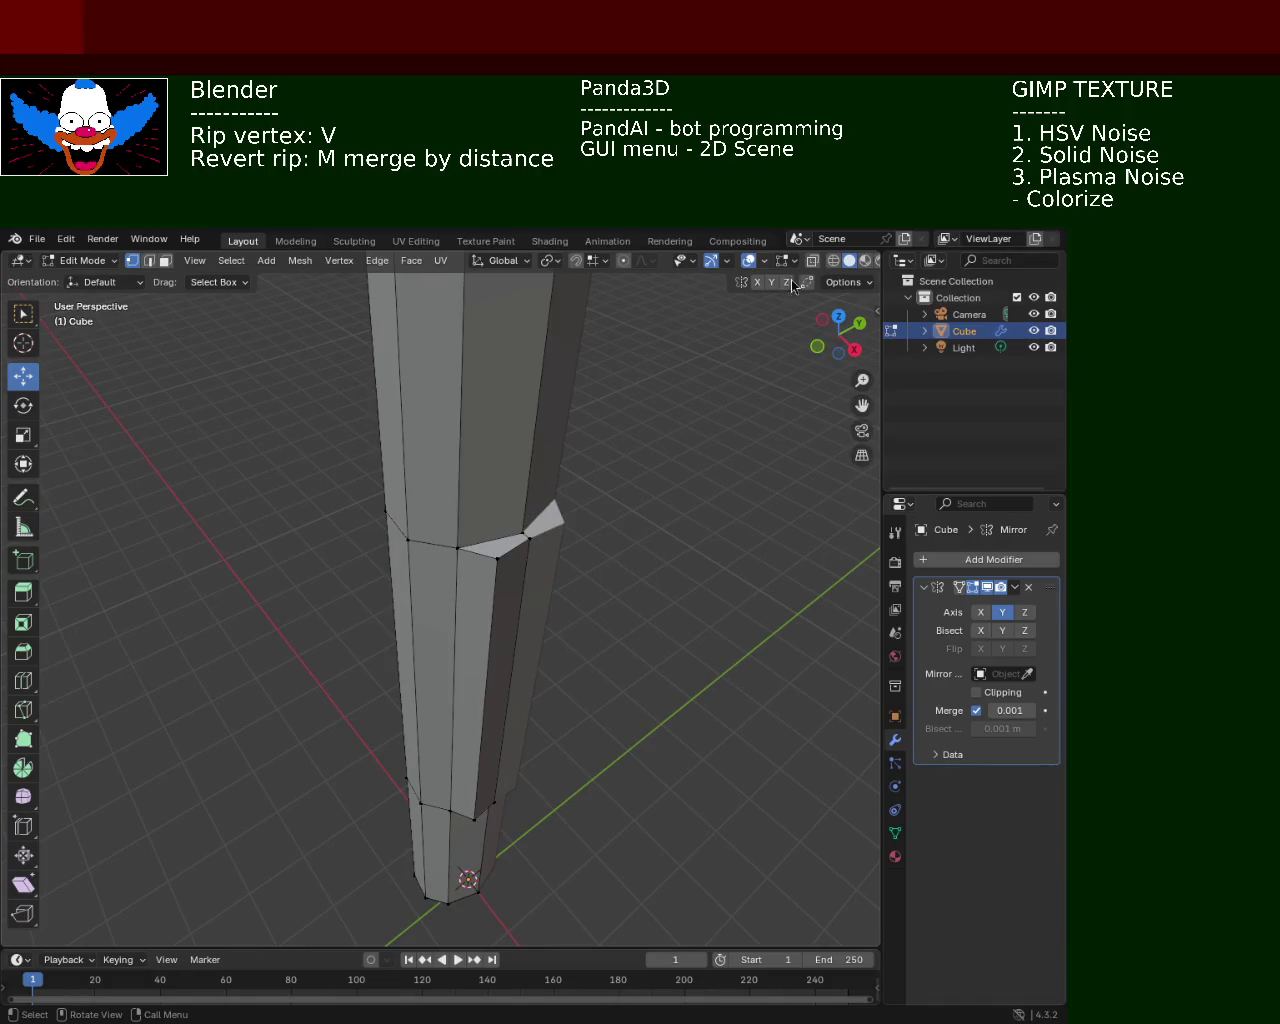
With snapping on, rip and reposition the upper vertices of the collar flap
{"action": "left_click", "coordinate": [576, 261]}
{"action": "left_click", "coordinate": [527, 565]}
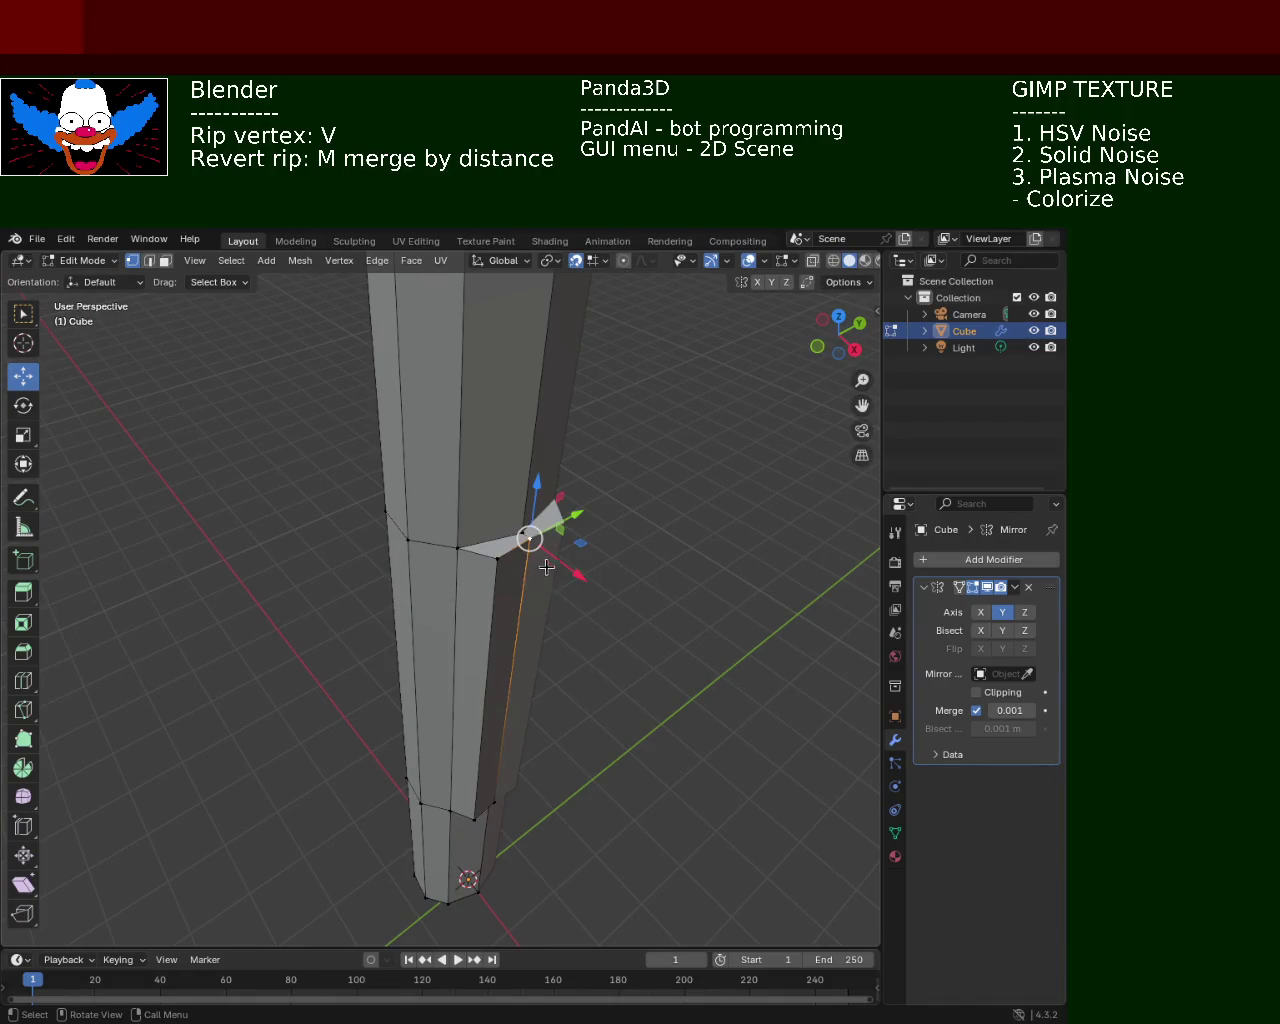
{"action": "key", "text": "v"}
{"action": "left_click", "coordinate": [591, 586]}
{"action": "left_click", "coordinate": [515, 566]}
{"action": "key", "text": "alt+a"}
{"action": "left_click", "coordinate": [503, 576]}
{"action": "key", "text": "g"}
{"action": "left_click", "coordinate": [560, 606]}
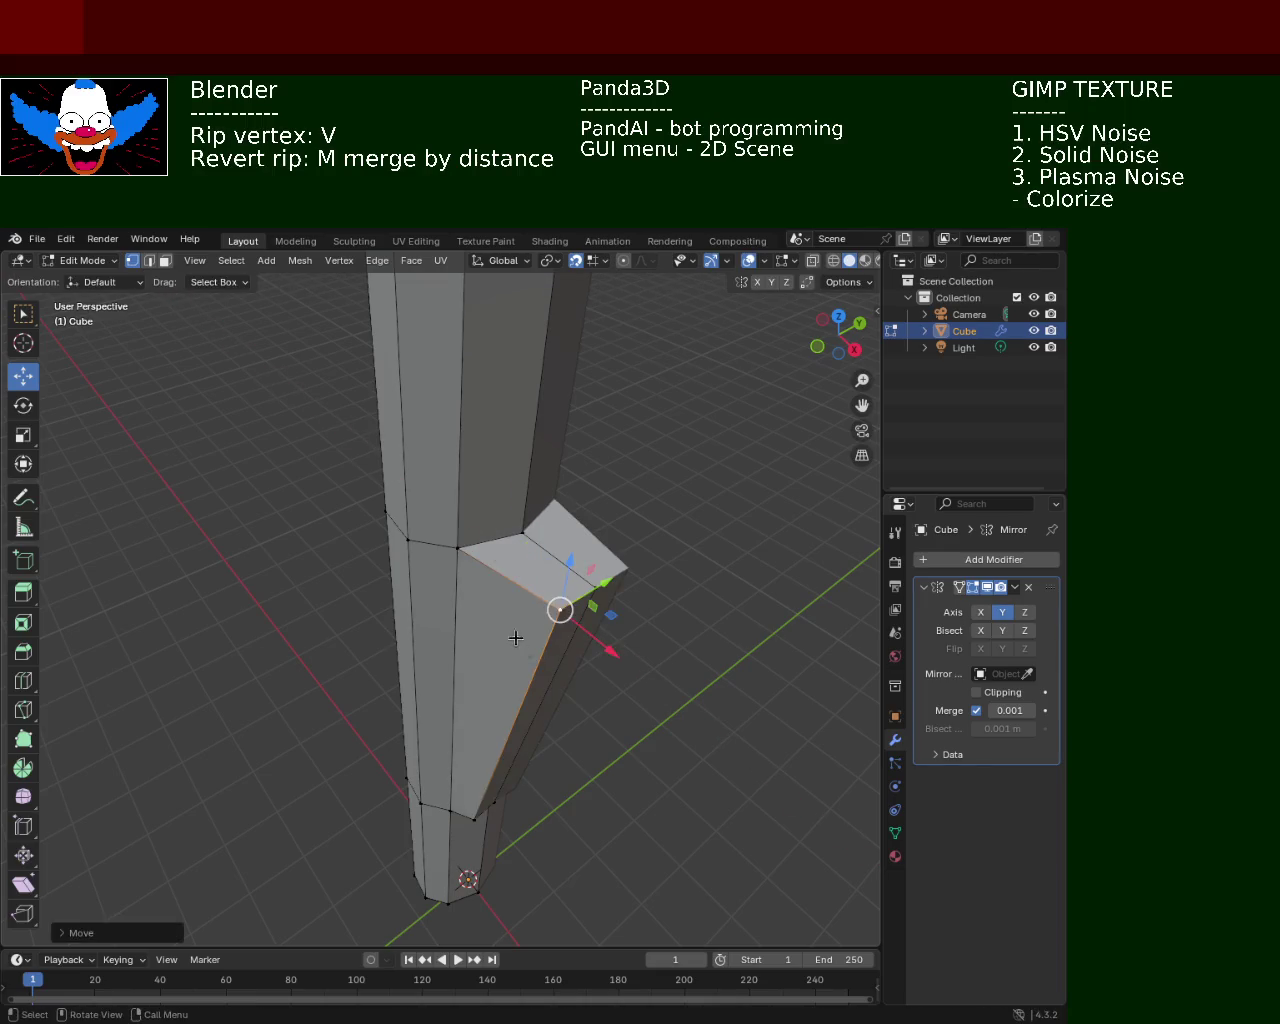
Move the flap's lower vertices down and outward to reshape it
{"action": "middle_click_drag", "start_coordinate": [560, 606], "coordinate": [500, 423]}
{"action": "left_click", "coordinate": [475, 779]}
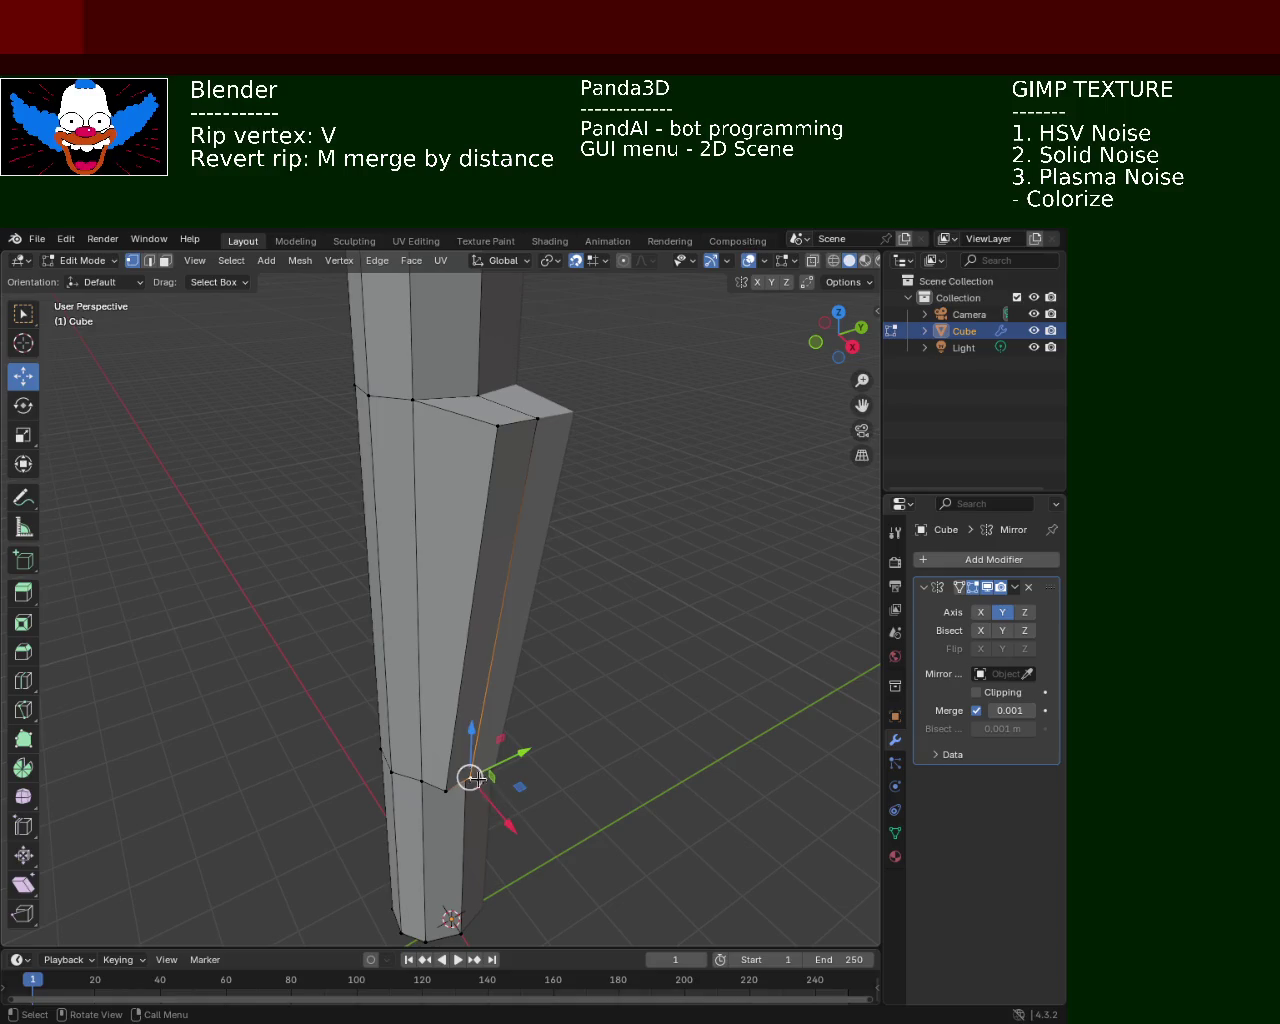
{"action": "key", "text": "g"}
{"action": "left_click", "coordinate": [500, 826]}
{"action": "left_click", "coordinate": [444, 791]}
{"action": "key", "text": "g"}
{"action": "left_click", "coordinate": [480, 830]}
{"action": "mouse_move", "coordinate": [480, 830]}
{"action": "middle_mouse_down"}
{"action": "mouse_move", "coordinate": [486, 700]}
{"action": "mouse_move", "coordinate": [433, 579]}
{"action": "middle_mouse_up"}
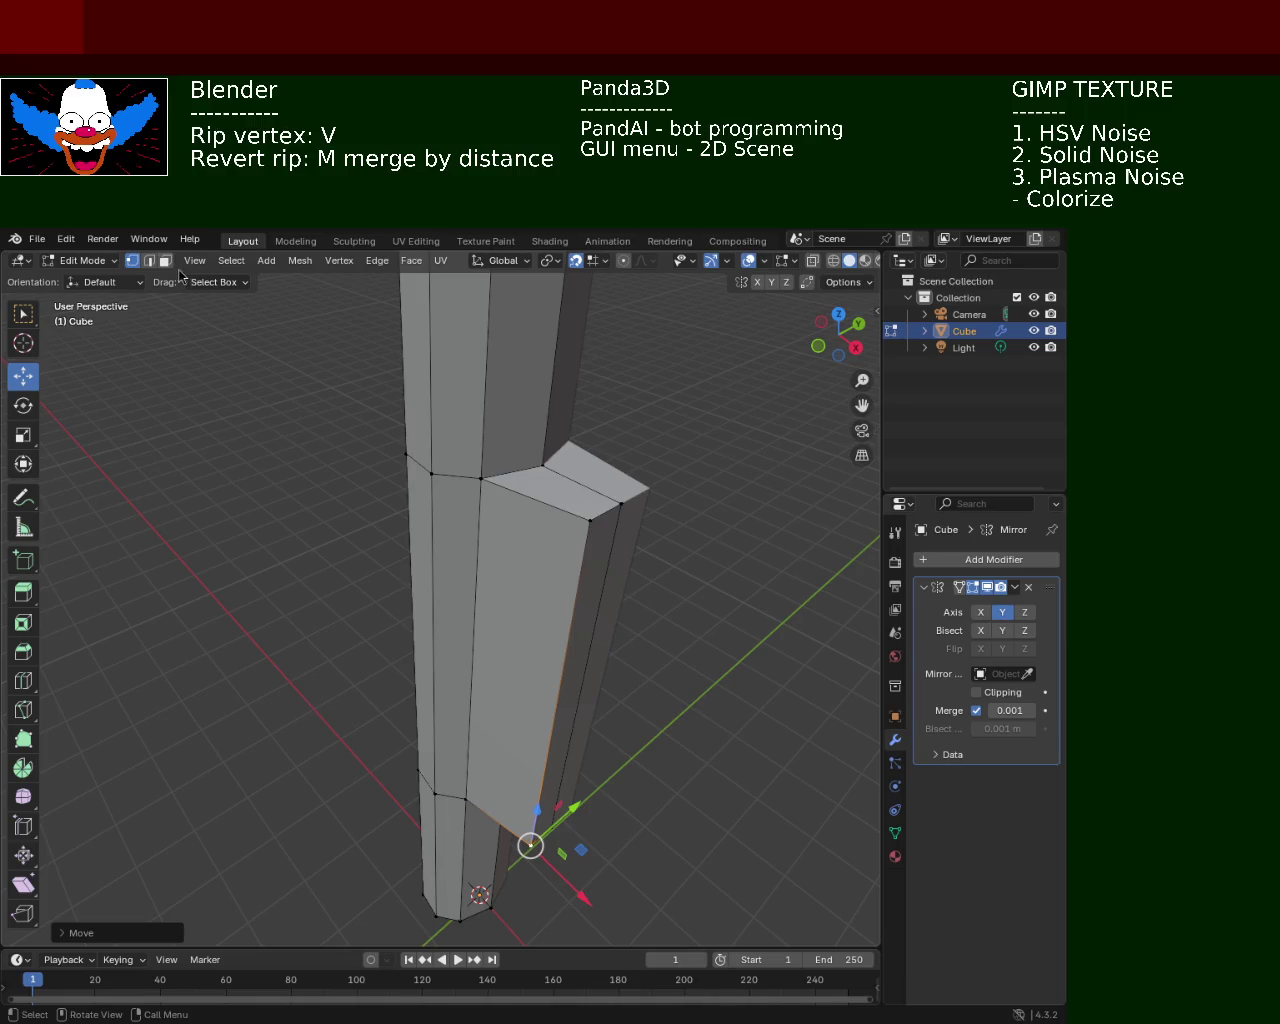
Select the block's narrow side face and try moving it along X, cancelling the move
{"action": "left_click", "coordinate": [165, 260]}
{"action": "left_click", "coordinate": [570, 696]}
{"action": "key", "text": "g"}
{"action": "key", "text": "x"}
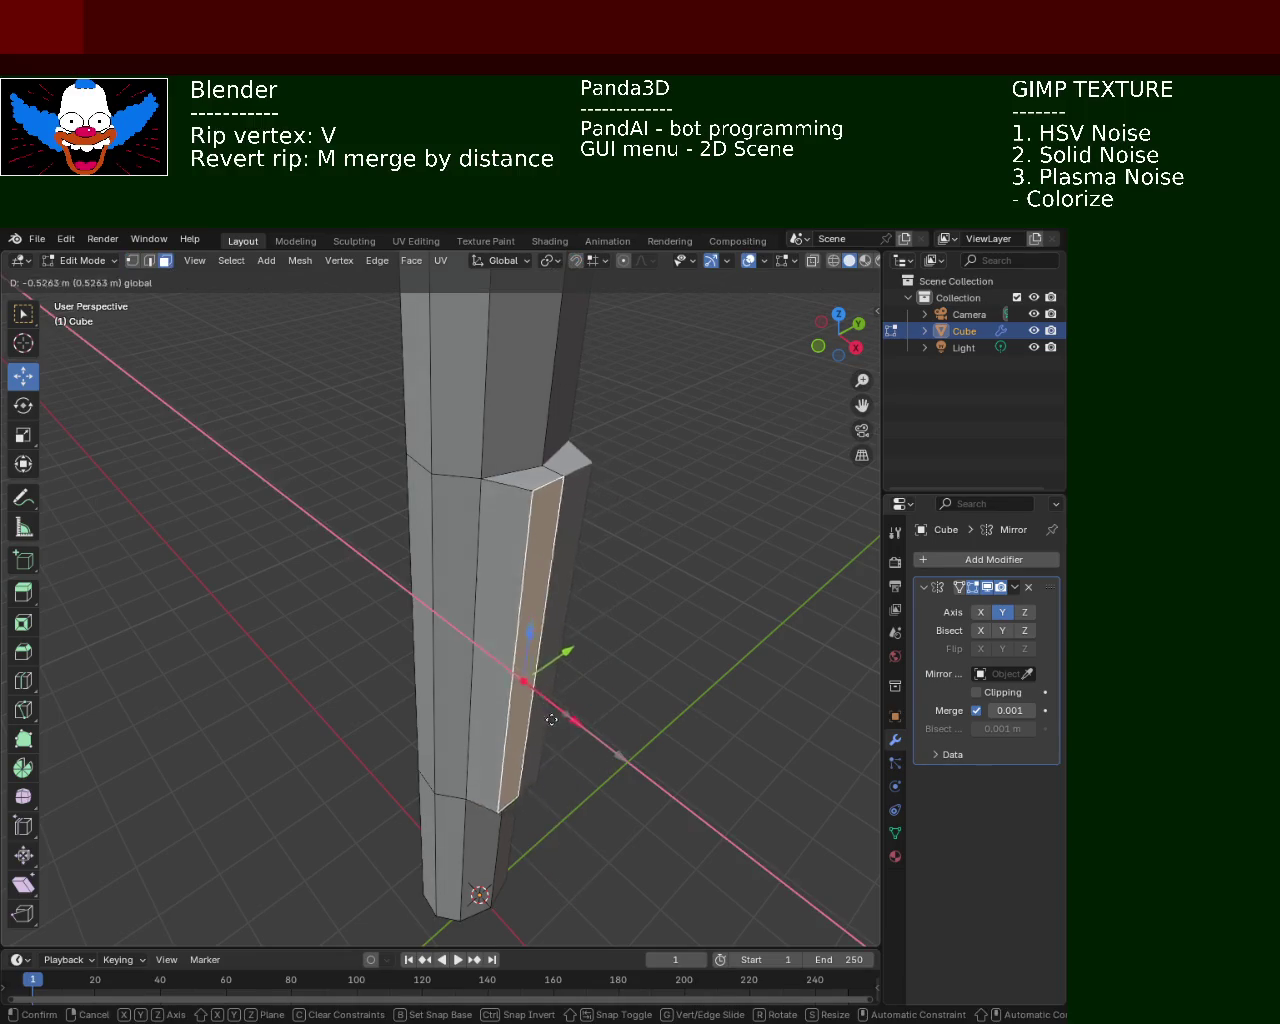
{"action": "right_click", "coordinate": [553, 714]}
{"action": "mouse_move", "coordinate": [666, 603]}
{"action": "middle_mouse_down"}
{"action": "mouse_move", "coordinate": [495, 548]}
{"action": "mouse_move", "coordinate": [609, 429]}
{"action": "mouse_move", "coordinate": [586, 443]}
{"action": "mouse_move", "coordinate": [477, 427]}
{"action": "mouse_move", "coordinate": [520, 586]}
{"action": "mouse_move", "coordinate": [551, 543]}
{"action": "mouse_move", "coordinate": [558, 567]}
{"action": "mouse_move", "coordinate": [503, 540]}
{"action": "mouse_move", "coordinate": [429, 537]}
{"action": "mouse_move", "coordinate": [537, 552]}
{"action": "mouse_move", "coordinate": [594, 681]}
{"action": "mouse_move", "coordinate": [535, 528]}
{"action": "mouse_move", "coordinate": [600, 706]}
{"action": "mouse_move", "coordinate": [480, 523]}
{"action": "mouse_move", "coordinate": [340, 480]}
{"action": "middle_mouse_up"}
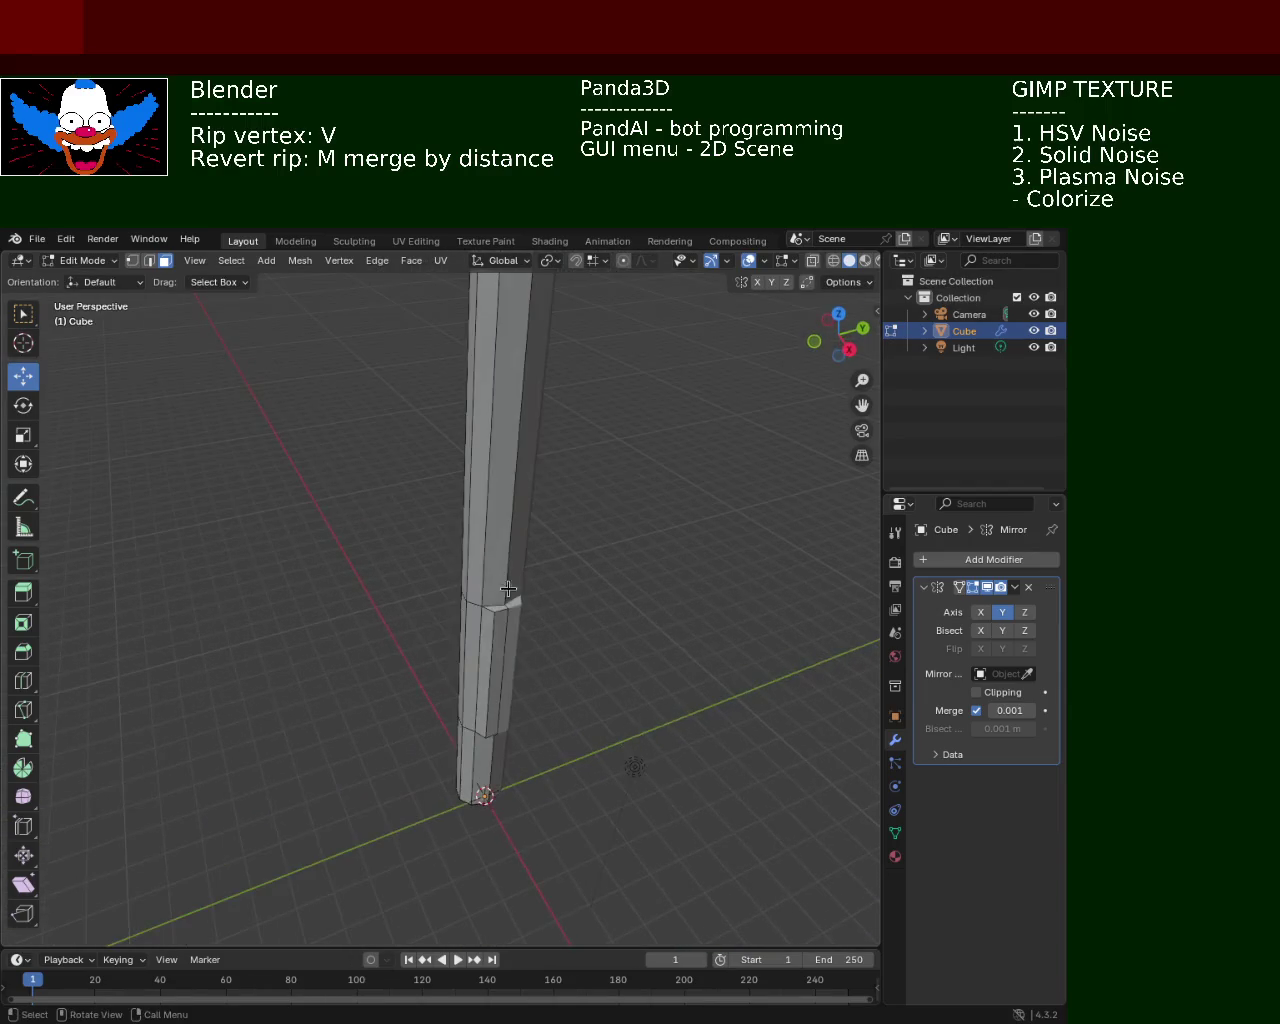
In X-ray wireframe, box-select the pole's upper vertices and raise them along Z
{"action": "left_click", "coordinate": [132, 260]}
{"action": "left_click_drag", "start_coordinate": [457, 568], "coordinate": [537, 621]}
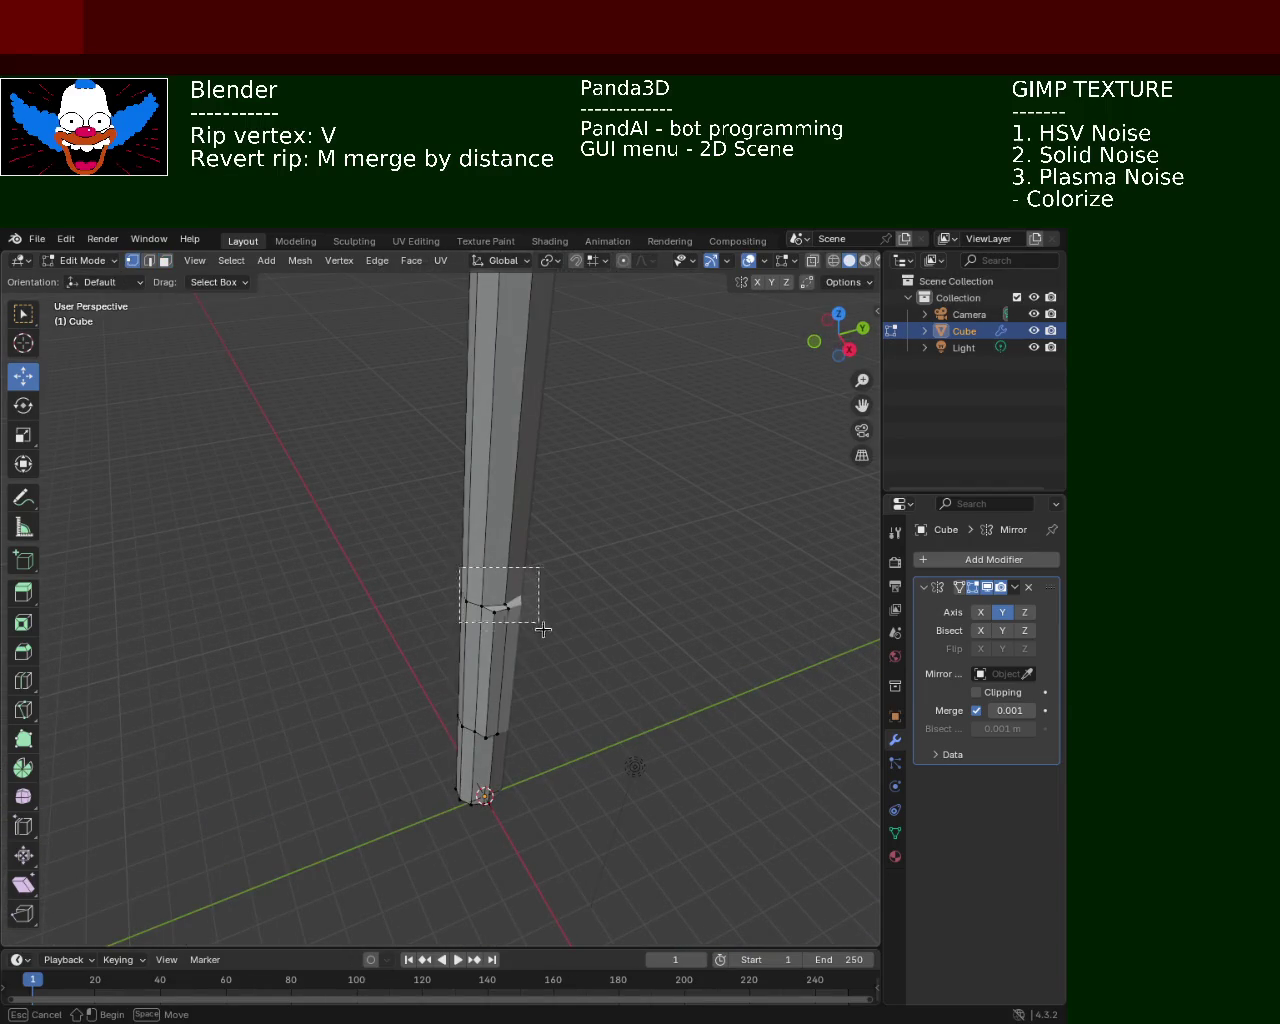
{"action": "key", "text": "b"}
{"action": "left_click_drag", "start_coordinate": [458, 548], "coordinate": [493, 584]}
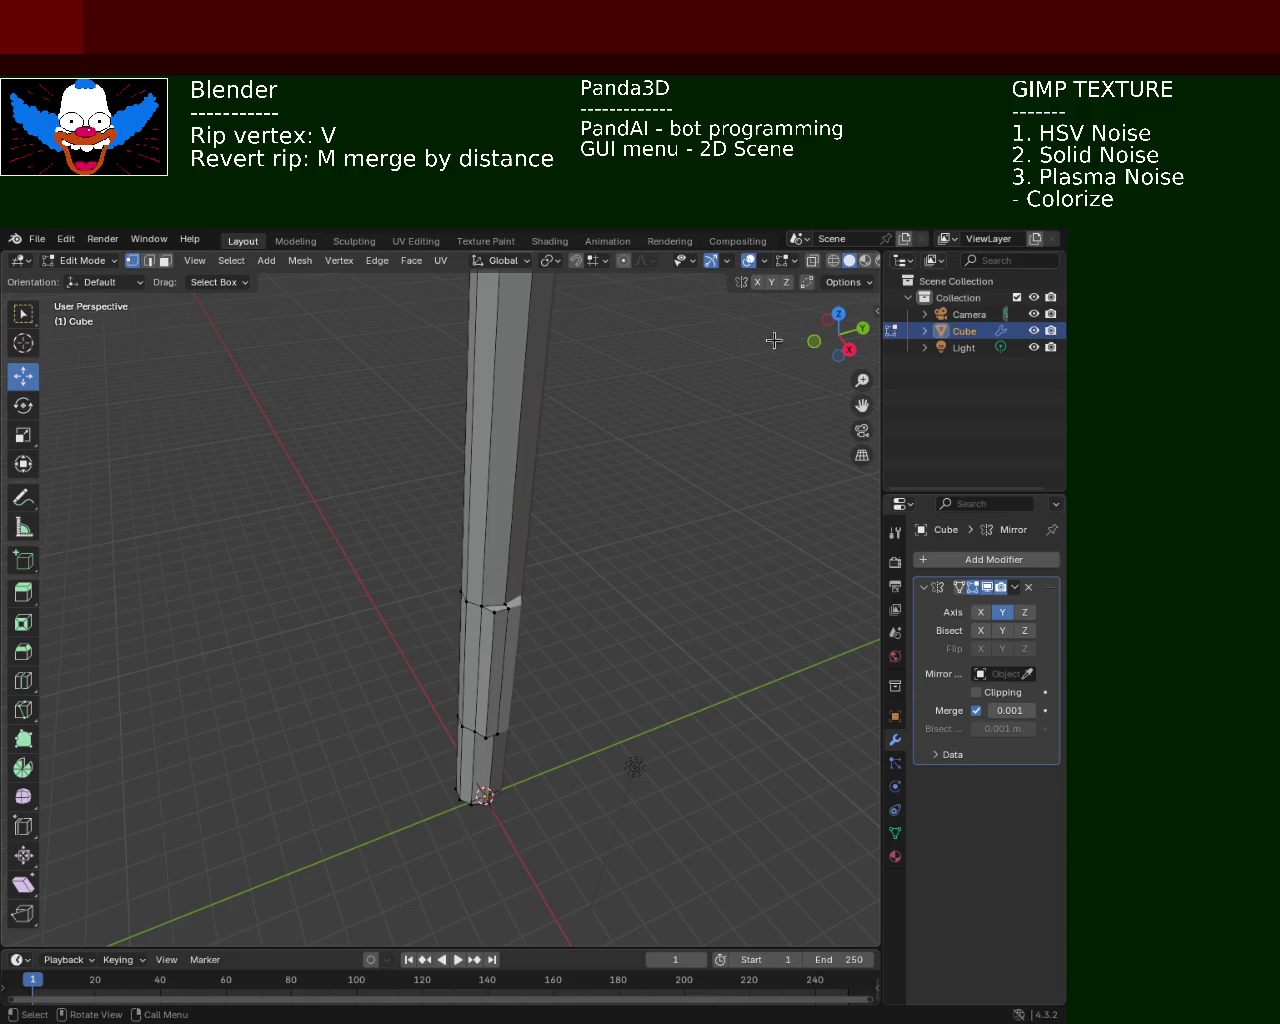
{"action": "left_click", "coordinate": [833, 260]}
{"action": "mouse_move", "coordinate": [537, 529]}
{"action": "middle_mouse_down"}
{"action": "mouse_move", "coordinate": [526, 446]}
{"action": "mouse_move", "coordinate": [513, 484]}
{"action": "middle_mouse_up"}
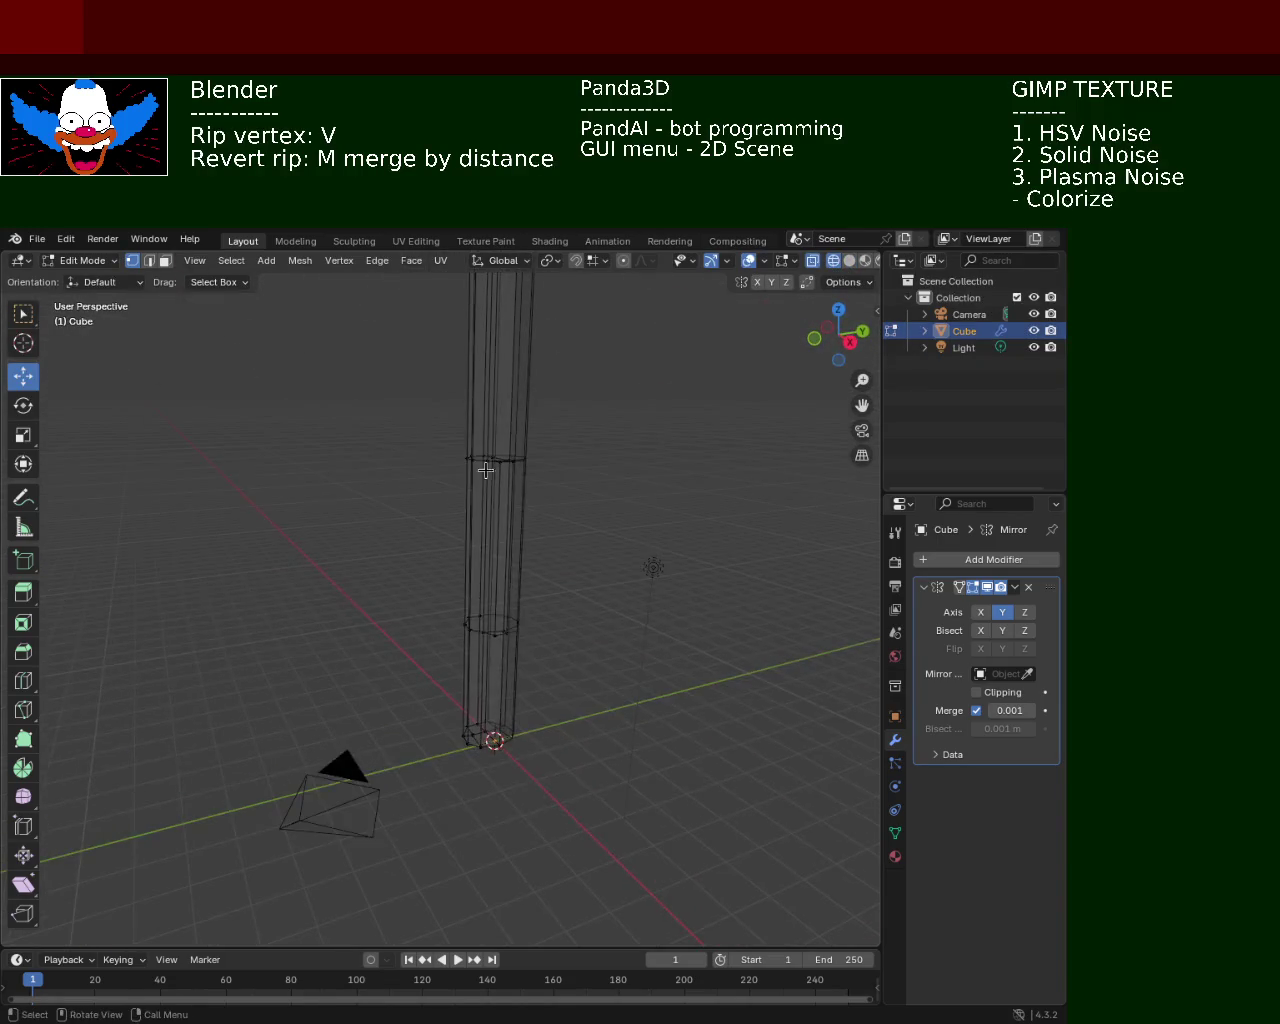
{"action": "left_click_drag", "start_coordinate": [409, 417], "coordinate": [567, 513]}
{"action": "left_click_drag", "start_coordinate": [492, 410], "coordinate": [492, 250]}
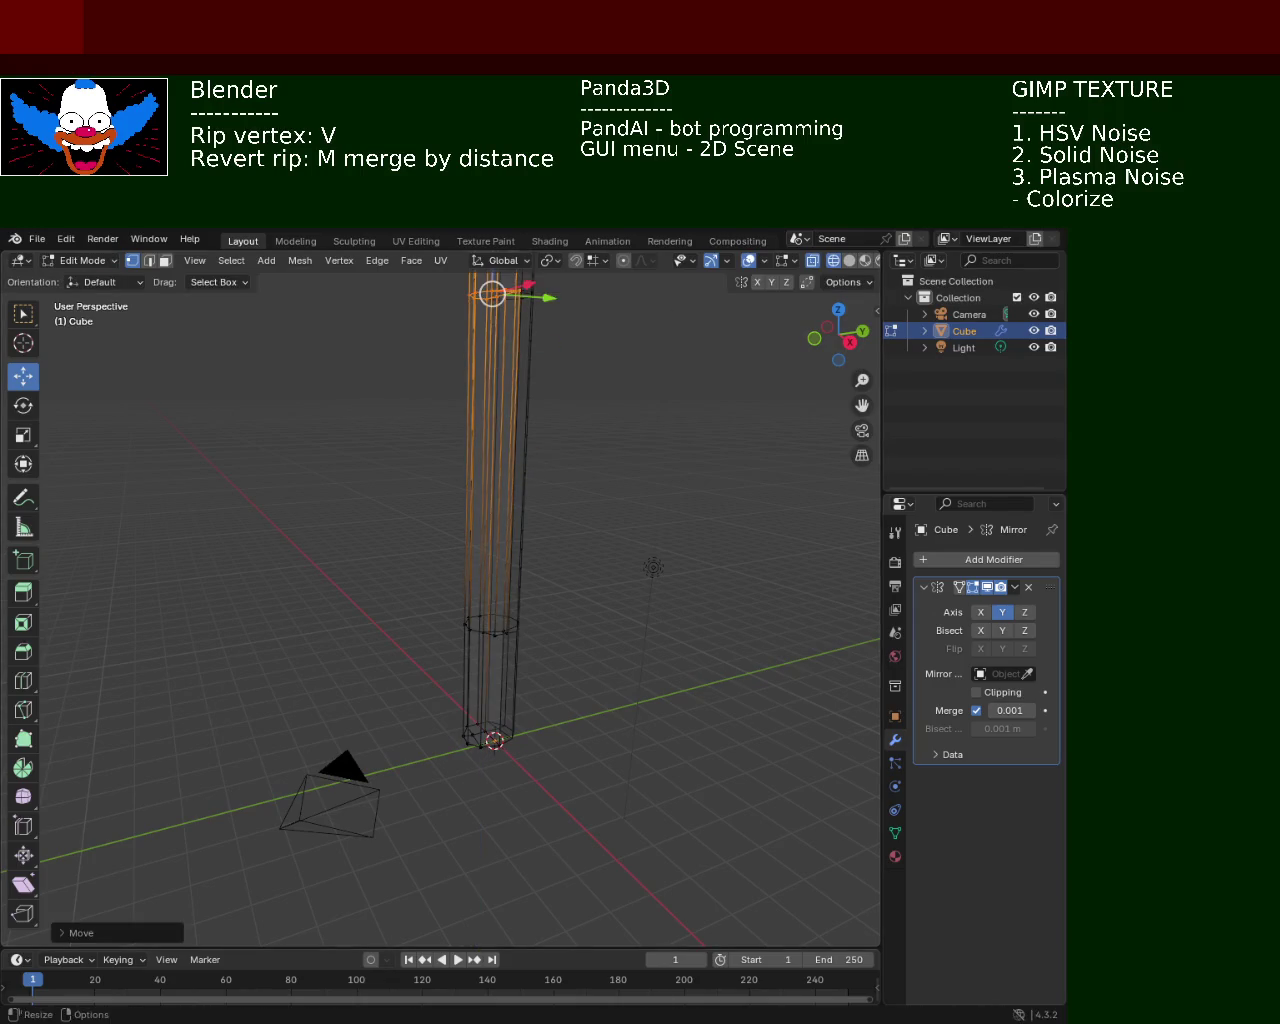
{"action": "left_click", "coordinate": [849, 260]}
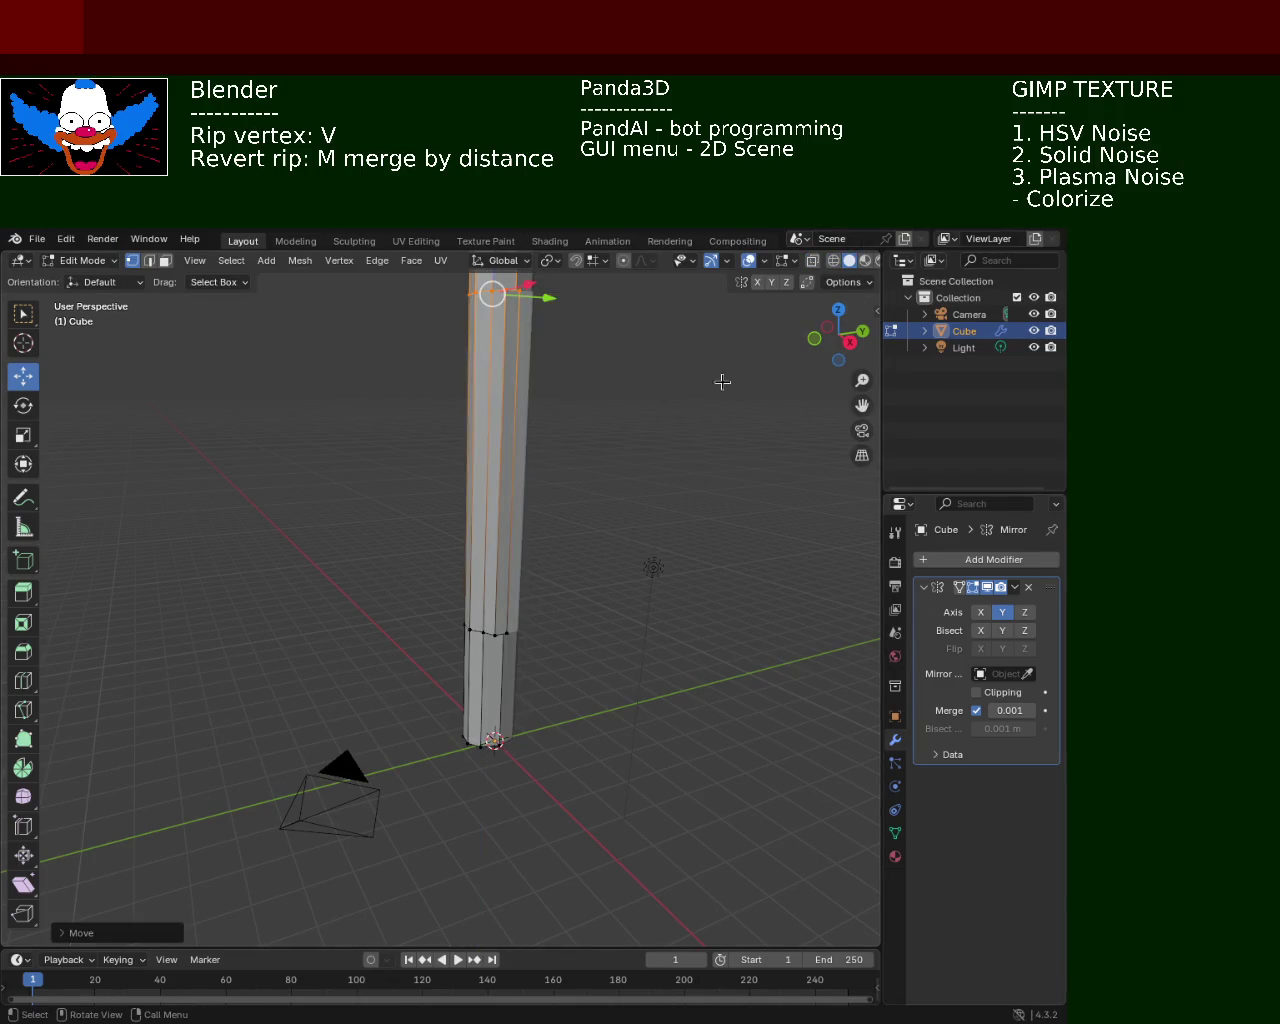
{"action": "mouse_move", "coordinate": [641, 415]}
{"action": "middle_mouse_down"}
{"action": "mouse_move", "coordinate": [492, 634]}
{"action": "mouse_move", "coordinate": [406, 643]}
{"action": "mouse_move", "coordinate": [423, 694]}
{"action": "mouse_move", "coordinate": [585, 572]}
{"action": "mouse_move", "coordinate": [574, 623]}
{"action": "mouse_move", "coordinate": [483, 540]}
{"action": "mouse_move", "coordinate": [523, 569]}
{"action": "mouse_move", "coordinate": [567, 637]}
{"action": "mouse_move", "coordinate": [609, 574]}
{"action": "mouse_move", "coordinate": [571, 752]}
{"action": "middle_mouse_up"}
{"action": "left_click", "coordinate": [492, 634]}
{"action": "mouse_move", "coordinate": [571, 492]}
{"action": "middle_mouse_down"}
{"action": "mouse_move", "coordinate": [560, 695]}
{"action": "mouse_move", "coordinate": [563, 631]}
{"action": "mouse_move", "coordinate": [431, 657]}
{"action": "mouse_move", "coordinate": [480, 623]}
{"action": "mouse_move", "coordinate": [494, 653]}
{"action": "mouse_move", "coordinate": [600, 737]}
{"action": "mouse_move", "coordinate": [606, 649]}
{"action": "mouse_move", "coordinate": [637, 723]}
{"action": "mouse_move", "coordinate": [591, 666]}
{"action": "mouse_move", "coordinate": [600, 634]}
{"action": "middle_mouse_up"}
{"action": "mouse_move", "coordinate": [559, 687]}
{"action": "middle_mouse_down"}
{"action": "mouse_move", "coordinate": [563, 657]}
{"action": "mouse_move", "coordinate": [558, 721]}
{"action": "middle_mouse_up"}
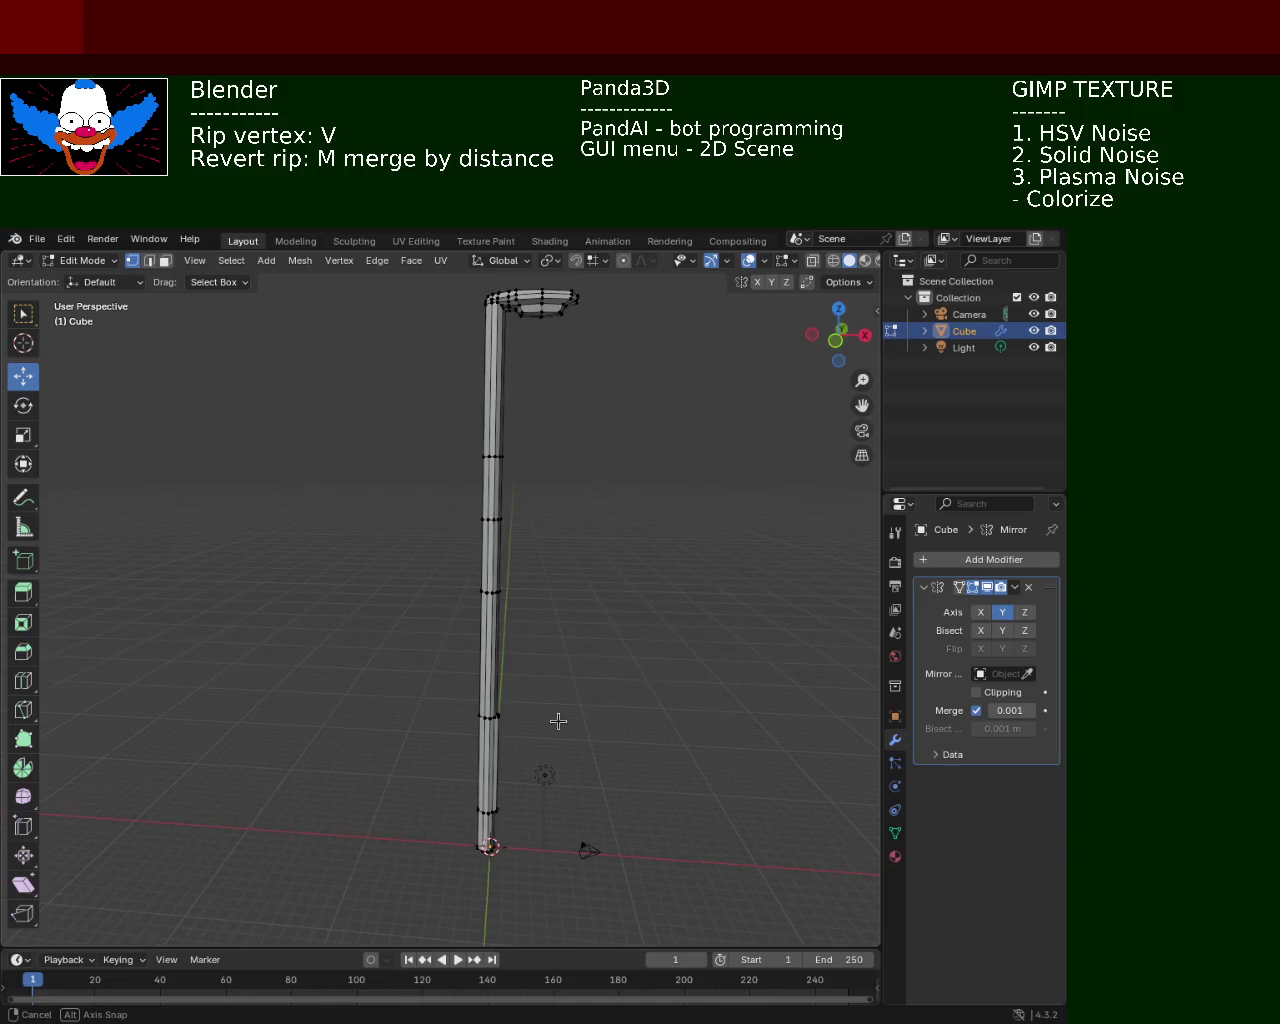
{"action": "mouse_move", "coordinate": [559, 506]}
{"action": "middle_mouse_down"}
{"action": "mouse_move", "coordinate": [477, 529]}
{"action": "mouse_move", "coordinate": [483, 597]}
{"action": "mouse_move", "coordinate": [543, 594]}
{"action": "middle_mouse_up"}
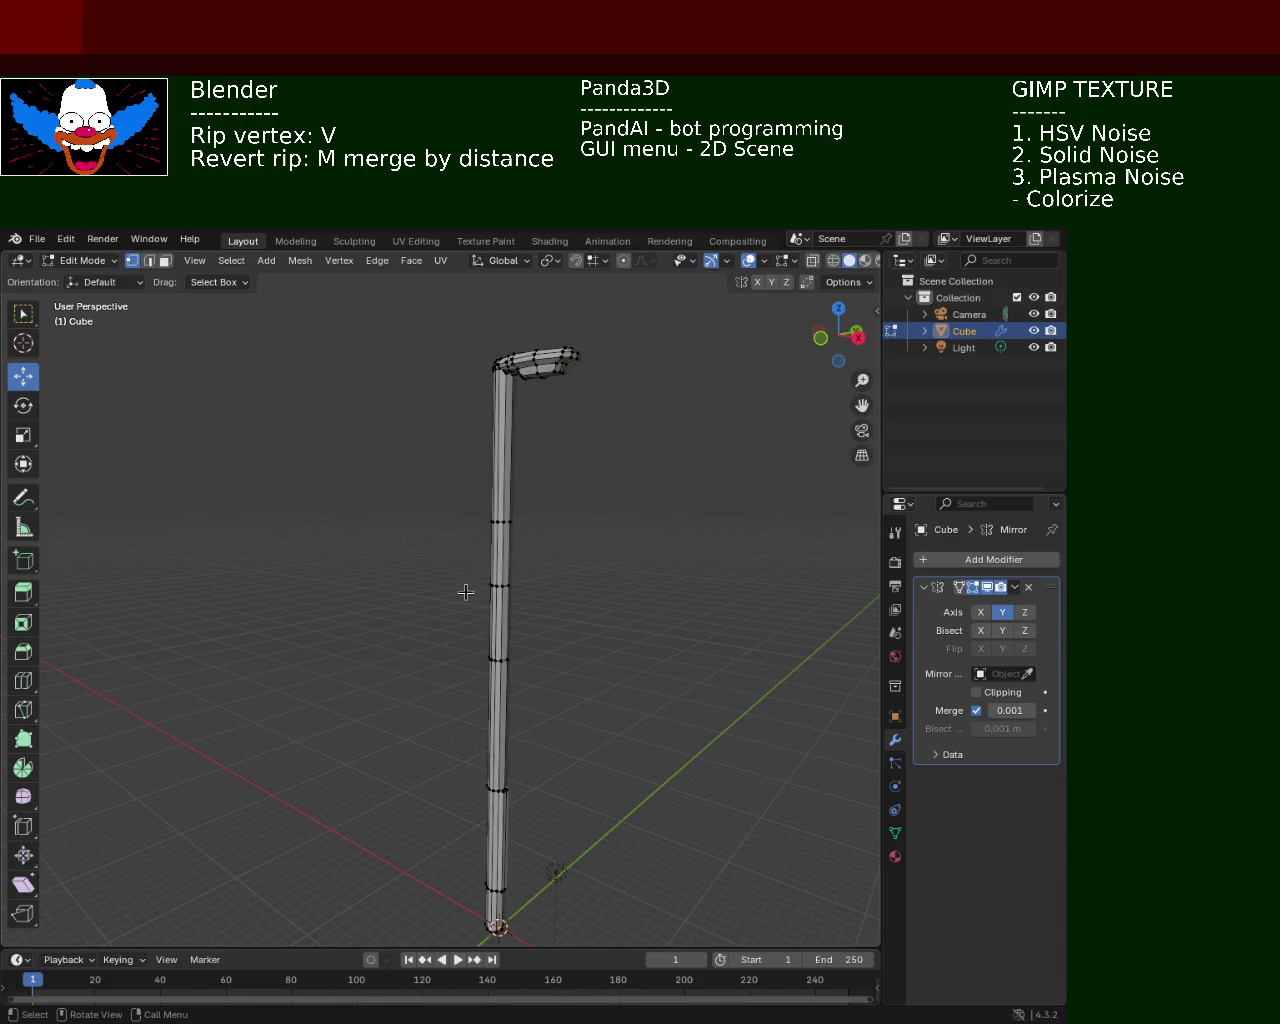
{"action": "mouse_move", "coordinate": [498, 603]}
{"action": "middle_mouse_down", "text": "ctrl"}
{"action": "mouse_move", "coordinate": [574, 557]}
{"action": "mouse_move", "coordinate": [543, 615]}
{"action": "mouse_move", "coordinate": [543, 594]}
{"action": "mouse_move", "coordinate": [486, 586]}
{"action": "middle_mouse_up", "text": "ctrl"}
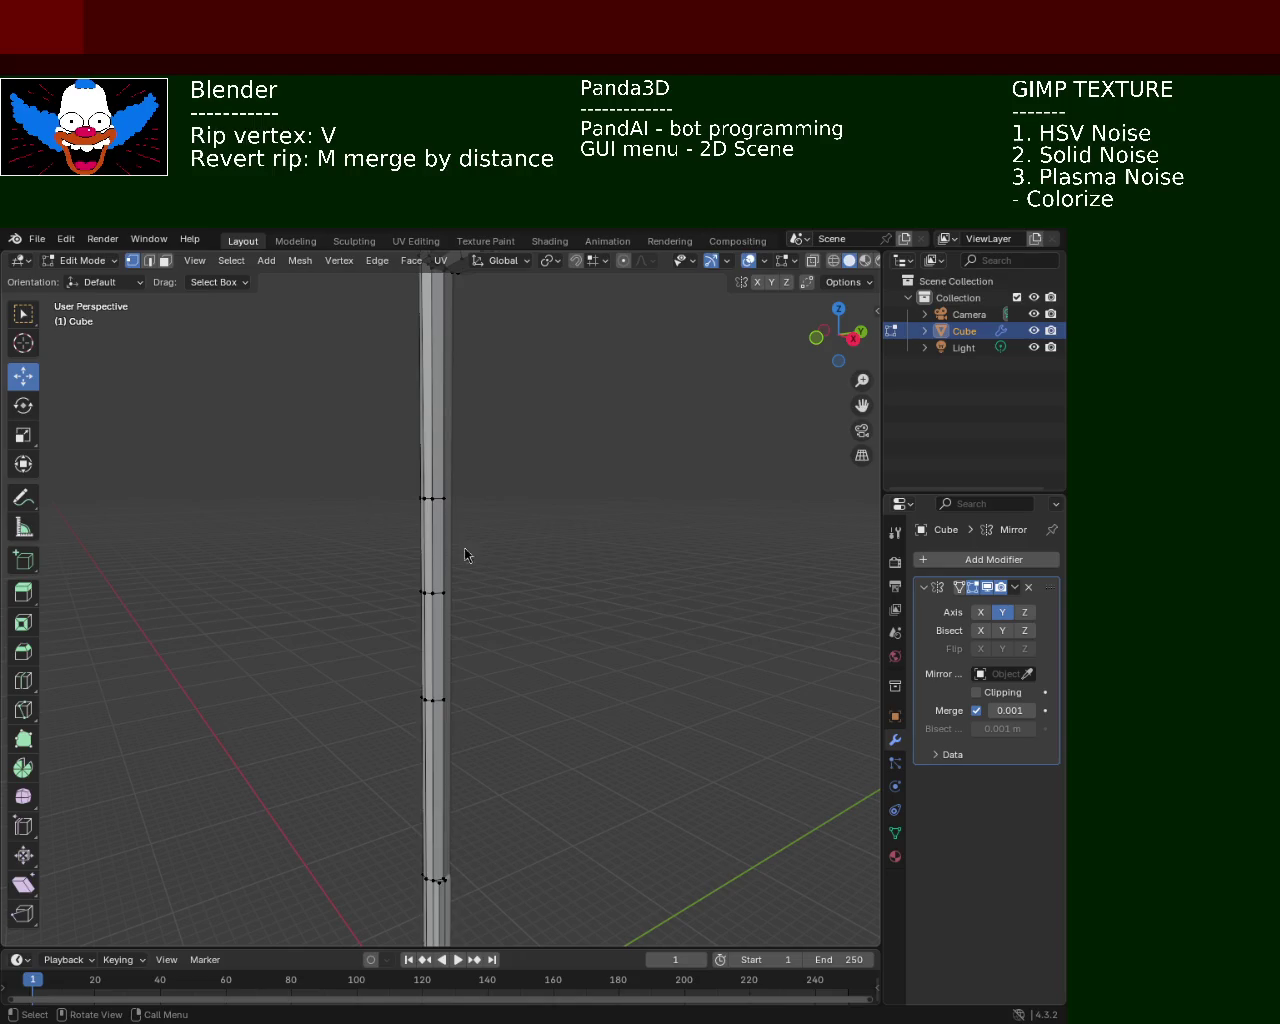
{"action": "mouse_move", "coordinate": [458, 623]}
{"action": "middle_mouse_down"}
{"action": "mouse_move", "coordinate": [428, 609]}
{"action": "mouse_move", "coordinate": [408, 571]}
{"action": "middle_mouse_up"}
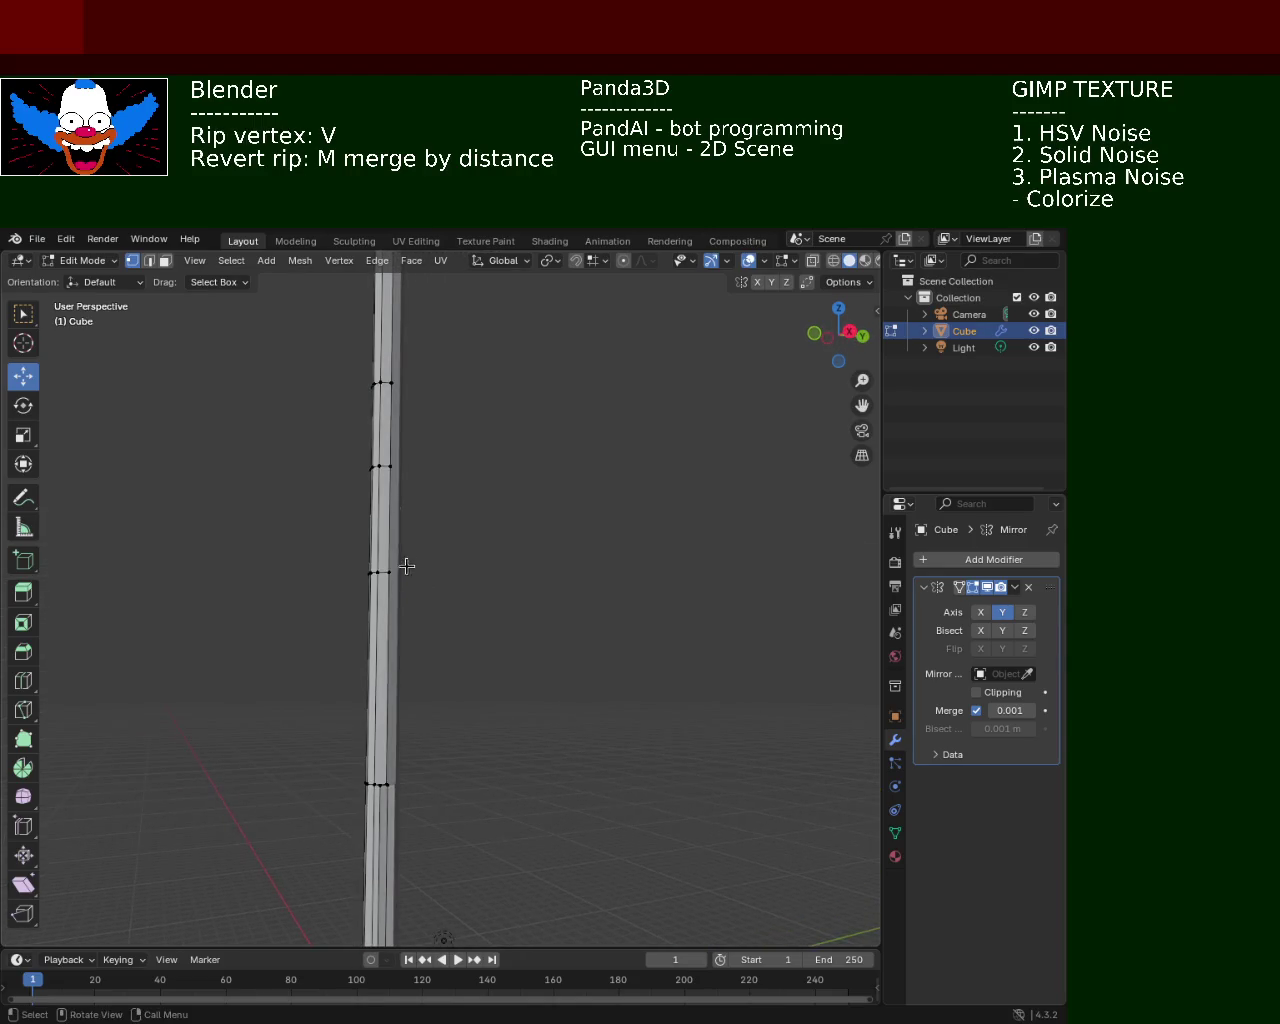
{"action": "key", "text": "shift+c"}
{"action": "mouse_move", "coordinate": [506, 662]}
{"action": "middle_mouse_down"}
{"action": "mouse_move", "coordinate": [609, 714]}
{"action": "mouse_move", "coordinate": [671, 669]}
{"action": "mouse_move", "coordinate": [534, 646]}
{"action": "mouse_move", "coordinate": [505, 730]}
{"action": "mouse_move", "coordinate": [466, 437]}
{"action": "mouse_move", "coordinate": [614, 531]}
{"action": "mouse_move", "coordinate": [696, 551]}
{"action": "mouse_move", "coordinate": [689, 591]}
{"action": "mouse_move", "coordinate": [609, 551]}
{"action": "middle_mouse_up"}
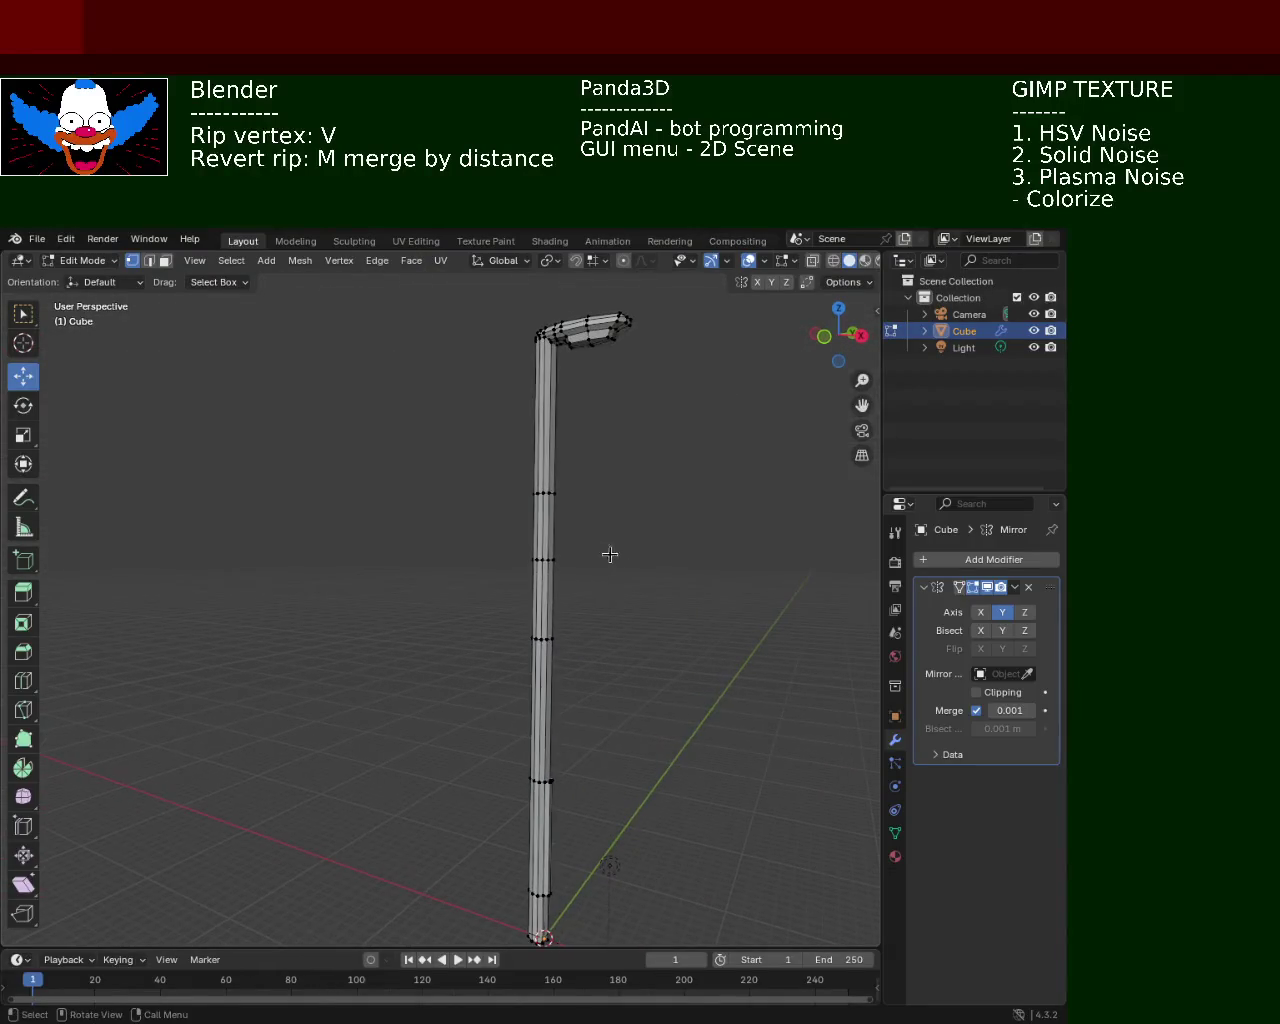
{"action": "mouse_move", "coordinate": [606, 746]}
{"action": "middle_mouse_down"}
{"action": "mouse_move", "coordinate": [602, 637]}
{"action": "mouse_move", "coordinate": [591, 643]}
{"action": "mouse_move", "coordinate": [606, 580]}
{"action": "mouse_move", "coordinate": [575, 672]}
{"action": "middle_mouse_up"}
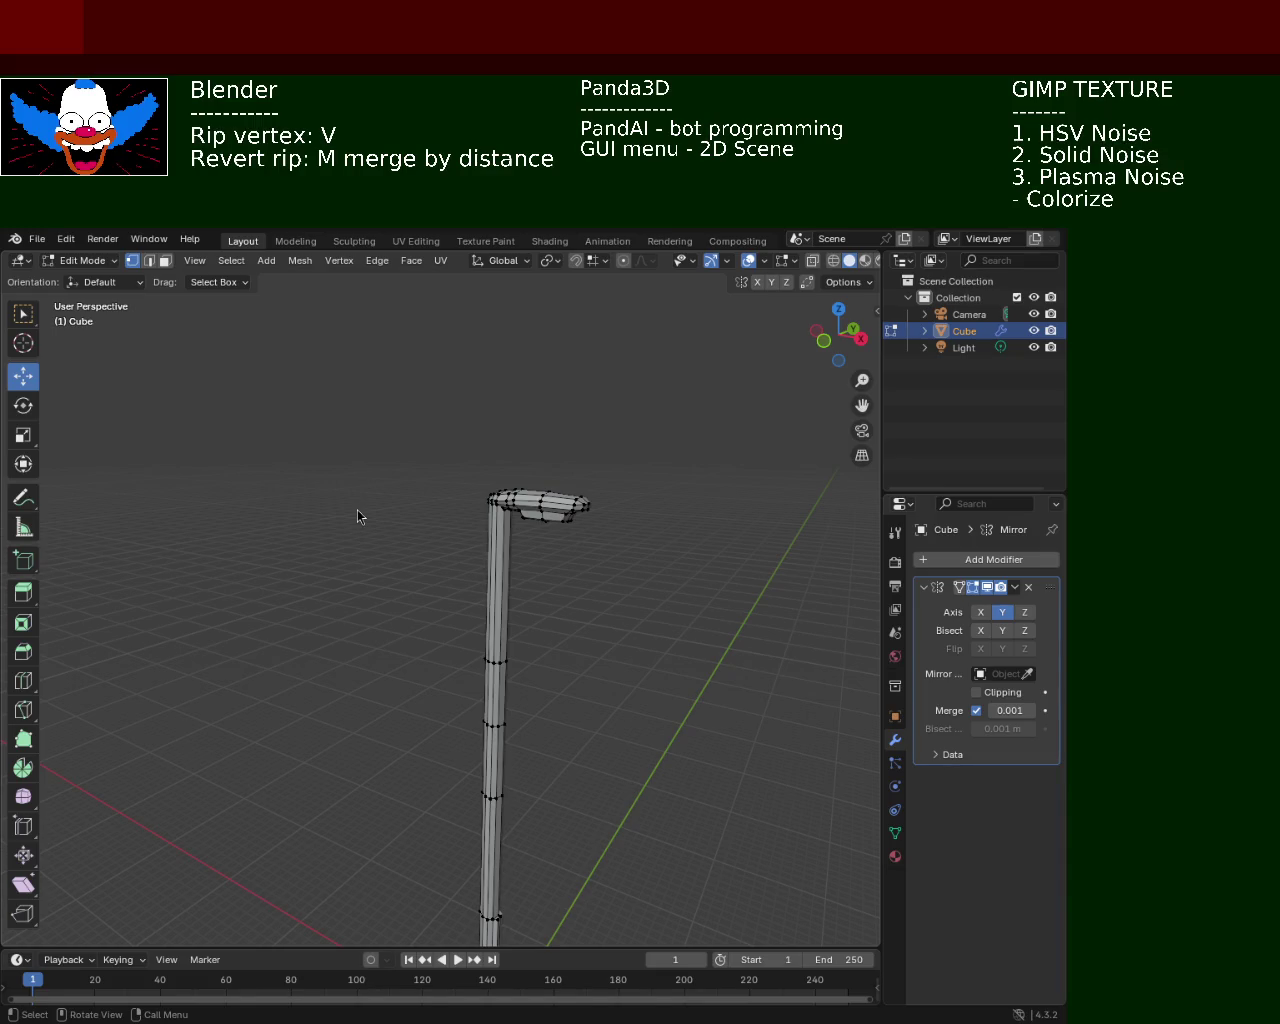
{"action": "mouse_move", "coordinate": [358, 517]}
{"action": "middle_mouse_down"}
{"action": "mouse_move", "coordinate": [371, 471]}
{"action": "mouse_move", "coordinate": [383, 514]}
{"action": "middle_mouse_up"}
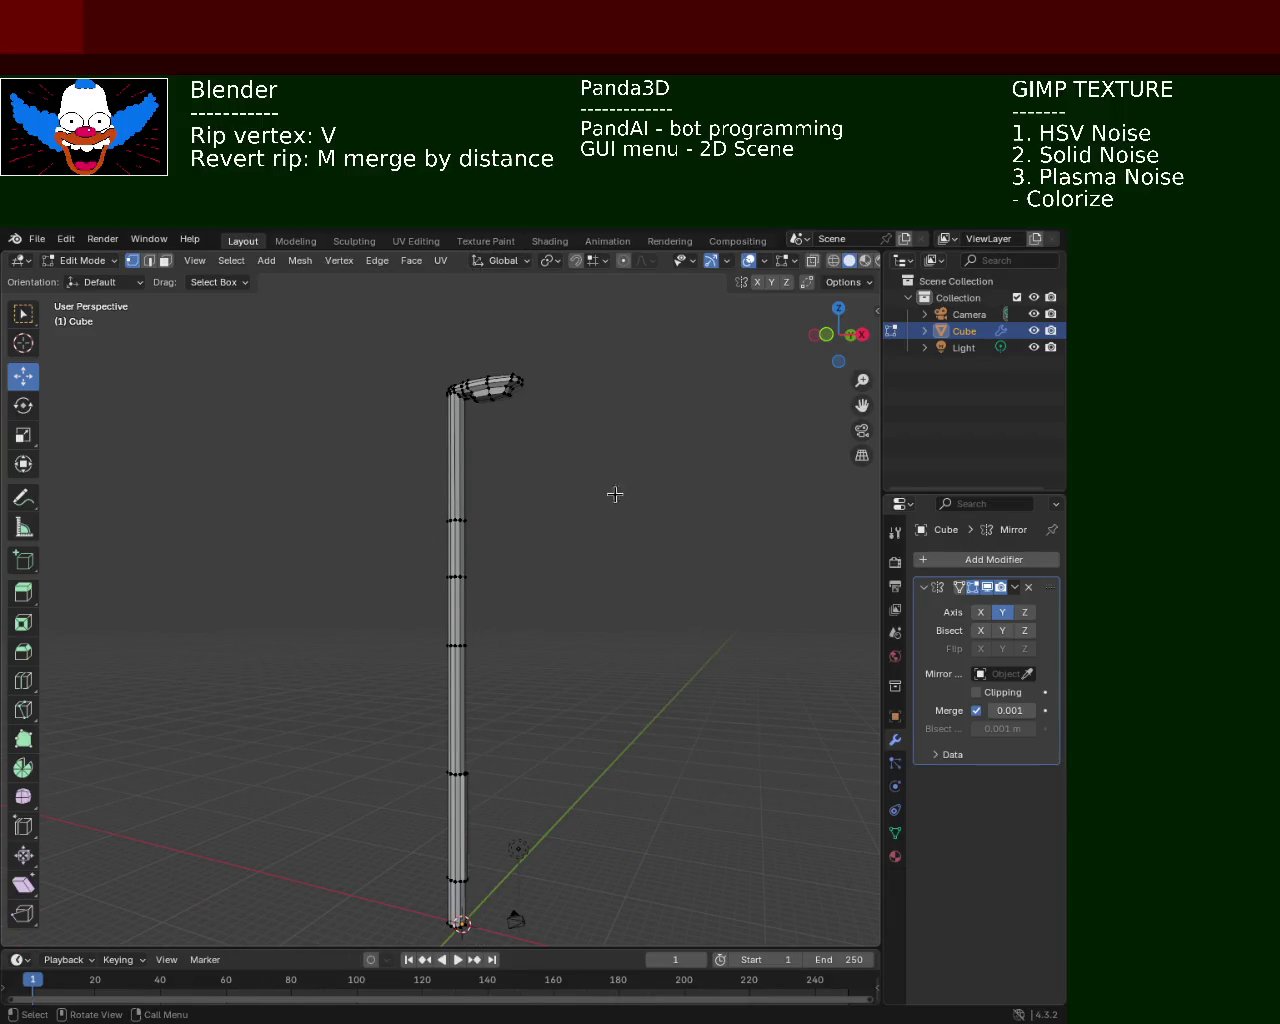
{"action": "mouse_move", "coordinate": [562, 601]}
{"action": "middle_mouse_down"}
{"action": "mouse_move", "coordinate": [386, 608]}
{"action": "mouse_move", "coordinate": [560, 594]}
{"action": "middle_mouse_up"}
In wireframe, select the upper loops and slide them down the pole
{"action": "scroll", "coordinate": [543, 451], "scroll_direction": "up", "scroll_amount": 5}
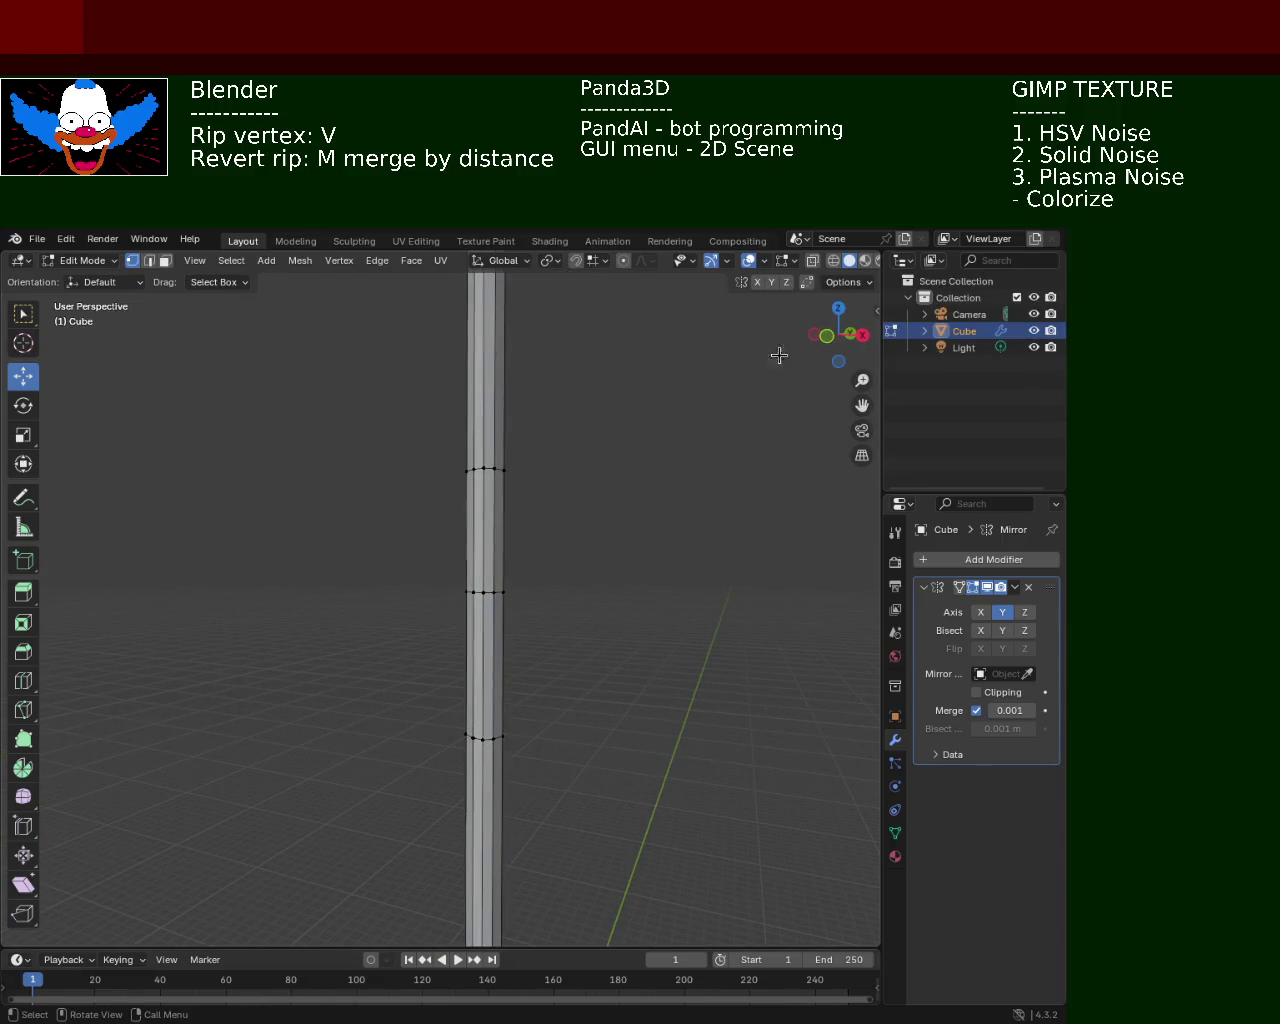
{"action": "left_click", "coordinate": [833, 260]}
{"action": "left_click_drag", "start_coordinate": [320, 389], "coordinate": [652, 550]}
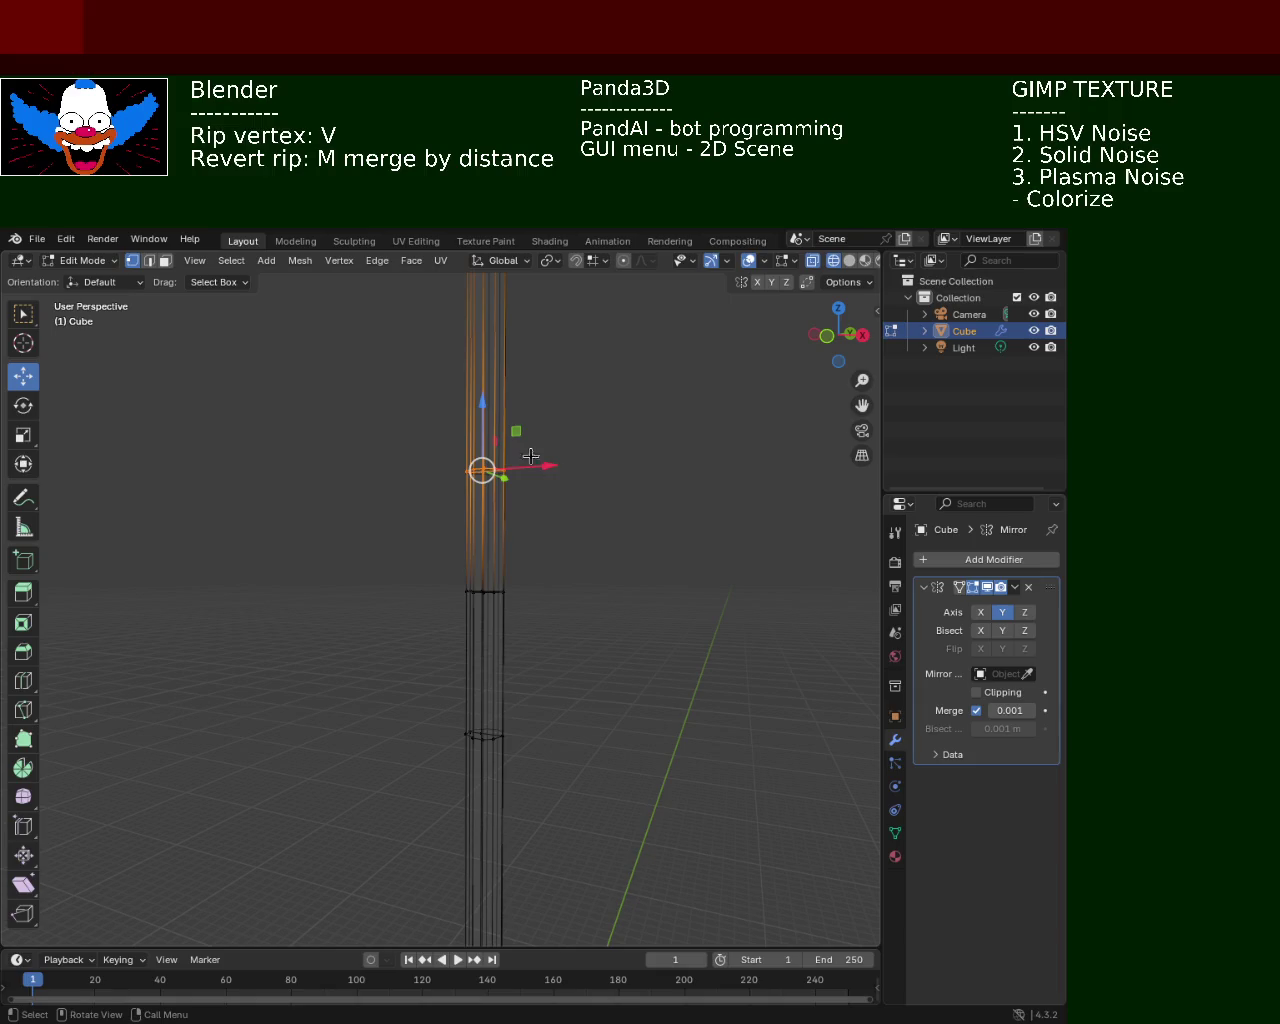
{"action": "left_click_drag", "start_coordinate": [485, 389], "coordinate": [494, 501]}
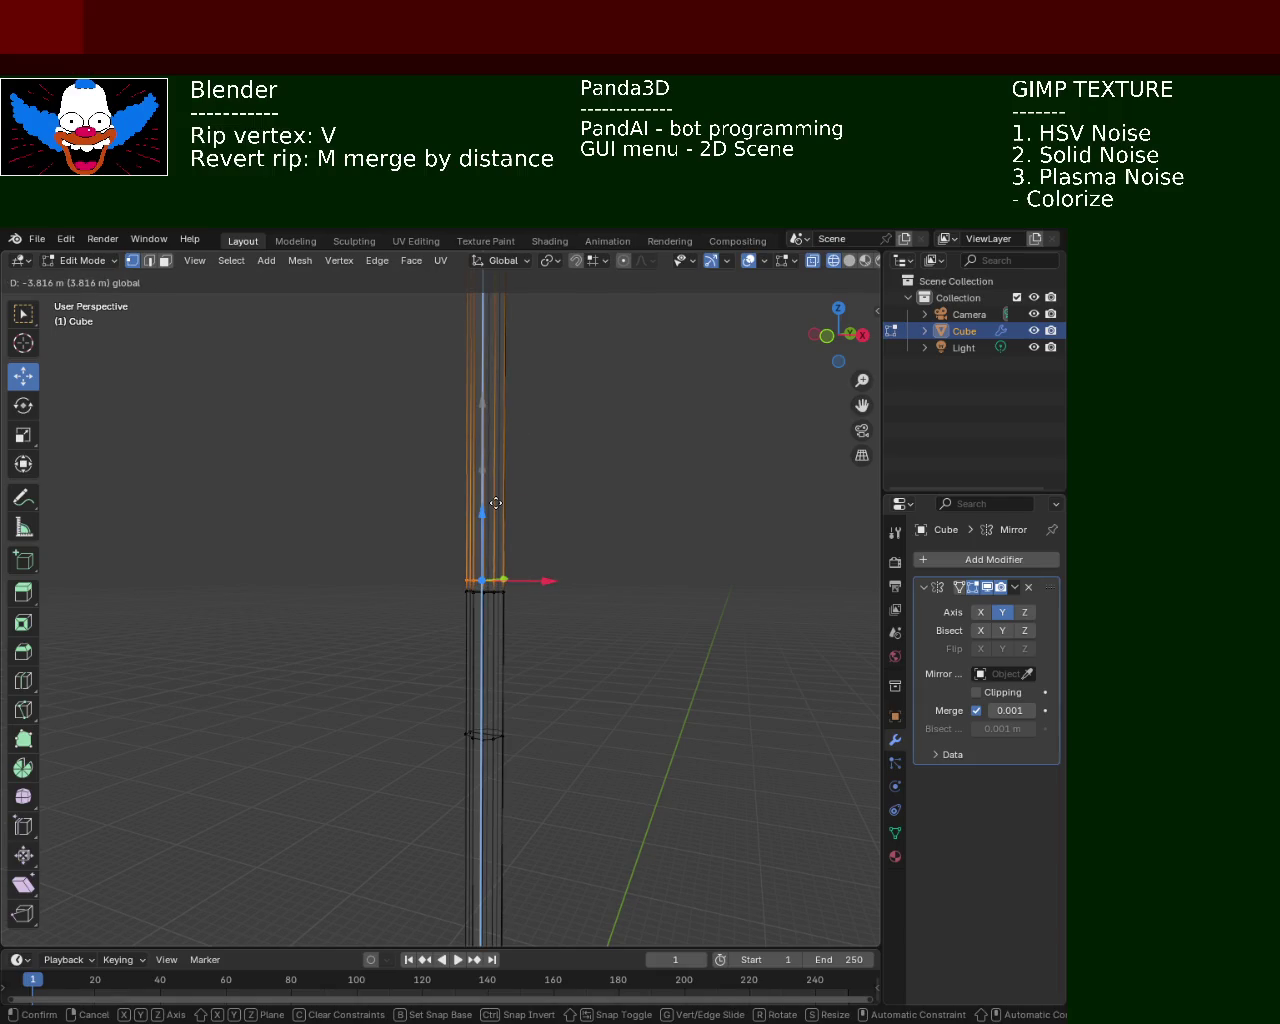
{"action": "left_click", "coordinate": [351, 674]}
Move the lower part of the pole up along Z, then return to solid shading
{"action": "left_click_drag", "start_coordinate": [394, 598], "coordinate": [662, 948]}
{"action": "key", "text": "g"}
{"action": "key", "text": "z"}
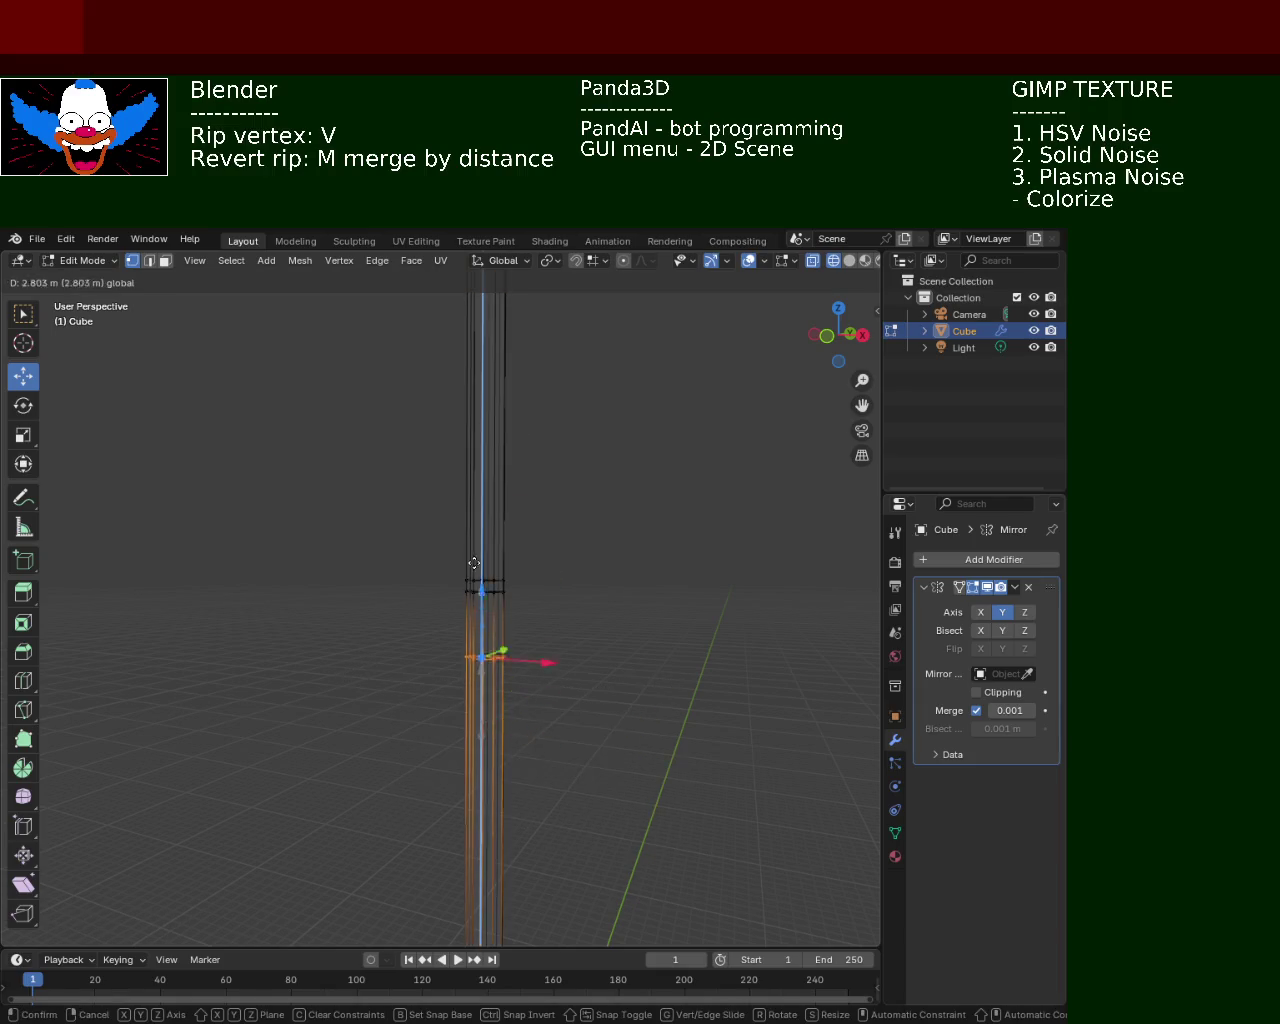
{"action": "left_click", "coordinate": [474, 536]}
{"action": "left_click", "coordinate": [340, 634]}
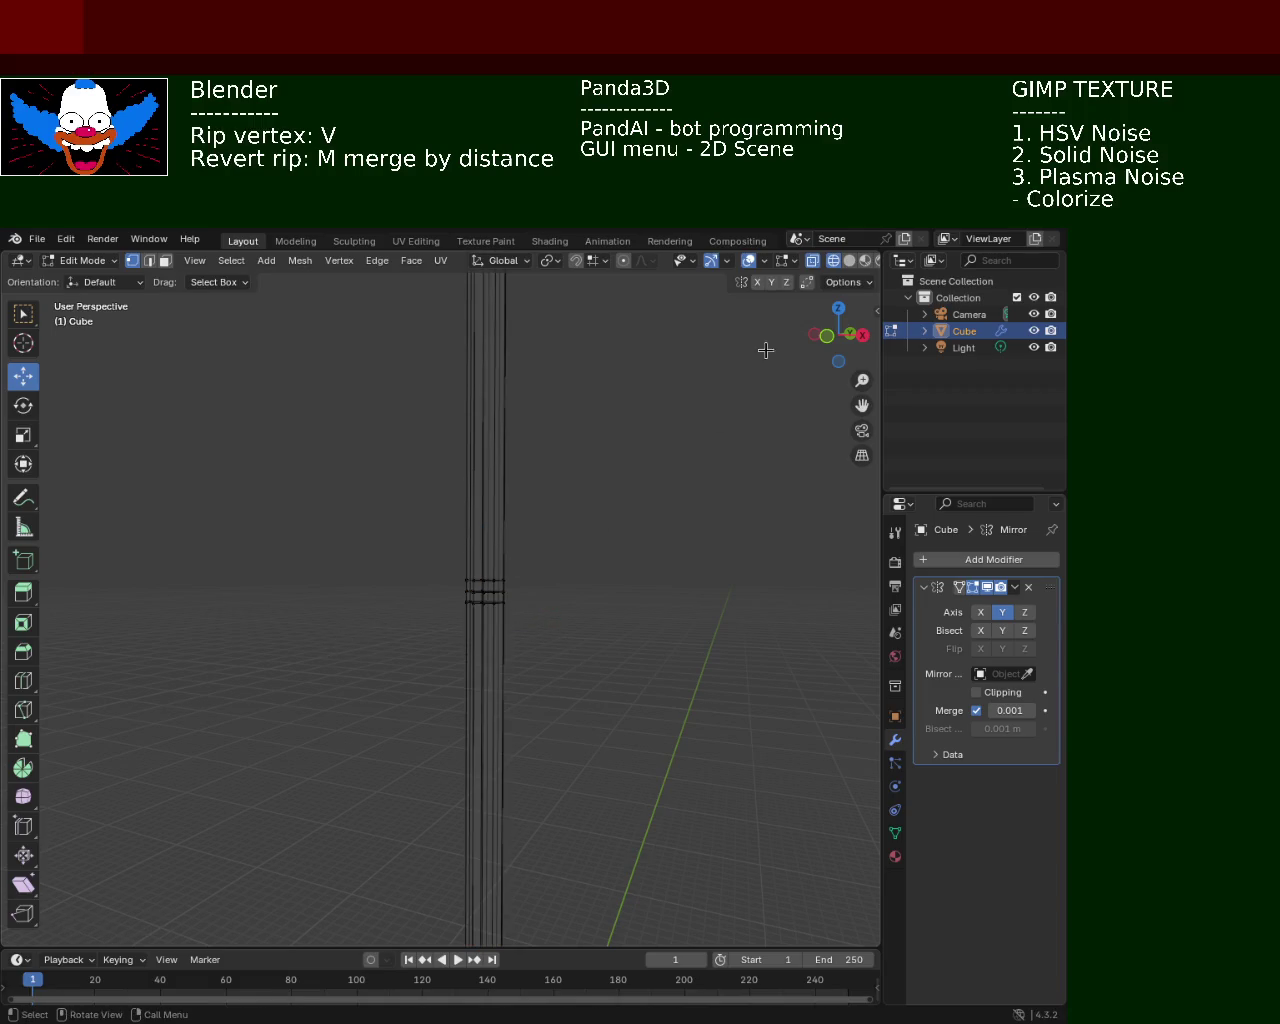
{"action": "left_click", "coordinate": [849, 260]}
{"action": "mouse_move", "coordinate": [637, 486]}
{"action": "middle_mouse_down"}
{"action": "mouse_move", "coordinate": [451, 574]}
{"action": "mouse_move", "coordinate": [432, 549]}
{"action": "mouse_move", "coordinate": [531, 523]}
{"action": "mouse_move", "coordinate": [646, 623]}
{"action": "mouse_move", "coordinate": [574, 700]}
{"action": "mouse_move", "coordinate": [432, 397]}
{"action": "mouse_move", "coordinate": [494, 684]}
{"action": "mouse_move", "coordinate": [297, 684]}
{"action": "mouse_move", "coordinate": [340, 732]}
{"action": "mouse_move", "coordinate": [523, 603]}
{"action": "mouse_move", "coordinate": [523, 660]}
{"action": "mouse_move", "coordinate": [572, 584]}
{"action": "middle_mouse_up"}
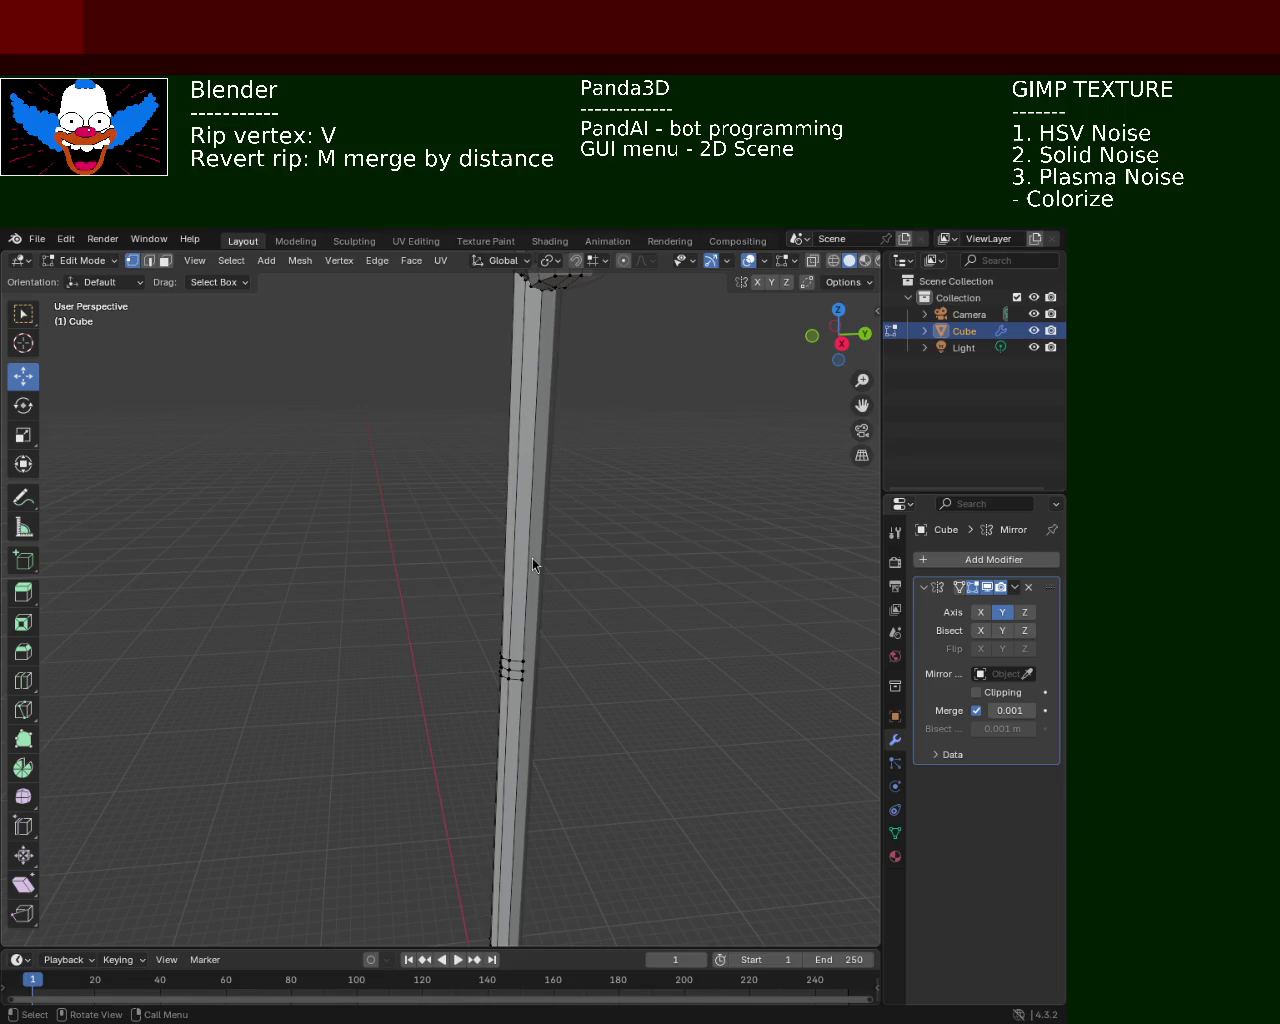
Raise a vertex on the lamp head's top edge along Z
{"action": "mouse_move", "coordinate": [543, 414]}
{"action": "middle_mouse_down"}
{"action": "mouse_move", "coordinate": [530, 448]}
{"action": "mouse_move", "coordinate": [309, 654]}
{"action": "mouse_move", "coordinate": [457, 523]}
{"action": "mouse_move", "coordinate": [369, 626]}
{"action": "mouse_move", "coordinate": [437, 668]}
{"action": "middle_mouse_up"}
{"action": "scroll", "coordinate": [437, 668], "scroll_direction": "up", "scroll_amount": 5}
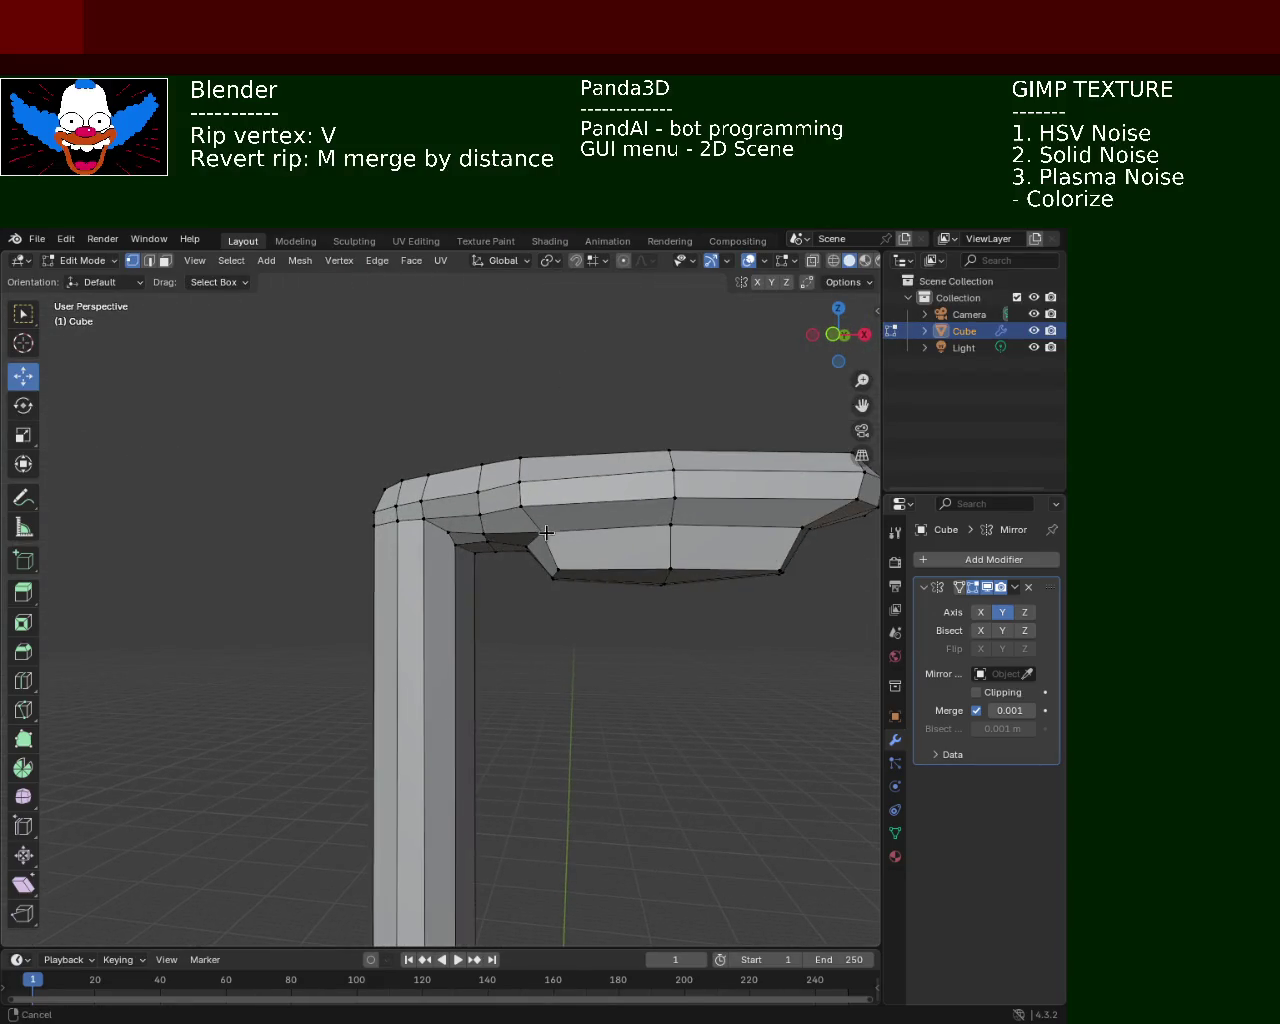
{"action": "left_click", "coordinate": [478, 493]}
{"action": "key", "text": "g"}
{"action": "key", "text": "z"}
{"action": "left_click", "coordinate": [478, 493]}
{"action": "mouse_move", "coordinate": [478, 493]}
{"action": "middle_mouse_down"}
{"action": "mouse_move", "coordinate": [348, 607]}
{"action": "mouse_move", "coordinate": [400, 563]}
{"action": "mouse_move", "coordinate": [234, 594]}
{"action": "mouse_move", "coordinate": [331, 600]}
{"action": "mouse_move", "coordinate": [607, 715]}
{"action": "mouse_move", "coordinate": [591, 423]}
{"action": "mouse_move", "coordinate": [531, 546]}
{"action": "mouse_move", "coordinate": [541, 690]}
{"action": "mouse_move", "coordinate": [514, 694]}
{"action": "mouse_move", "coordinate": [491, 620]}
{"action": "mouse_move", "coordinate": [503, 703]}
{"action": "middle_mouse_up"}
{"action": "middle_click_drag", "start_coordinate": [501, 769], "coordinate": [477, 640]}
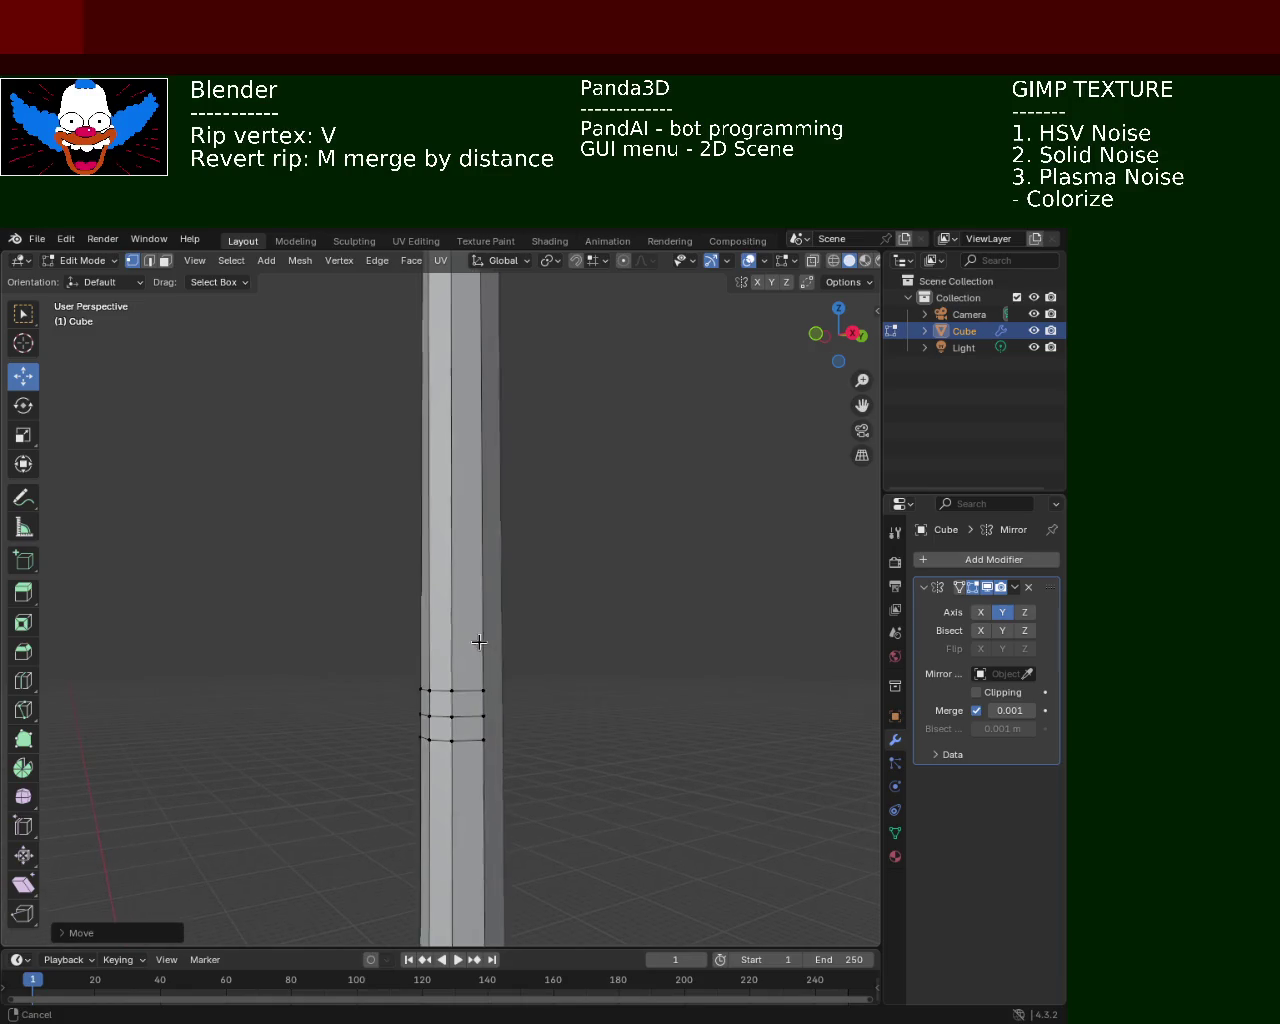
Select the pole's narrow band faces and extrude them outward into a collar ring
{"action": "left_click", "coordinate": [166, 261]}
{"action": "left_click", "coordinate": [462, 703]}
{"action": "middle_click_drag", "start_coordinate": [444, 703], "coordinate": [751, 758]}
{"action": "mouse_move", "coordinate": [628, 731]}
{"action": "middle_mouse_down"}
{"action": "mouse_move", "coordinate": [644, 701]}
{"action": "mouse_move", "coordinate": [628, 738]}
{"action": "mouse_move", "coordinate": [489, 677]}
{"action": "mouse_move", "coordinate": [480, 646]}
{"action": "middle_mouse_up"}
{"action": "key", "text": "e"}
{"action": "left_click", "coordinate": [686, 719]}
{"action": "mouse_move", "coordinate": [554, 666]}
{"action": "middle_mouse_down"}
{"action": "mouse_move", "coordinate": [582, 724]}
{"action": "mouse_move", "coordinate": [543, 601]}
{"action": "mouse_move", "coordinate": [443, 572]}
{"action": "middle_mouse_up"}
{"action": "scroll", "coordinate": [443, 580], "scroll_direction": "up", "scroll_amount": 3}
{"action": "scroll", "coordinate": [440, 641], "scroll_direction": "up", "scroll_amount": 1}
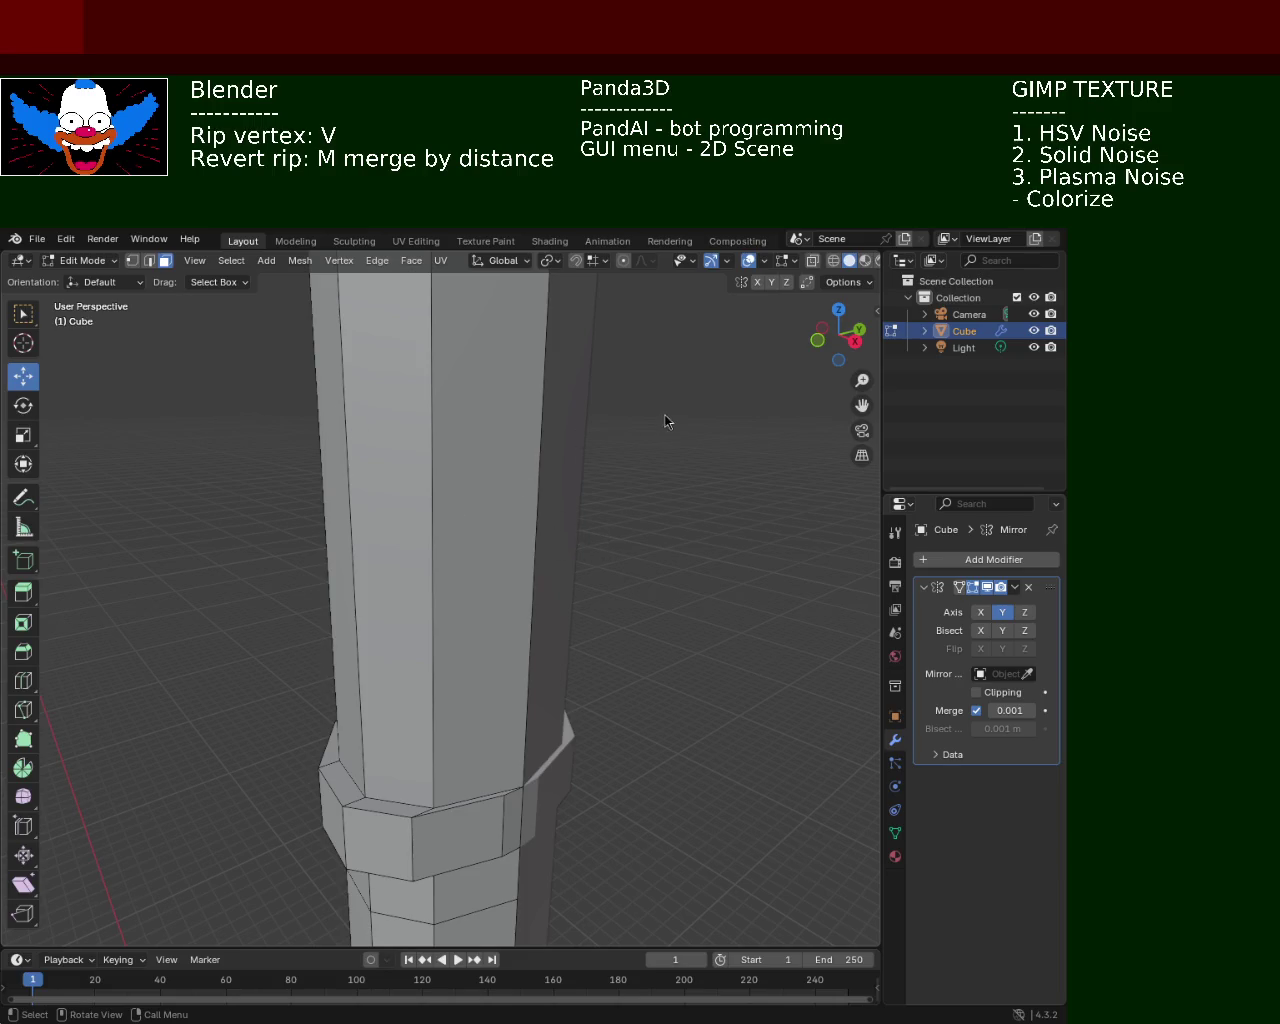
{"action": "mouse_move", "coordinate": [504, 724]}
{"action": "middle_mouse_down", "text": "shift"}
{"action": "mouse_move", "coordinate": [476, 619]}
{"action": "mouse_move", "coordinate": [539, 619]}
{"action": "mouse_move", "coordinate": [329, 509]}
{"action": "mouse_move", "coordinate": [348, 604]}
{"action": "mouse_move", "coordinate": [583, 603]}
{"action": "mouse_move", "coordinate": [597, 666]}
{"action": "mouse_move", "coordinate": [497, 643]}
{"action": "mouse_move", "coordinate": [353, 561]}
{"action": "mouse_move", "coordinate": [360, 590]}
{"action": "mouse_move", "coordinate": [363, 546]}
{"action": "mouse_move", "coordinate": [337, 613]}
{"action": "mouse_move", "coordinate": [306, 569]}
{"action": "mouse_move", "coordinate": [429, 663]}
{"action": "mouse_move", "coordinate": [425, 597]}
{"action": "middle_mouse_up", "text": "shift"}
Rip a collar ring edge with V and slide it along X, undoing an extra move
{"action": "left_click", "coordinate": [149, 260]}
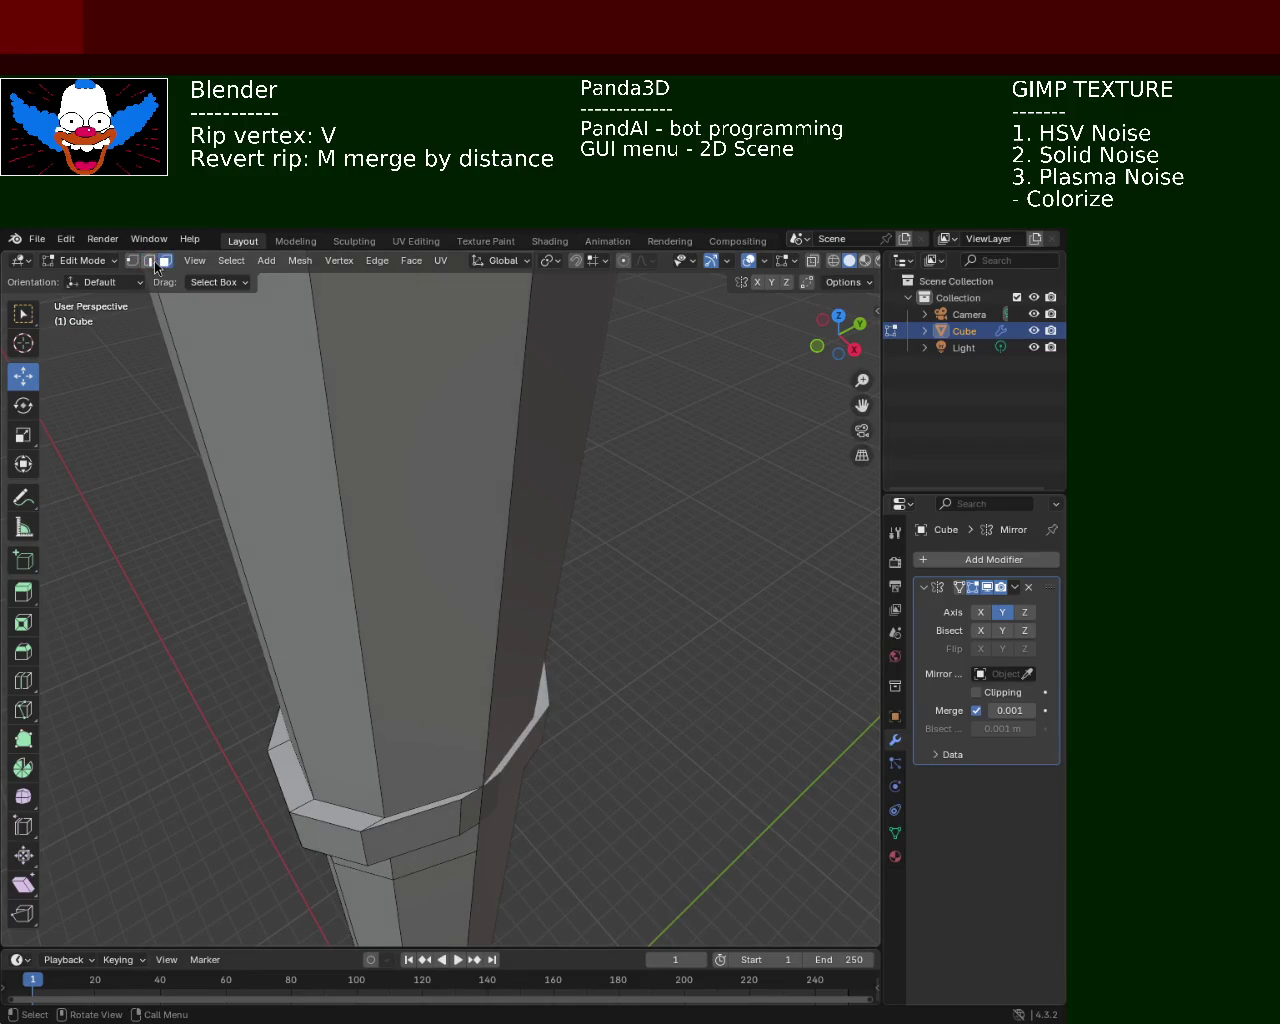
{"action": "left_click", "coordinate": [454, 821]}
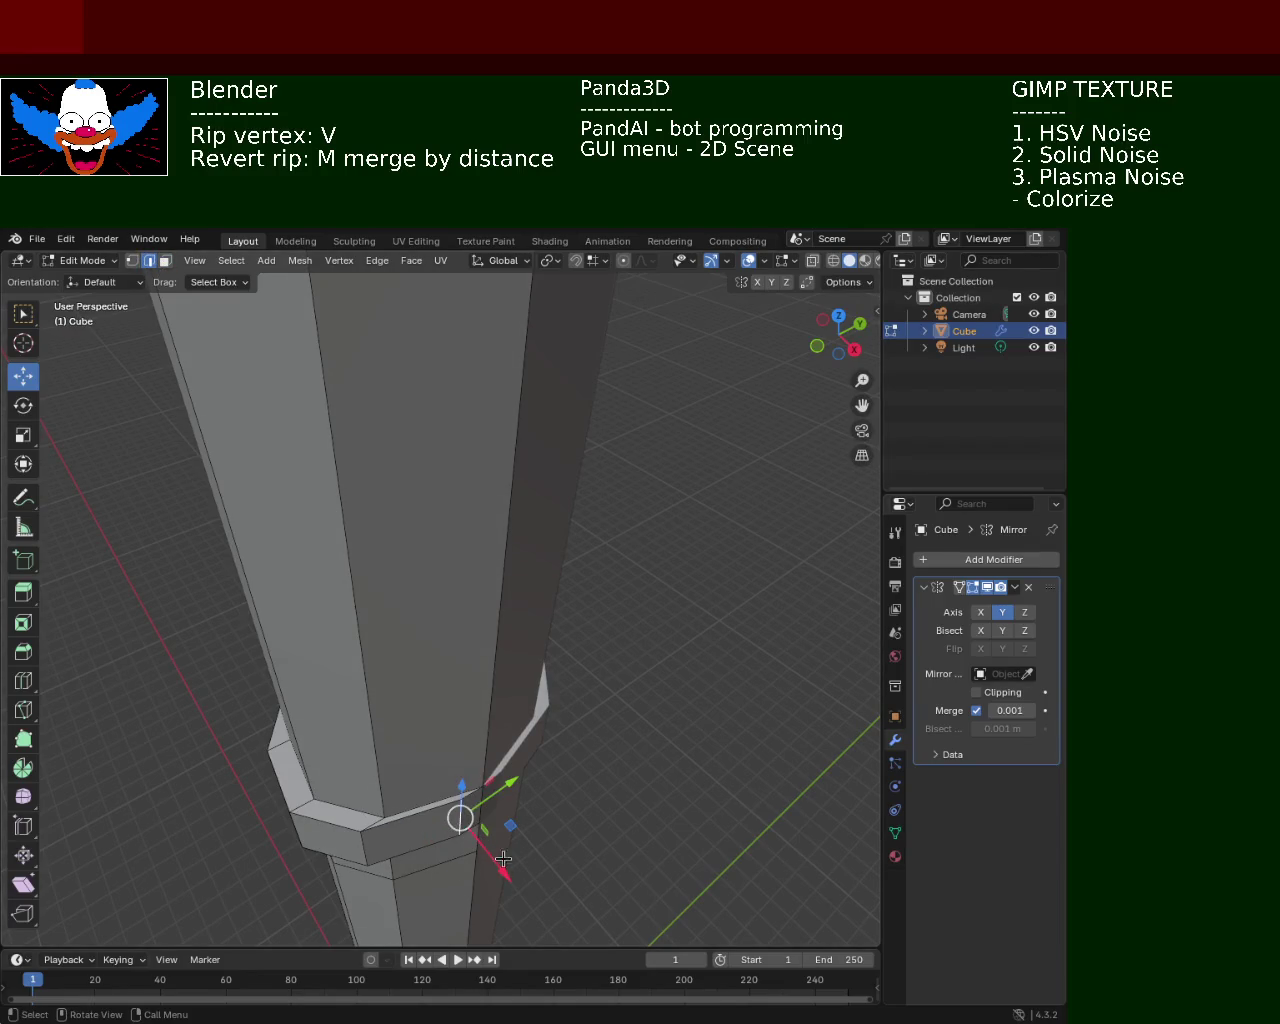
{"action": "key", "text": "v"}
{"action": "key", "text": "x"}
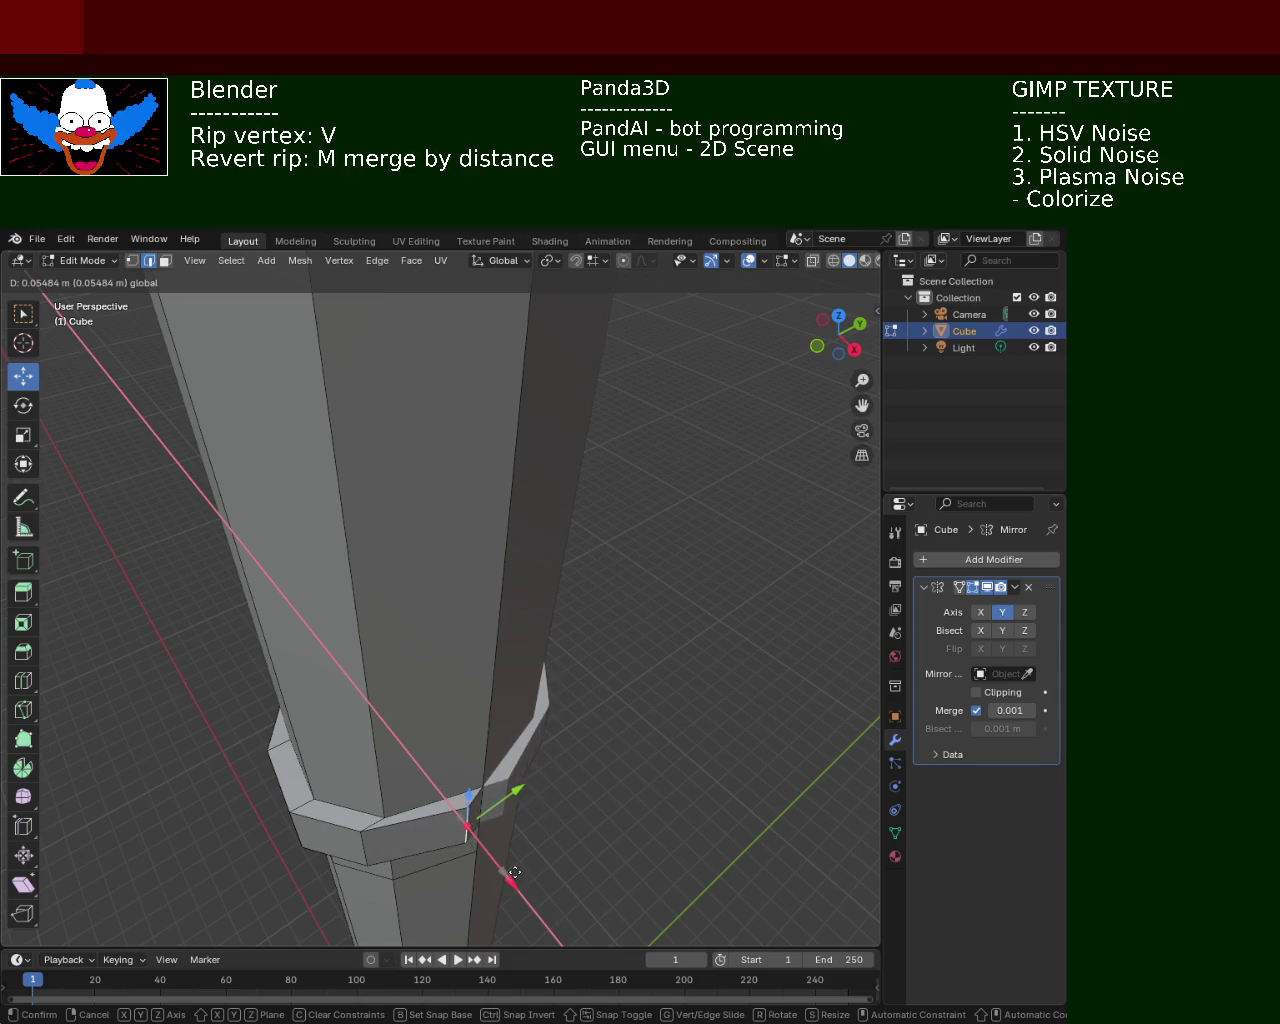
{"action": "left_click", "coordinate": [517, 874]}
{"action": "key", "text": "g"}
{"action": "key", "text": "y"}
{"action": "right_click", "coordinate": [536, 795]}
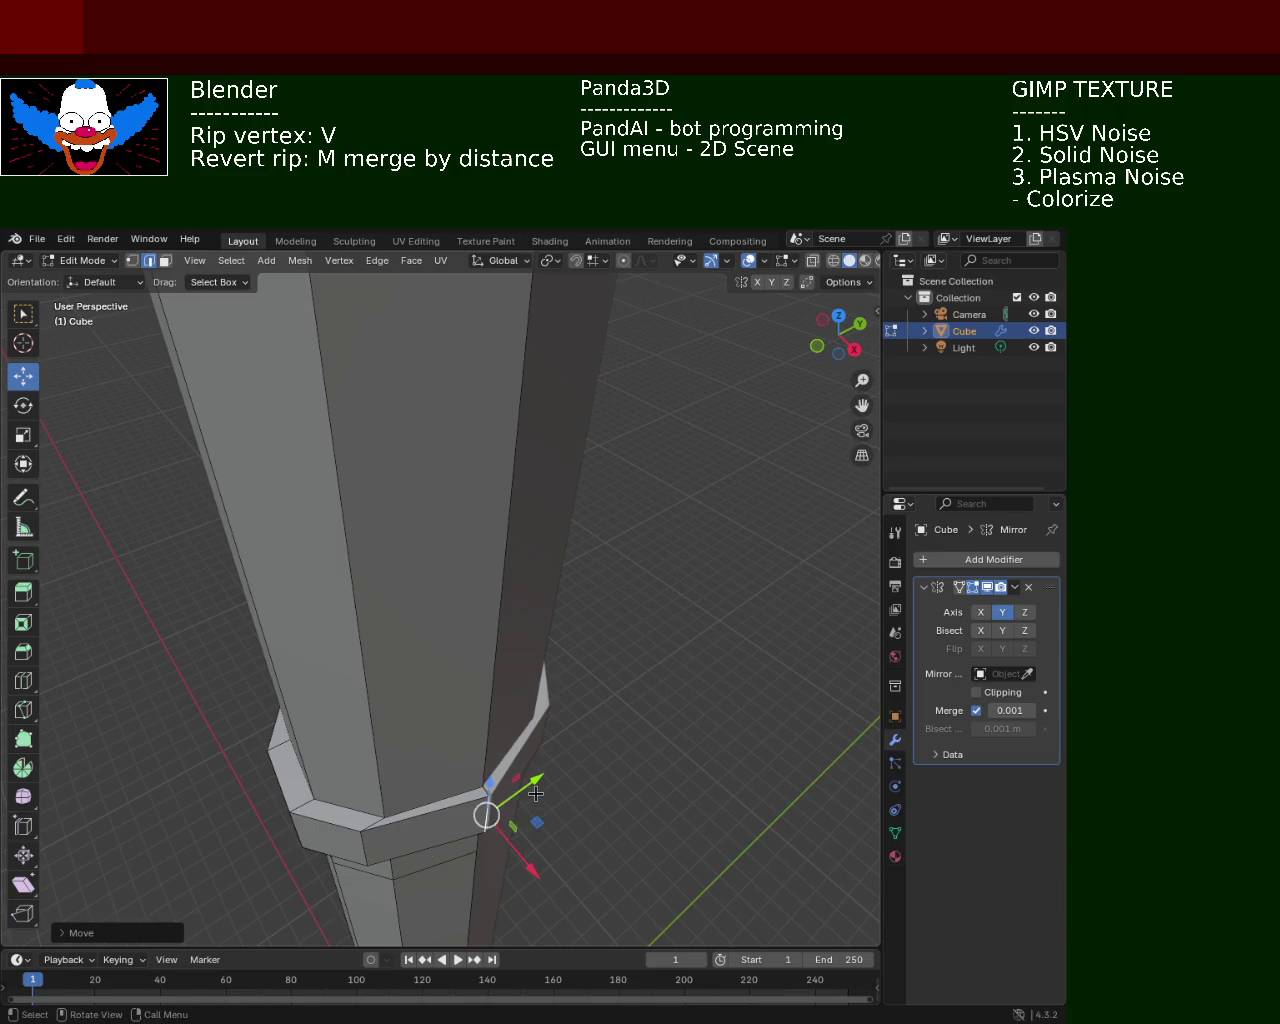
{"action": "key", "text": "ctrl+z"}
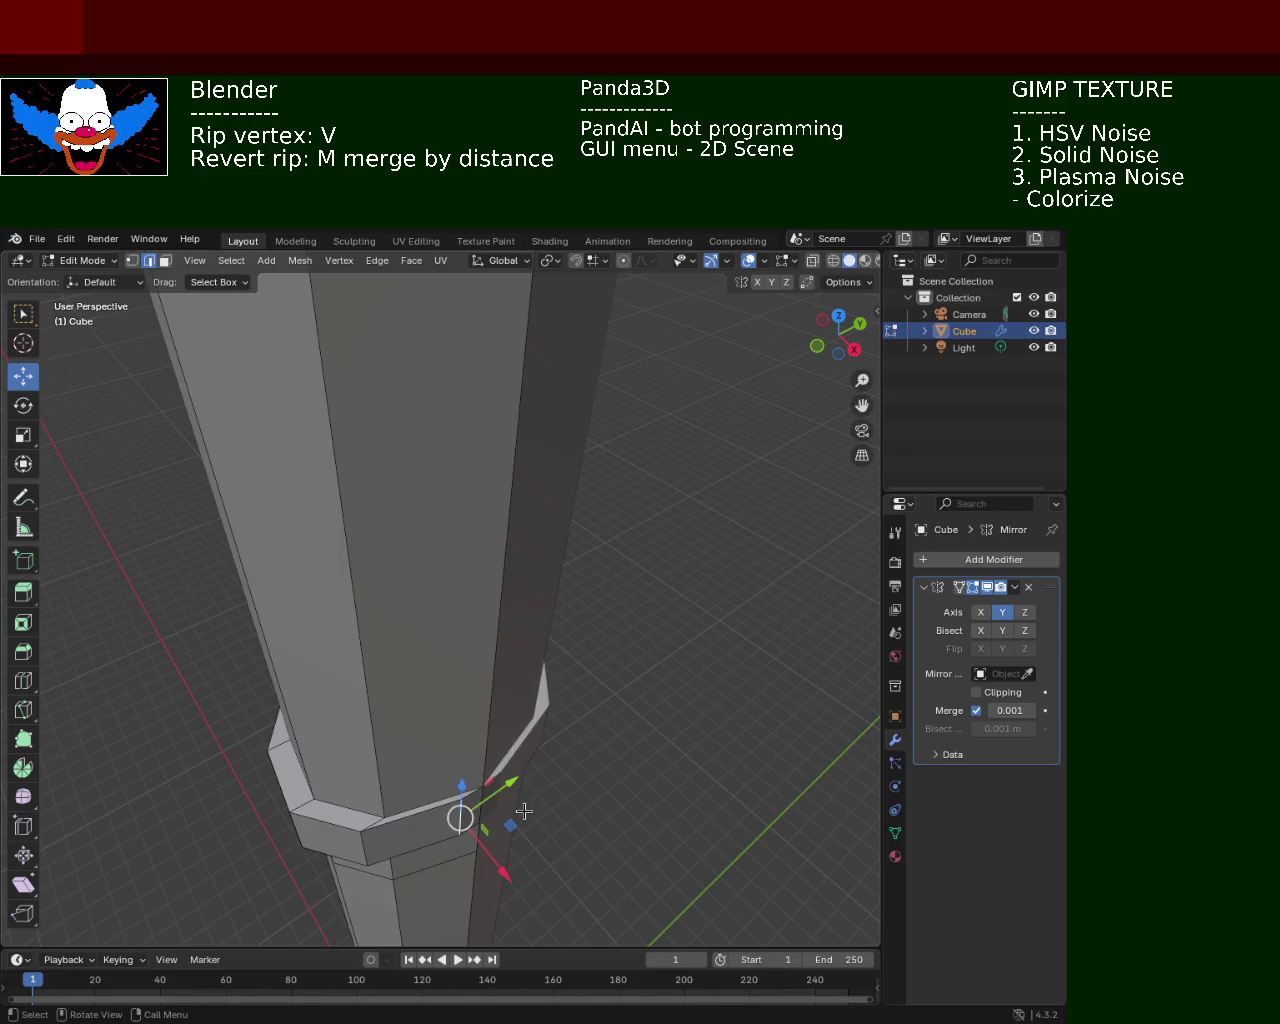
Push the ripped part further along X and select the gap's collar vertex with snapping on
{"action": "mouse_move", "coordinate": [524, 811]}
{"action": "middle_mouse_down", "text": "ctrl"}
{"action": "mouse_move", "coordinate": [506, 722]}
{"action": "mouse_move", "coordinate": [406, 808]}
{"action": "mouse_move", "coordinate": [369, 674]}
{"action": "middle_mouse_up", "text": "ctrl"}
{"action": "left_click_drag", "start_coordinate": [369, 674], "coordinate": [407, 740]}
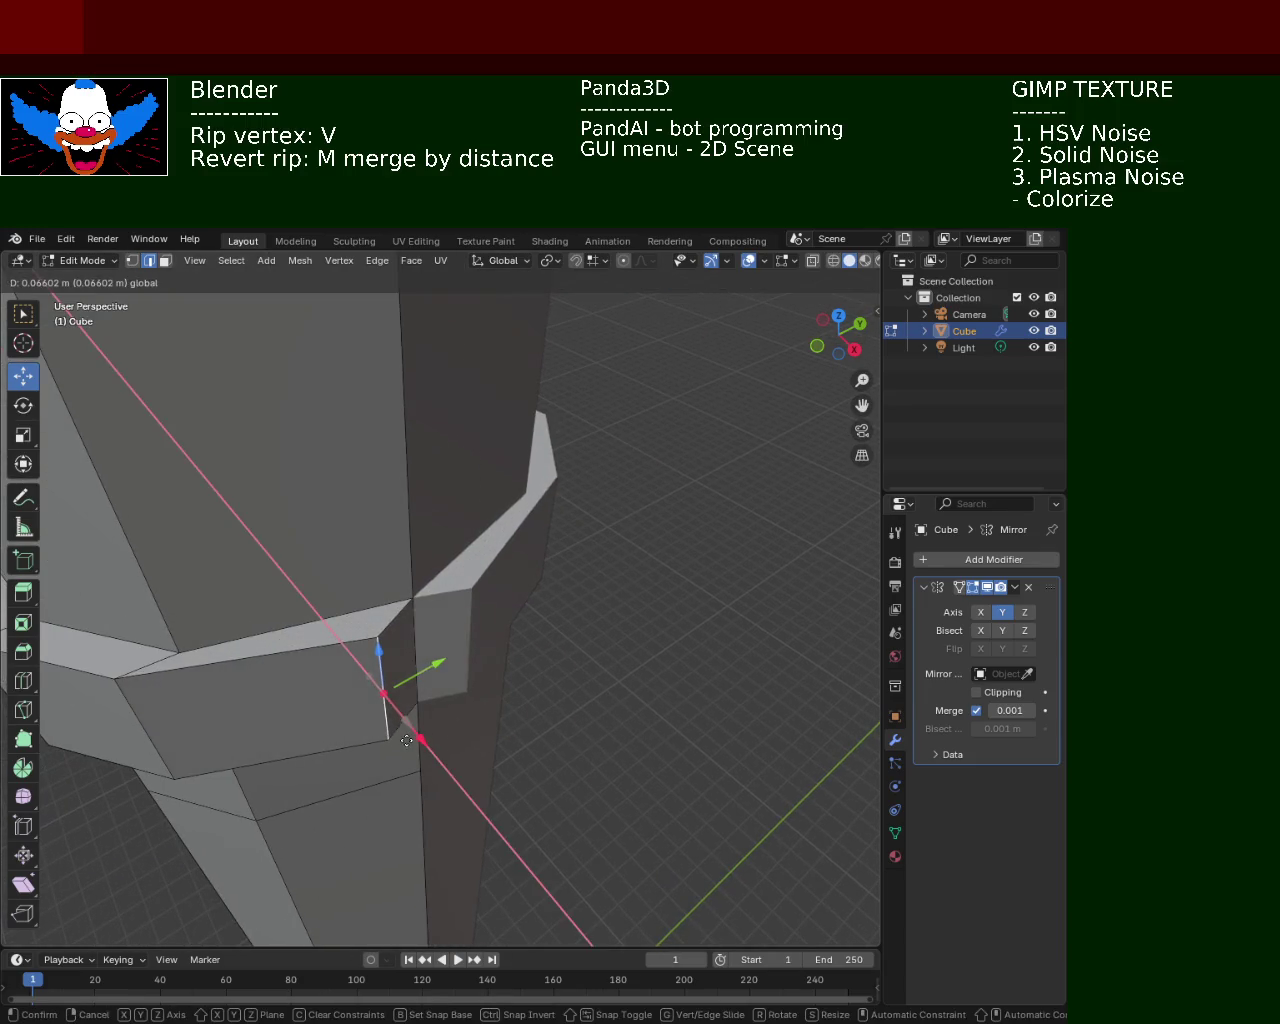
{"action": "left_click", "coordinate": [407, 740]}
{"action": "left_click", "coordinate": [132, 260]}
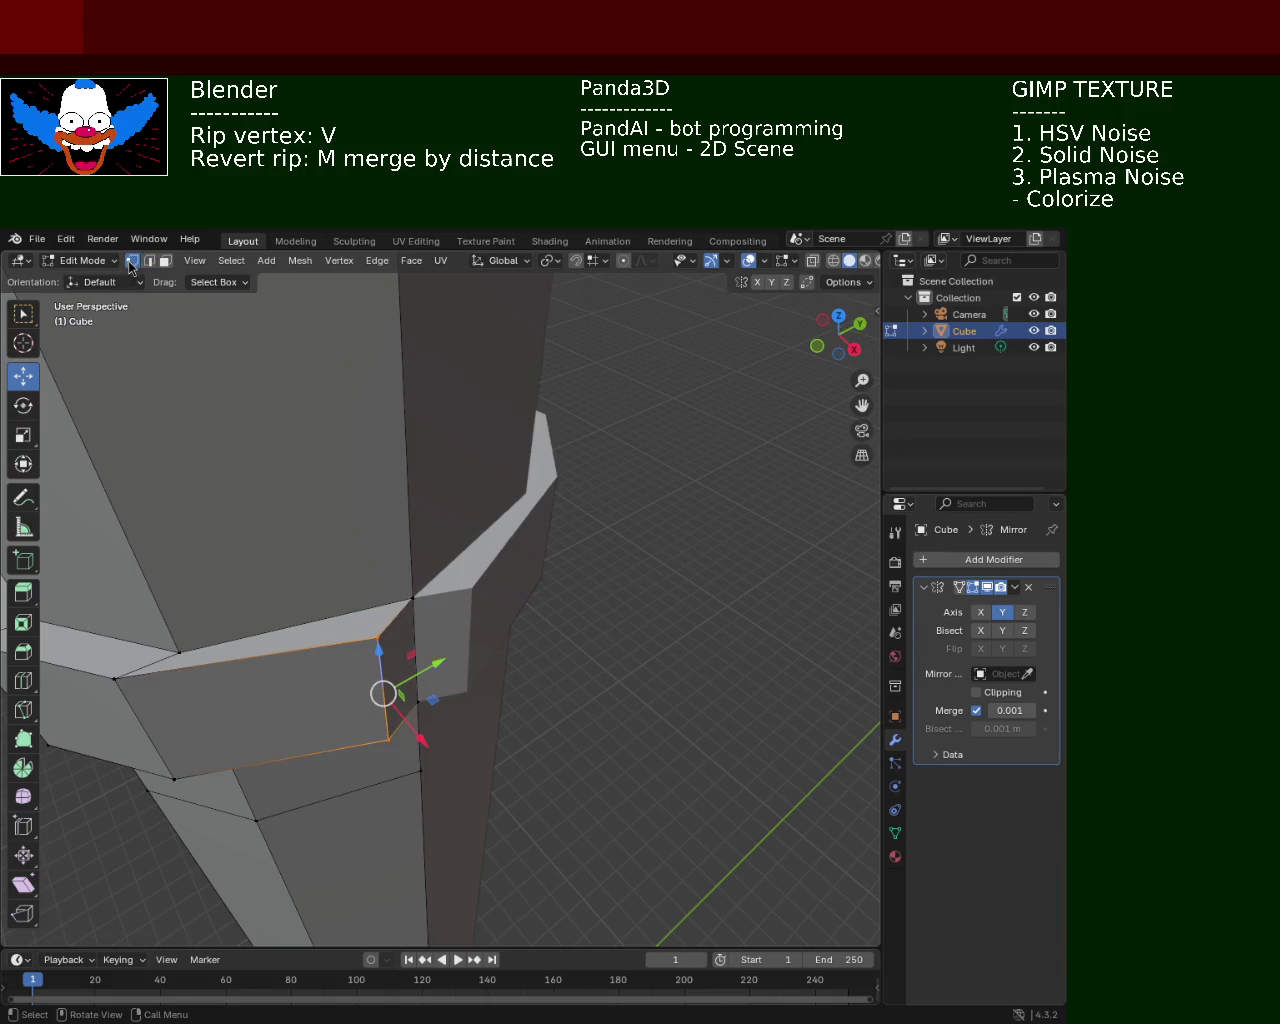
{"action": "left_click", "coordinate": [377, 637]}
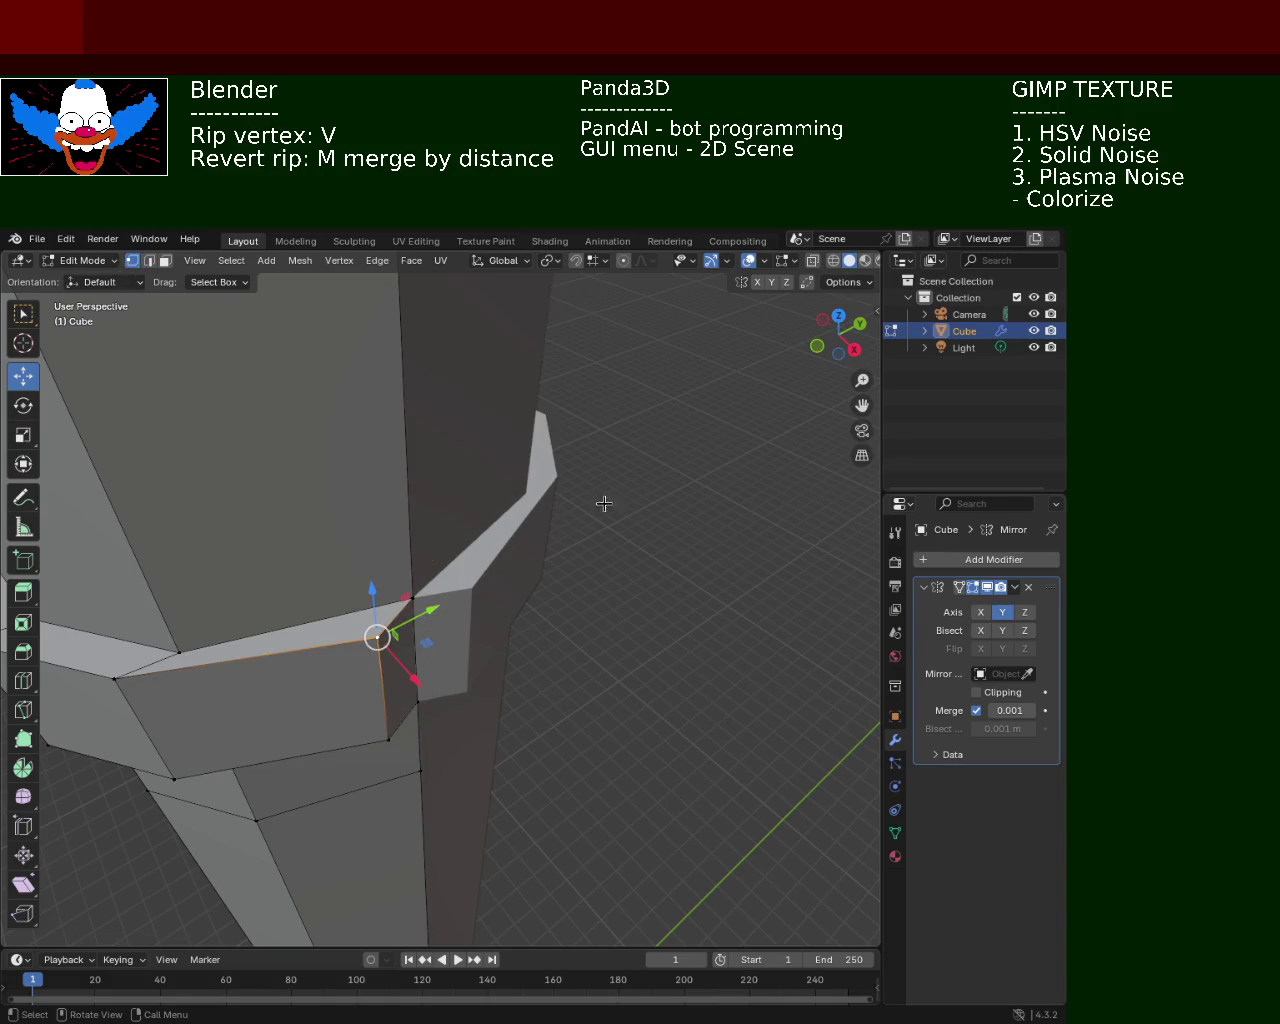
{"action": "left_click", "coordinate": [576, 260]}
Snap the gap vertices onto the neighbouring ring corner and edge to close the gap
{"action": "key", "text": "g"}
{"action": "left_click", "coordinate": [454, 607]}
{"action": "left_click", "coordinate": [389, 739]}
{"action": "left_click_drag", "start_coordinate": [432, 724], "coordinate": [480, 640]}
Select vertices on the right ring face, then a vertical edge of the ring in edge mode
{"action": "mouse_move", "coordinate": [530, 644]}
{"action": "middle_mouse_down"}
{"action": "mouse_move", "coordinate": [498, 613]}
{"action": "mouse_move", "coordinate": [516, 541]}
{"action": "mouse_move", "coordinate": [540, 600]}
{"action": "middle_mouse_up"}
{"action": "left_click", "coordinate": [610, 578]}
{"action": "left_click", "coordinate": [601, 652], "text": "shift"}
{"action": "middle_click_drag", "start_coordinate": [601, 652], "coordinate": [540, 672]}
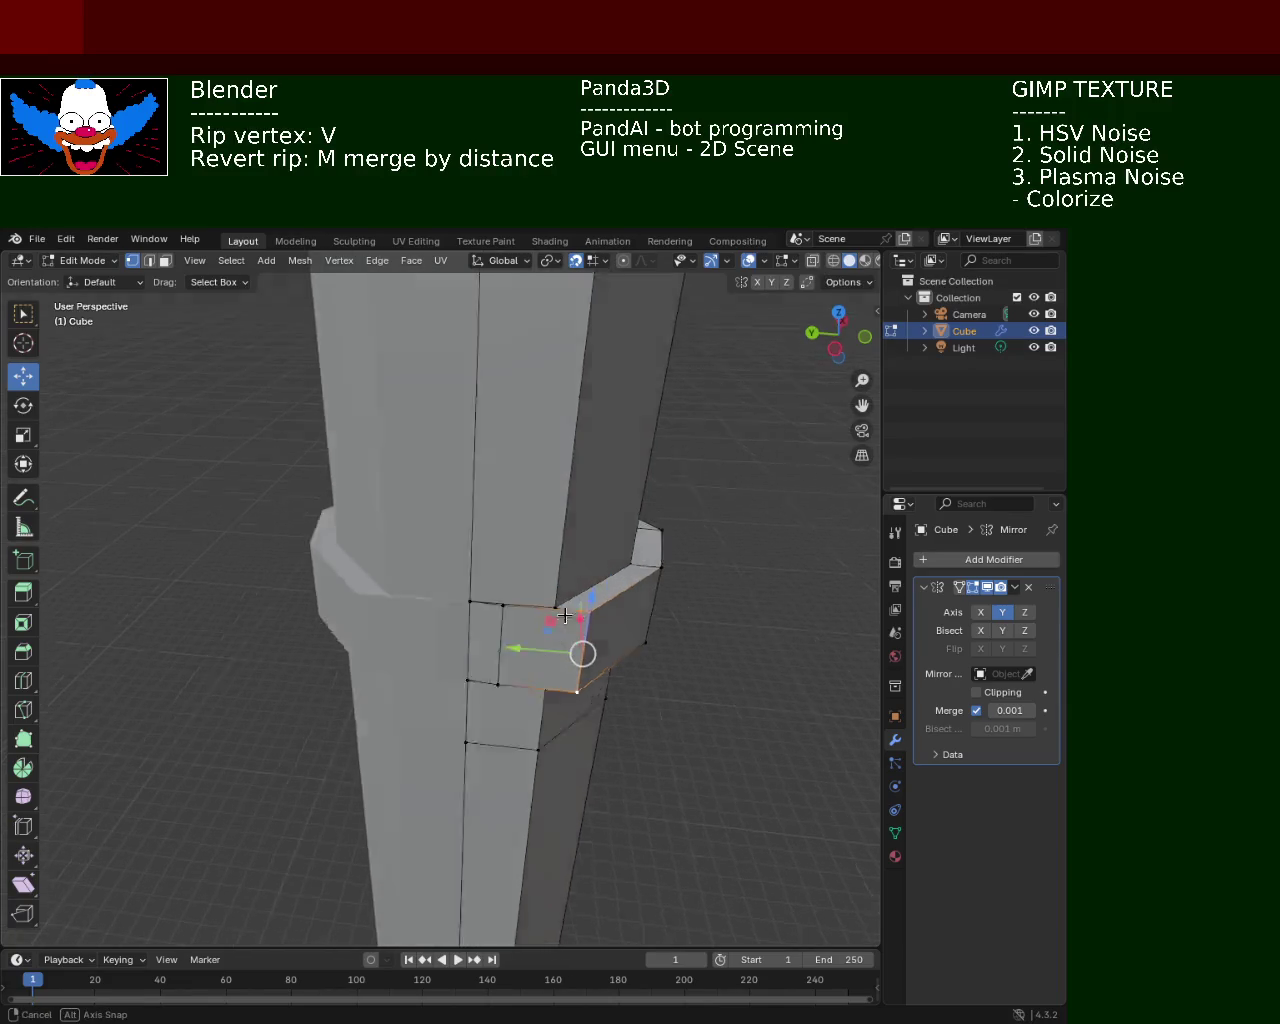
{"action": "left_click", "coordinate": [449, 663]}
{"action": "left_click", "coordinate": [149, 260]}
{"action": "left_click", "coordinate": [452, 667]}
{"action": "left_click_drag", "start_coordinate": [481, 628], "coordinate": [479, 630]}
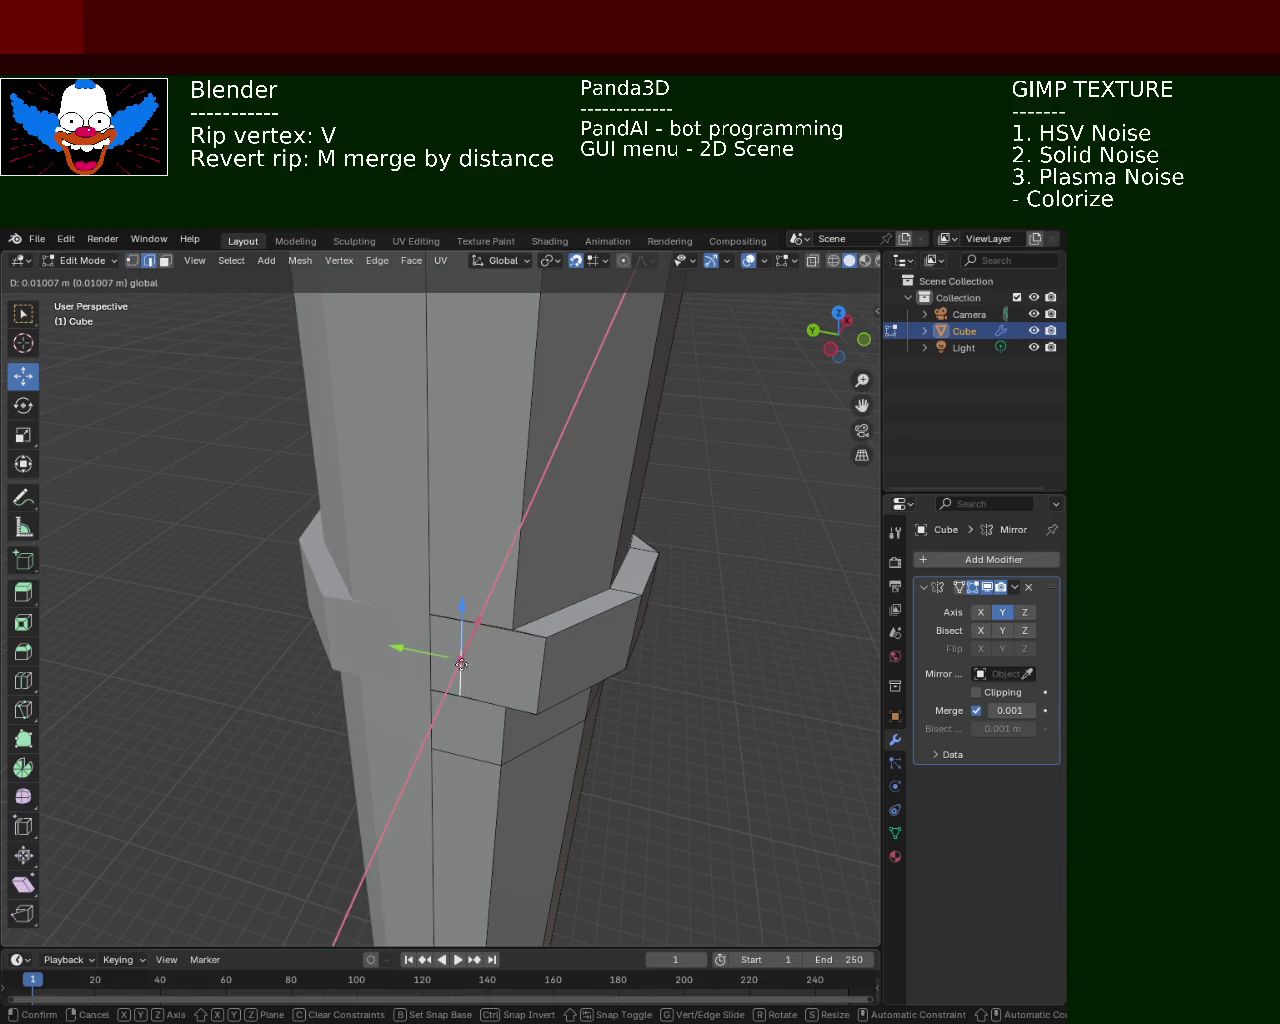
Rip a ring vertex along X and undo it, then rip along Y and snap it back to close the gap
{"action": "left_click", "coordinate": [576, 261]}
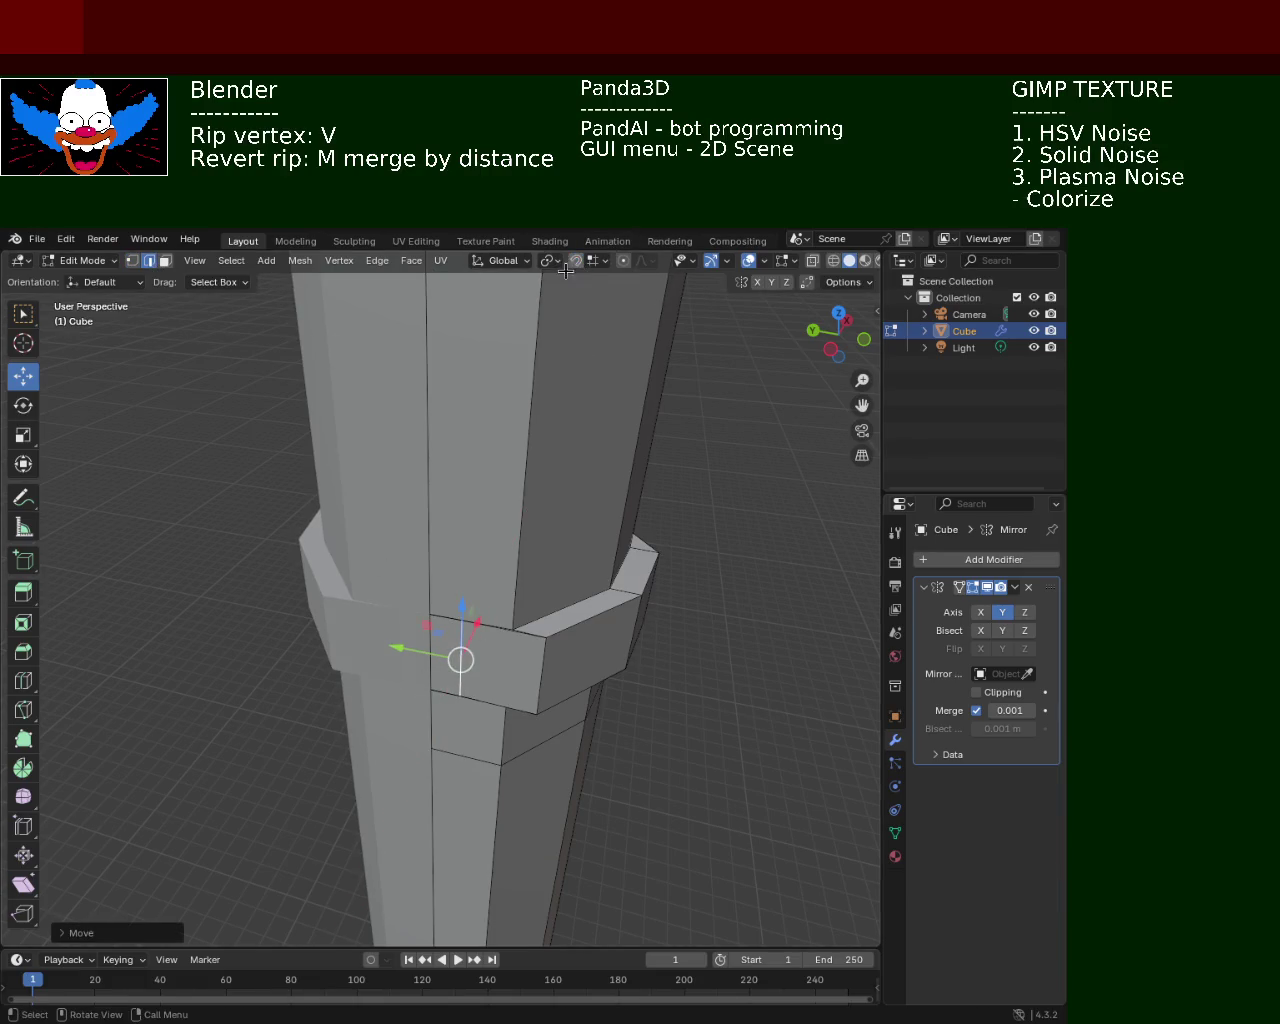
{"action": "key", "text": "v"}
{"action": "key", "text": "x"}
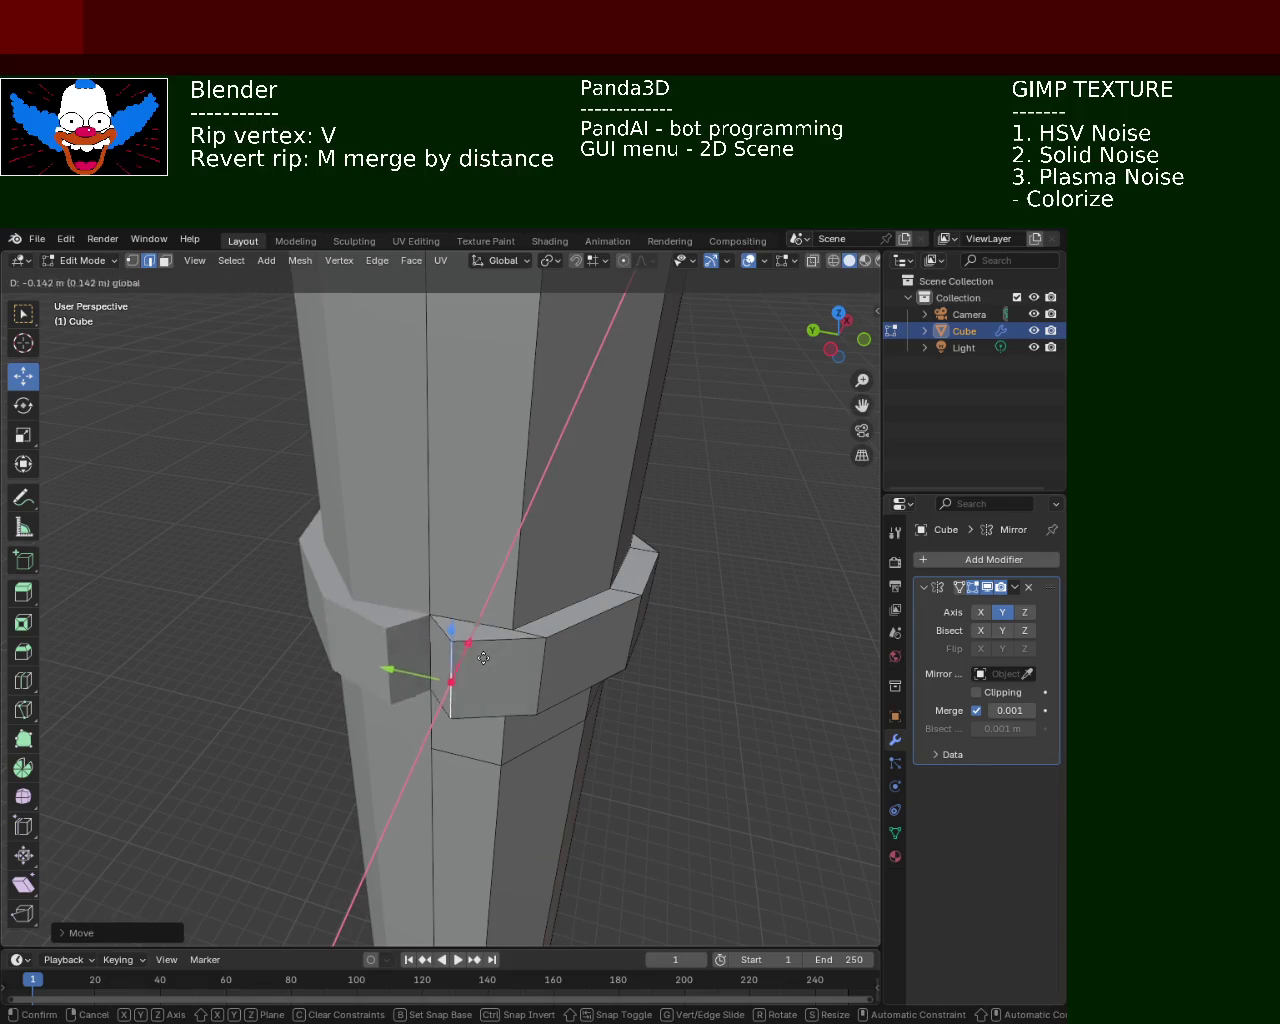
{"action": "left_click", "coordinate": [476, 666]}
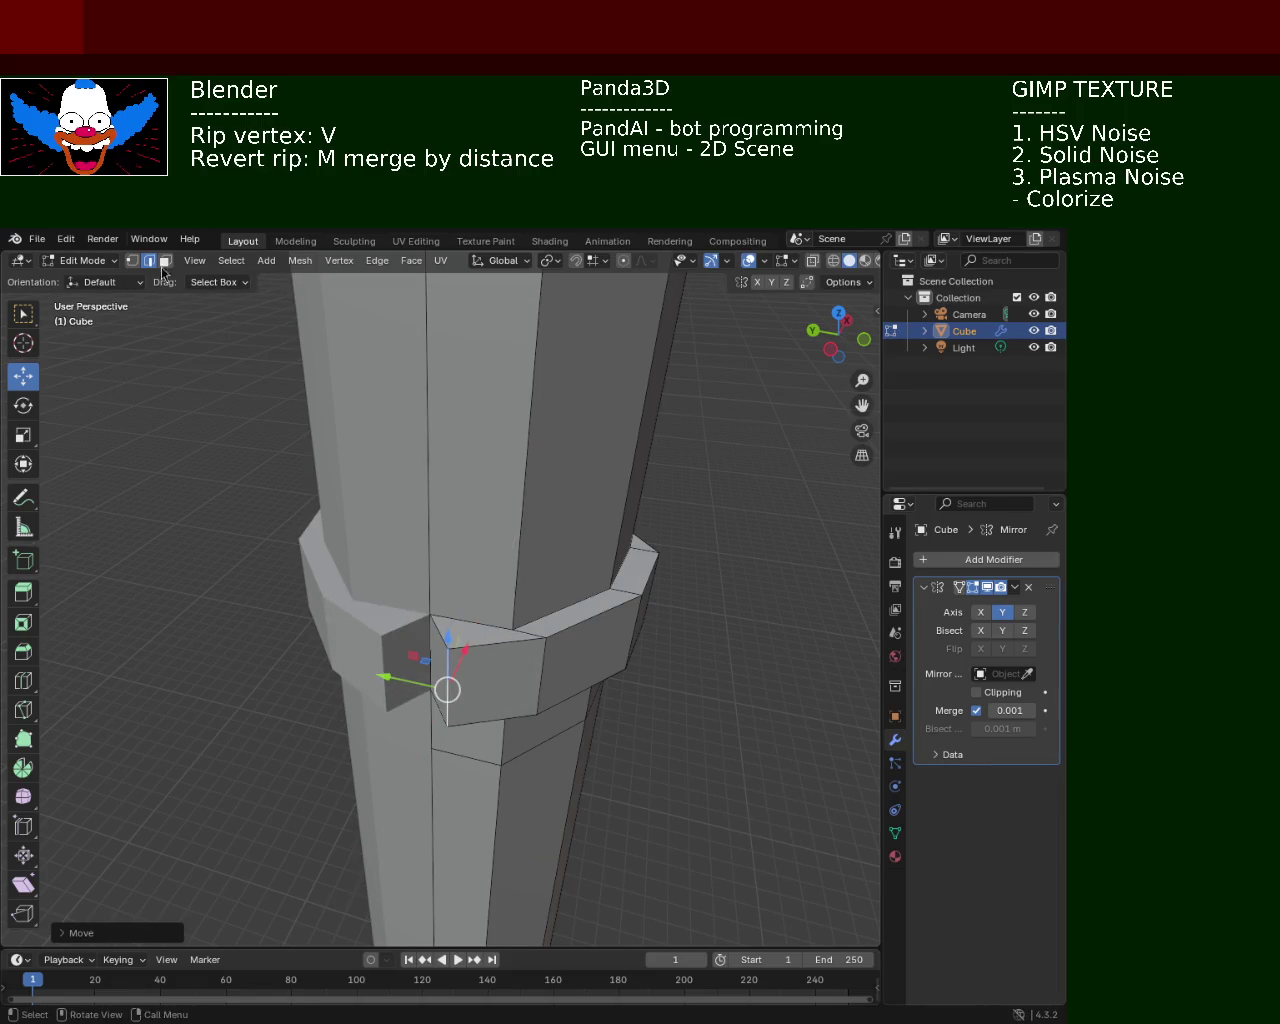
{"action": "key", "text": "ctrl+z"}
{"action": "key", "text": "ctrl+z"}
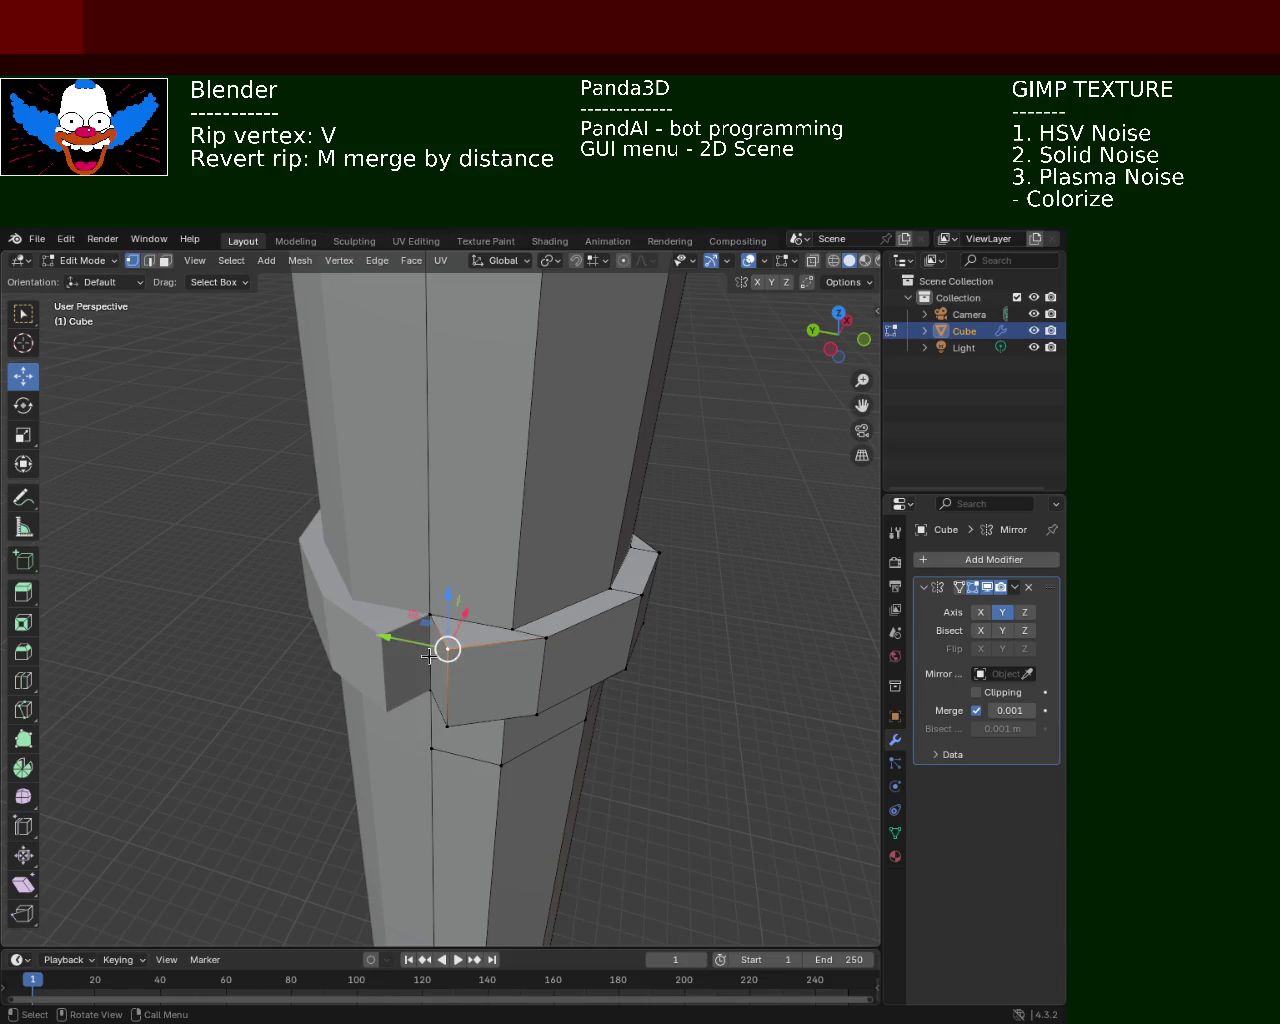
{"action": "left_click", "coordinate": [575, 261]}
{"action": "key", "text": "v"}
{"action": "key", "text": "y"}
{"action": "left_click", "coordinate": [423, 715]}
{"action": "left_click", "coordinate": [446, 725]}
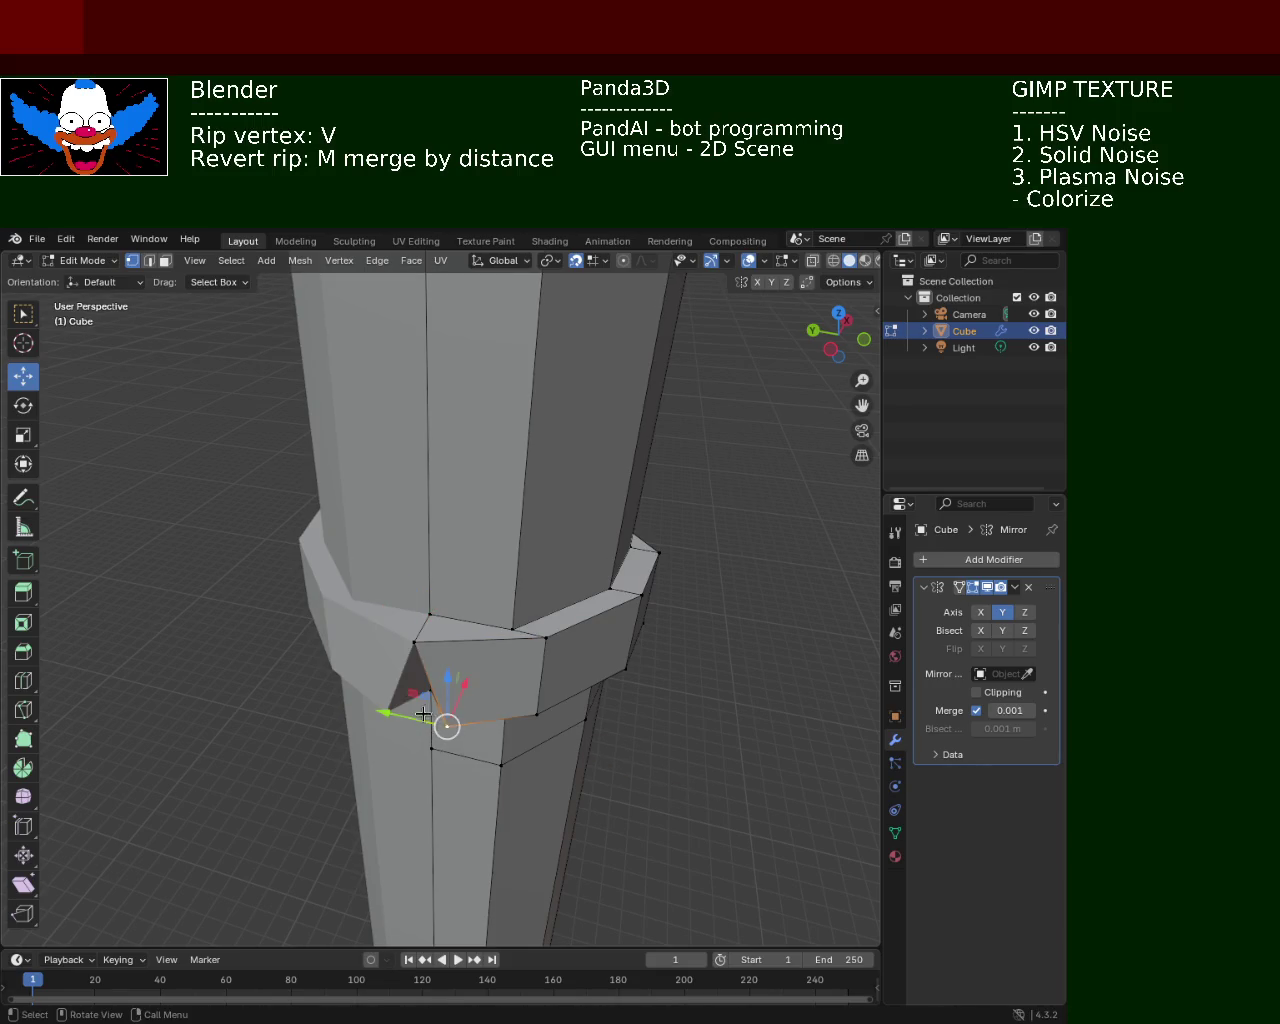
{"action": "left_click_drag", "start_coordinate": [441, 724], "coordinate": [416, 718]}
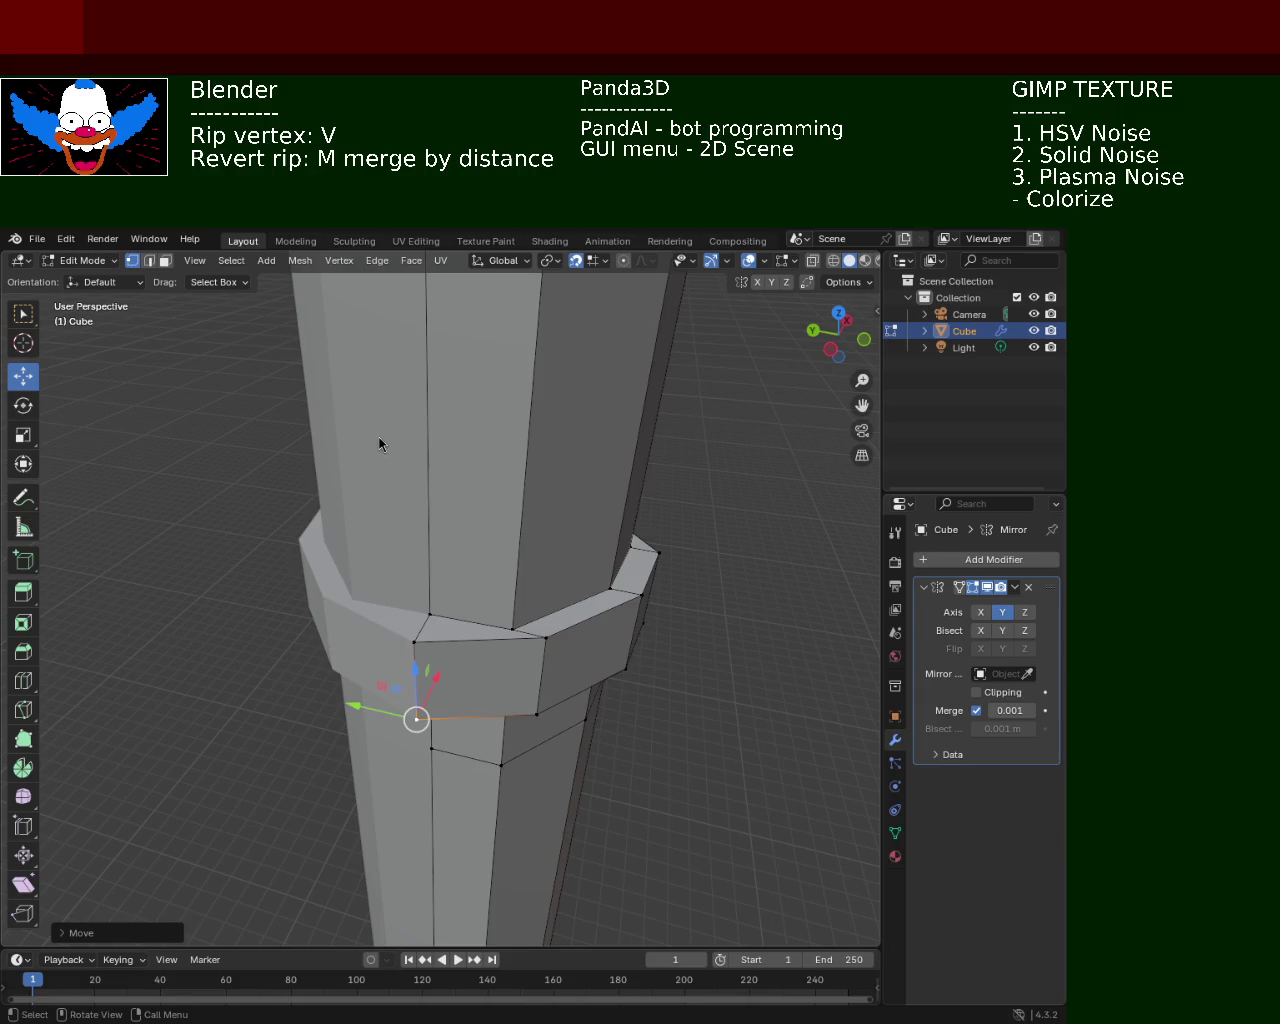
Try ripping the upper front ring vertex loose, undoing each attempt
{"action": "left_click", "coordinate": [537, 713]}
{"action": "left_click", "coordinate": [546, 637]}
{"action": "key", "text": "v"}
{"action": "left_click", "coordinate": [428, 612]}
{"action": "key", "text": "ctrl+z"}
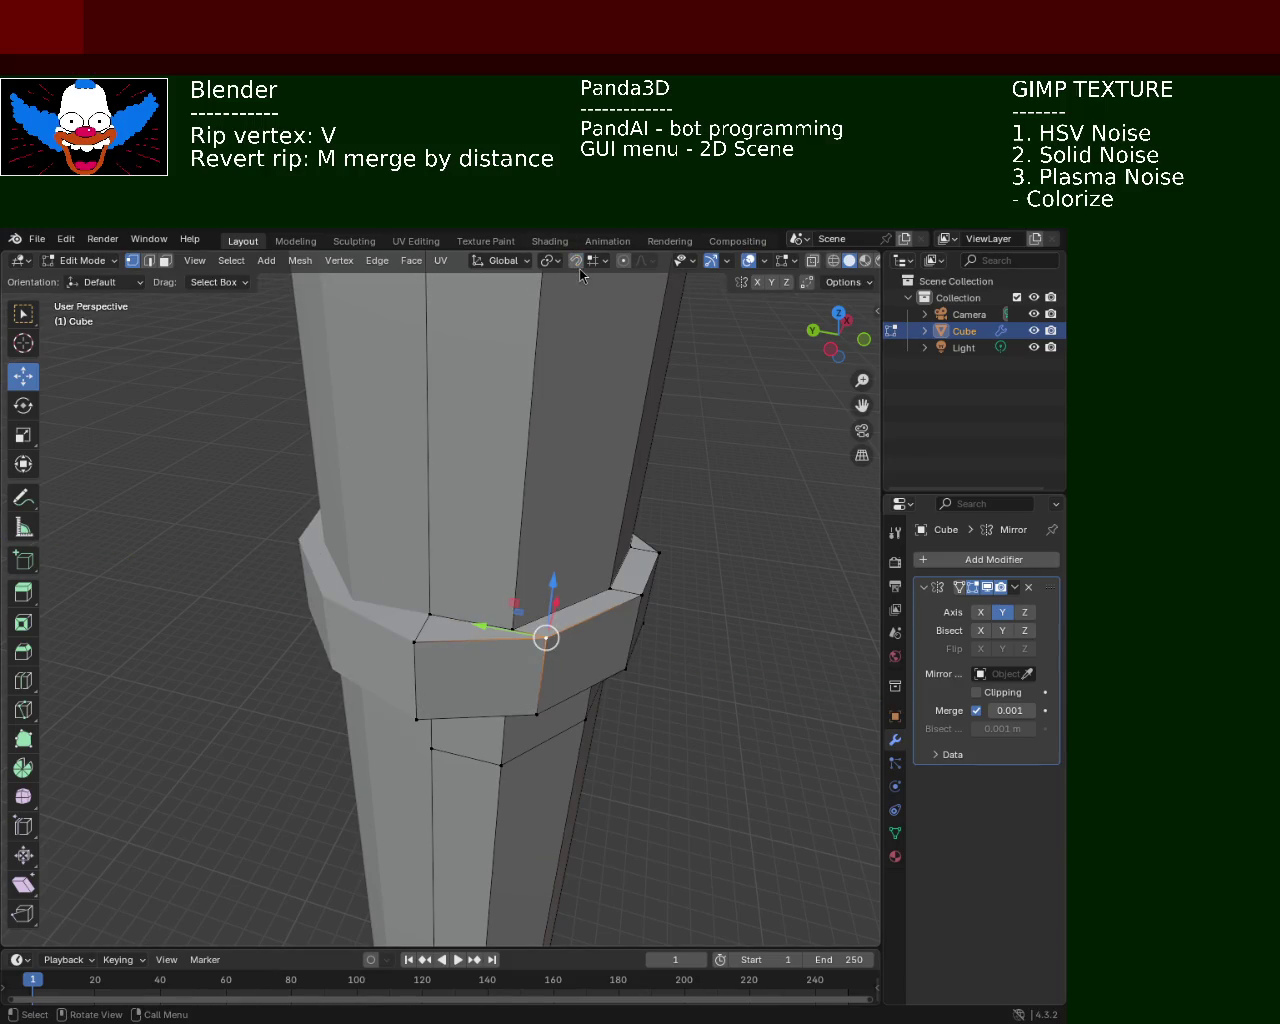
{"action": "key", "text": "v"}
{"action": "key", "text": "x"}
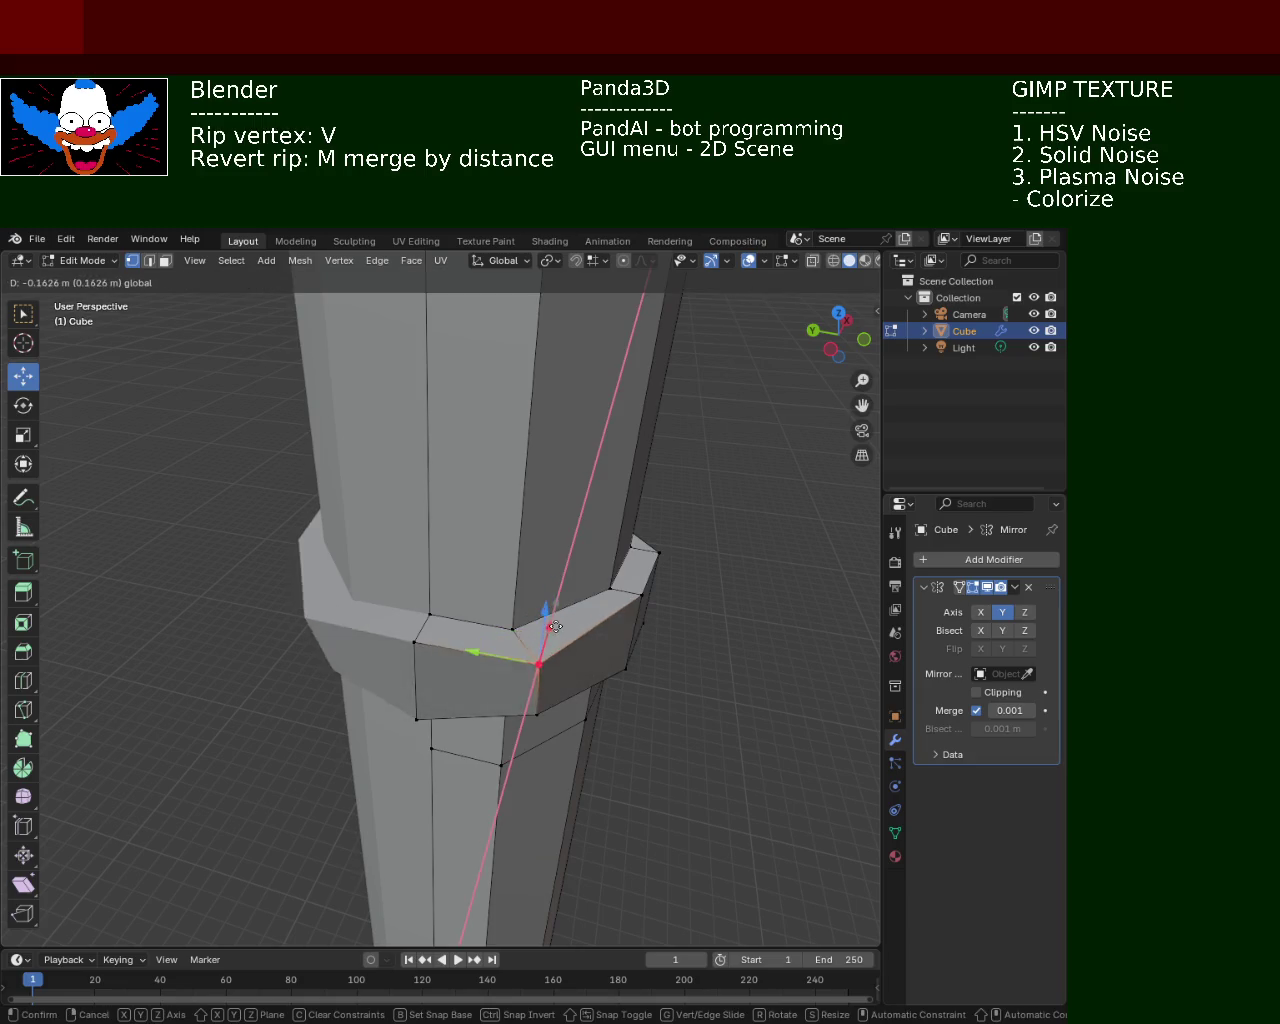
{"action": "left_click", "coordinate": [554, 627]}
{"action": "key", "text": "ctrl+z"}
Select the front ring face and move it along Z, then along Y
{"action": "left_click", "coordinate": [535, 713]}
{"action": "left_click", "coordinate": [535, 663], "text": "shift"}
{"action": "key", "text": "g"}
{"action": "key", "text": "z"}
{"action": "key", "text": "Return"}
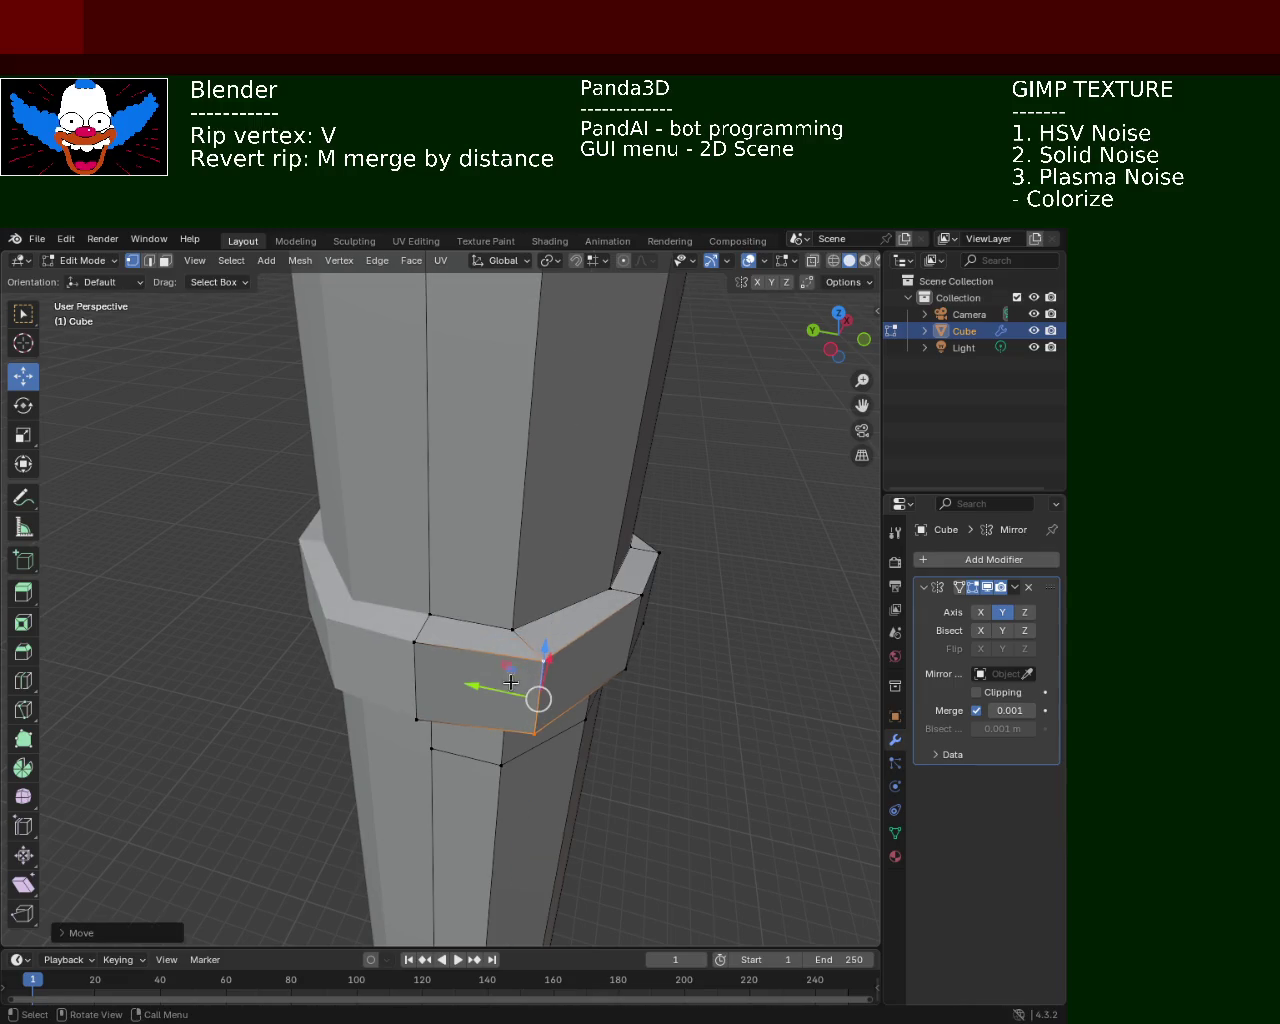
{"action": "key", "text": "g"}
{"action": "key", "text": "y"}
{"action": "key", "text": "Return"}
Nudge a ring vertex along X, then another along Y by 0.125 m, forming the V-shaped front
{"action": "mouse_move", "coordinate": [465, 701]}
{"action": "middle_mouse_down"}
{"action": "mouse_move", "coordinate": [422, 697]}
{"action": "mouse_move", "coordinate": [520, 730]}
{"action": "middle_mouse_up"}
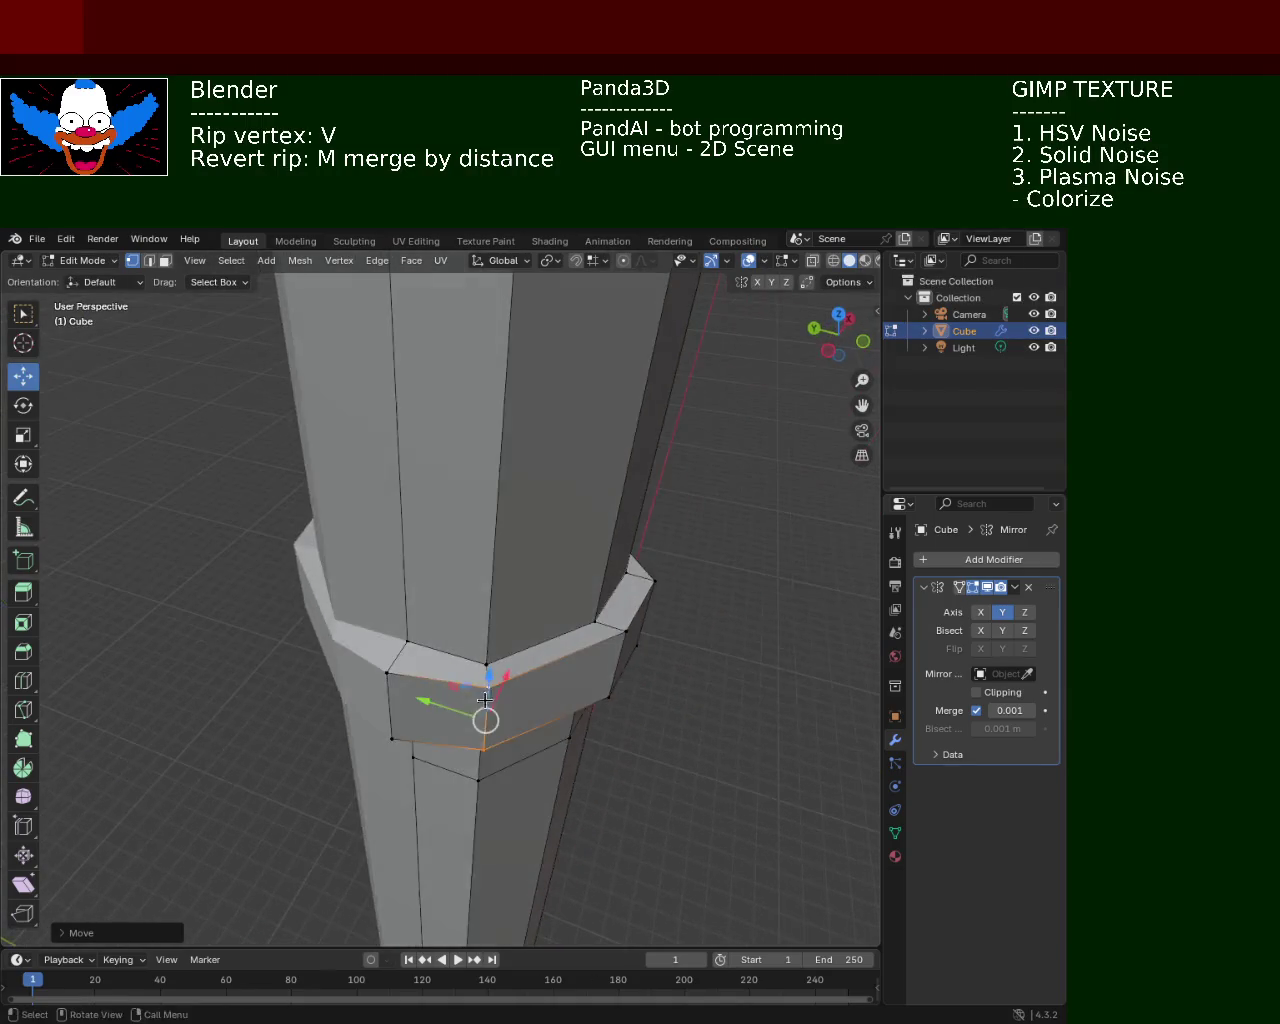
{"action": "key", "text": "g"}
{"action": "key", "text": "x"}
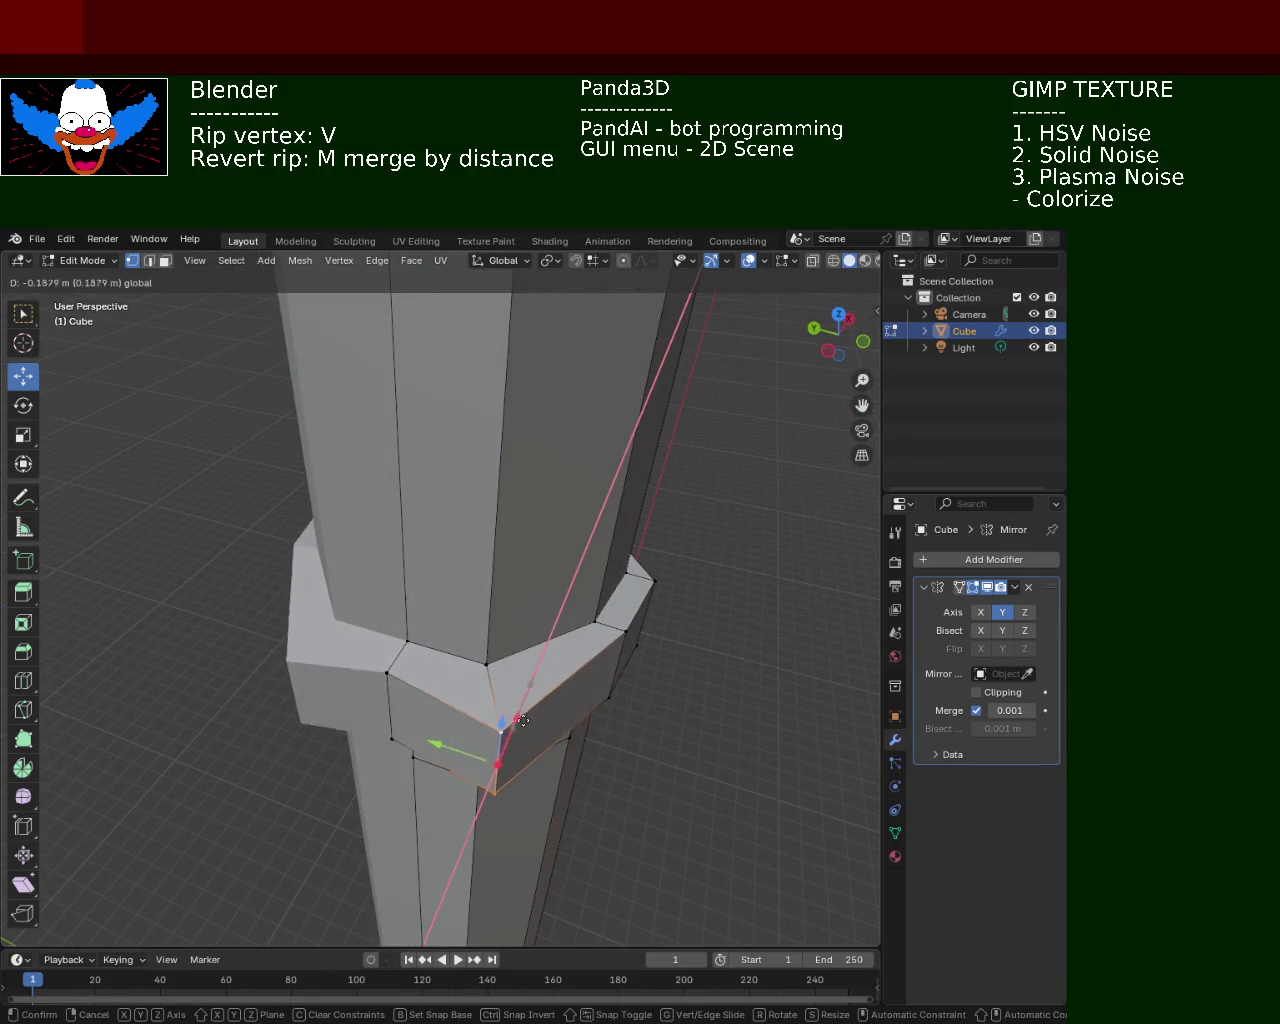
{"action": "key", "text": "Return"}
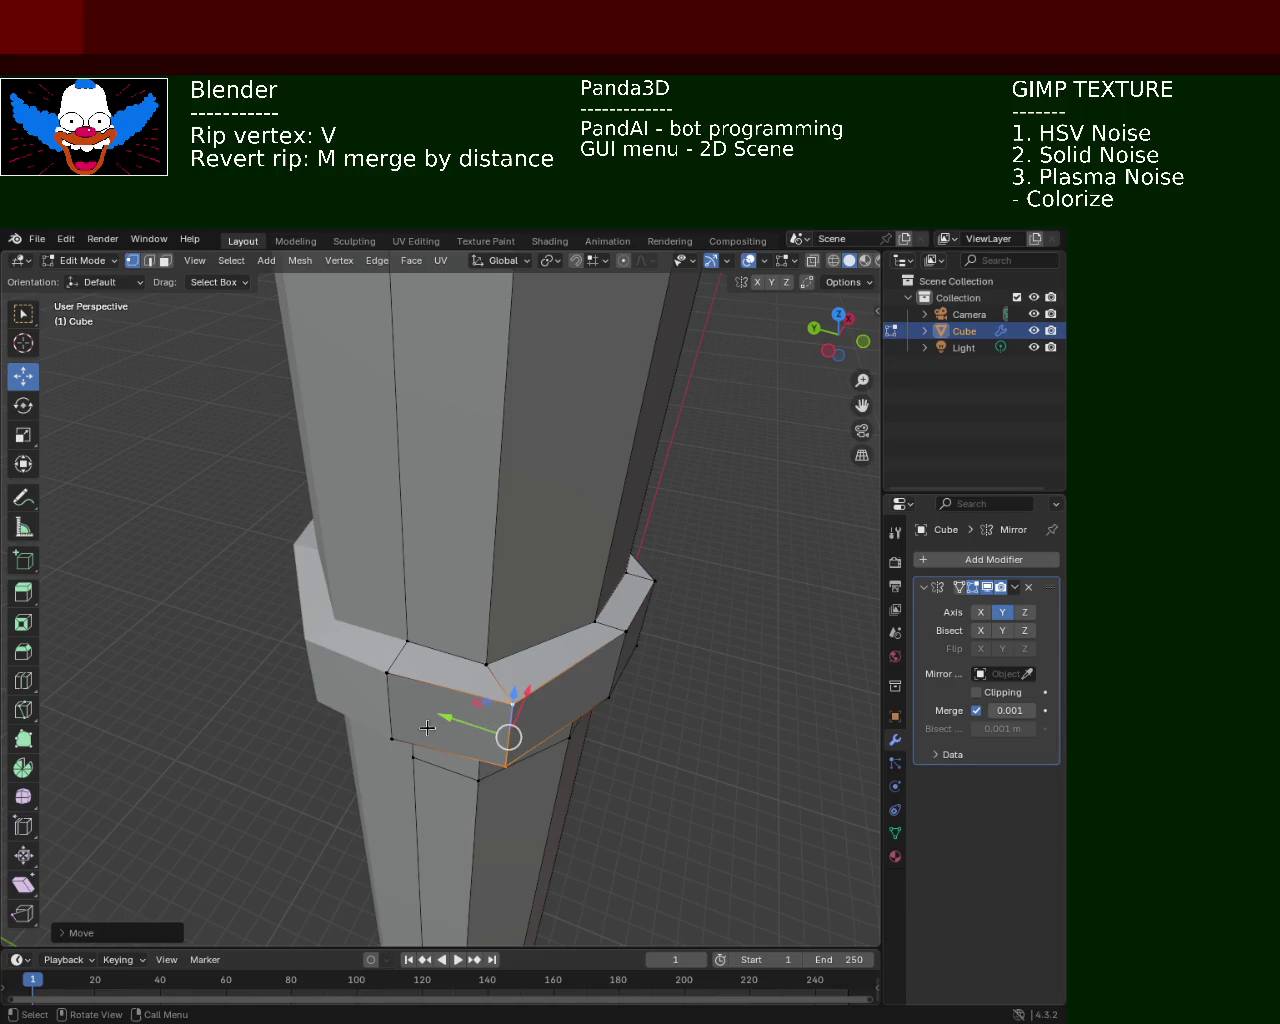
{"action": "left_click", "coordinate": [420, 722]}
{"action": "left_click", "coordinate": [420, 722]}
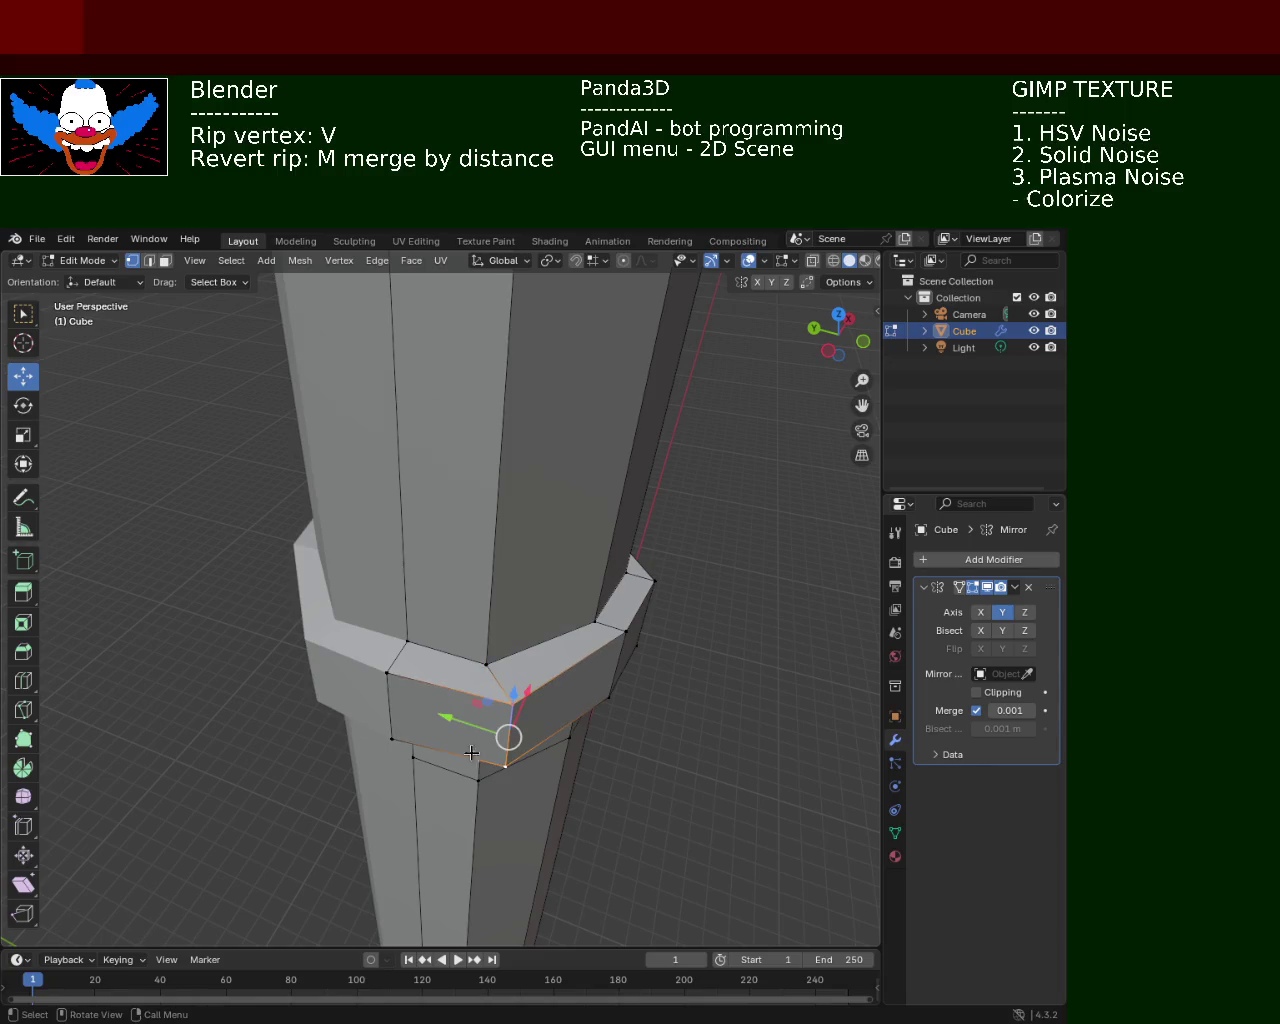
{"action": "key", "text": "g"}
{"action": "key", "text": "y"}
{"action": "key", "text": "Return"}
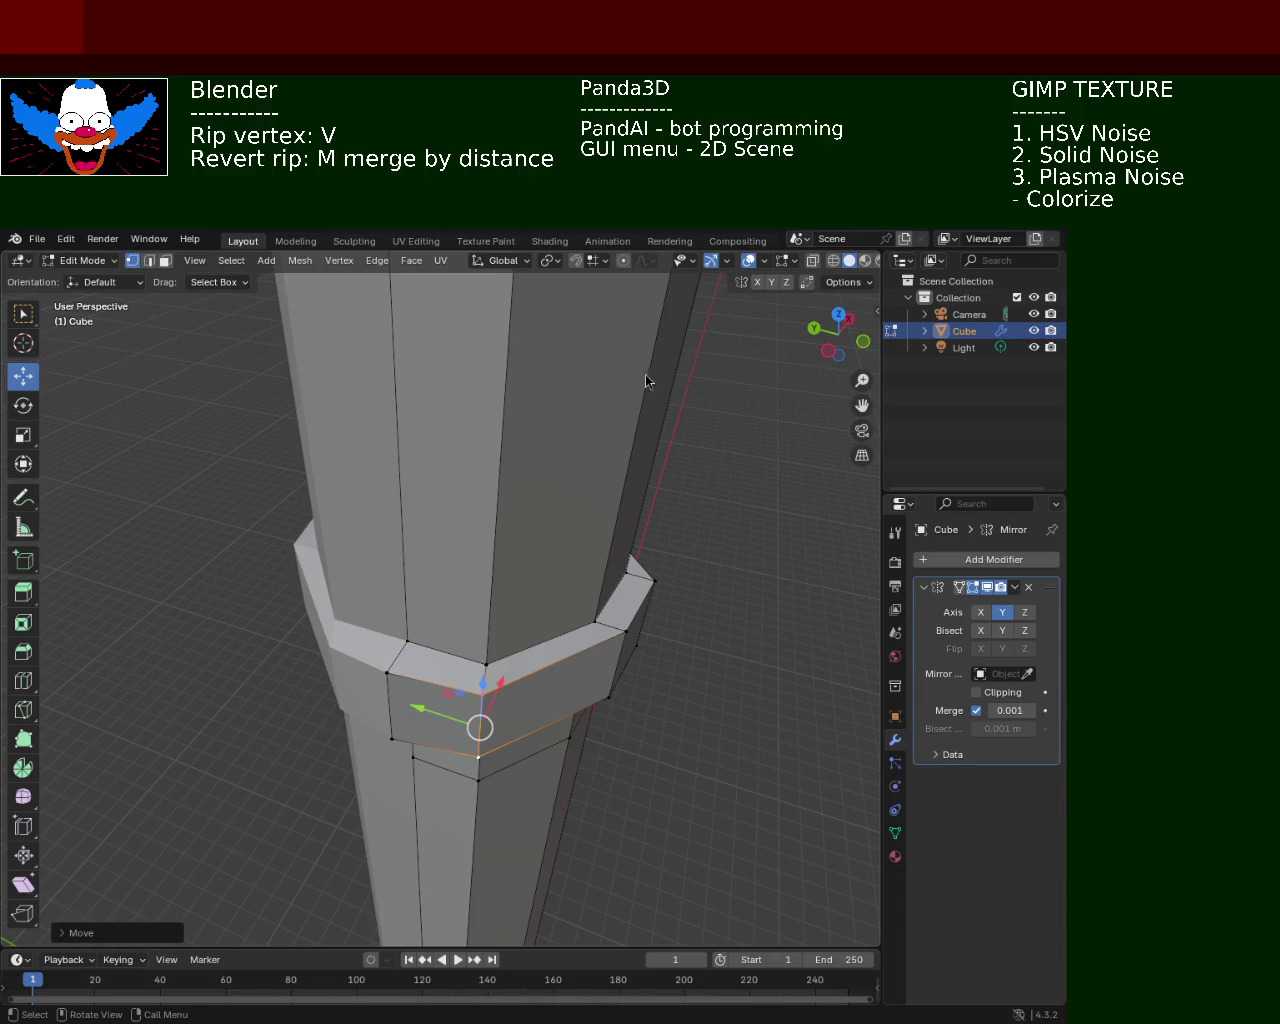
Rip the selected ring vertex, then undo the rip
{"action": "middle_click_drag", "start_coordinate": [521, 567], "coordinate": [491, 523]}
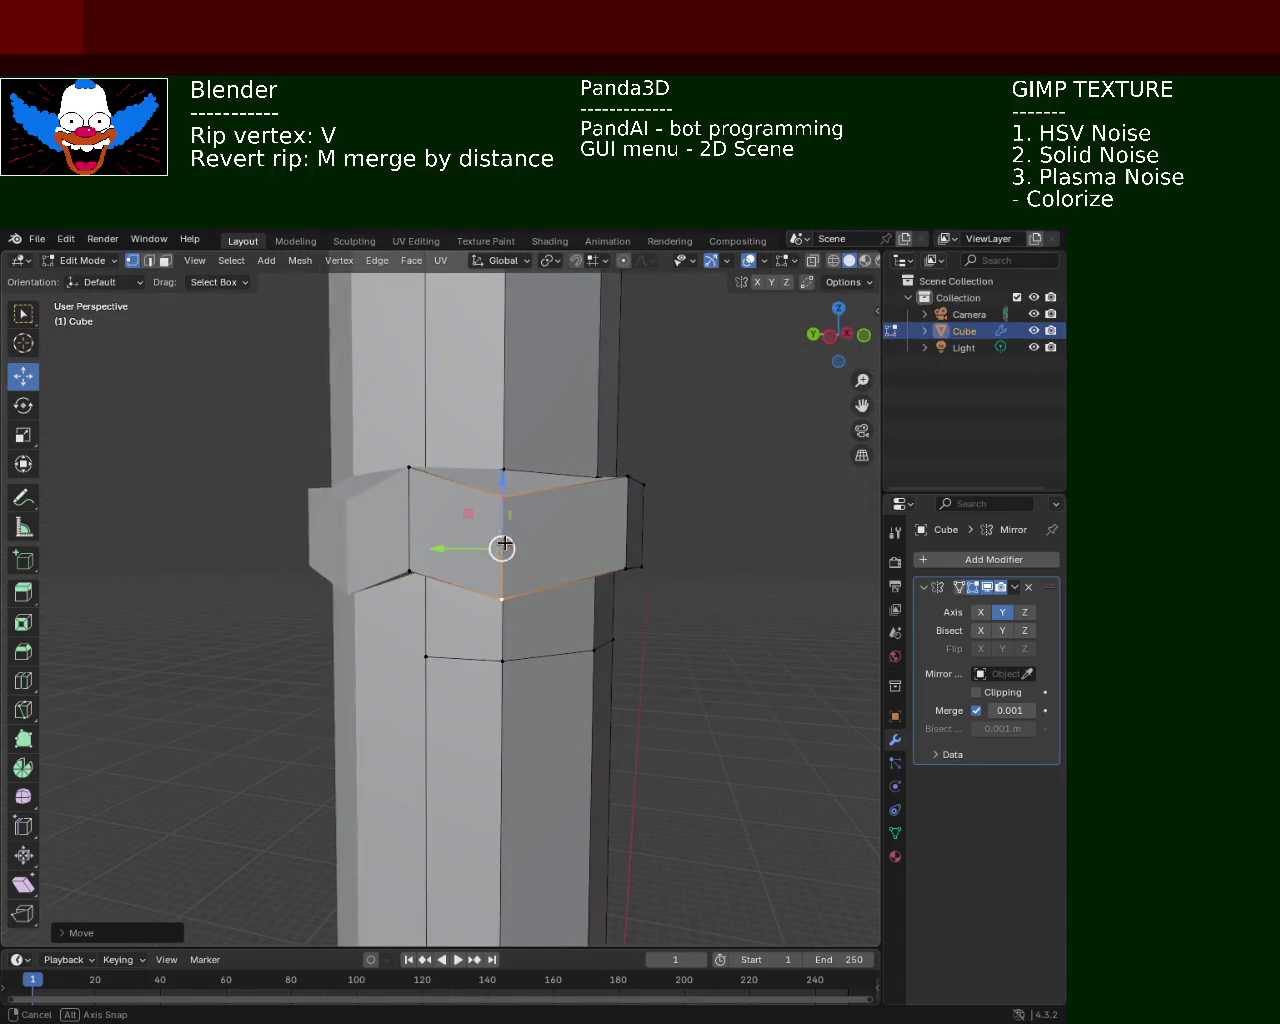
{"action": "key", "text": "v"}
{"action": "left_click", "coordinate": [540, 537]}
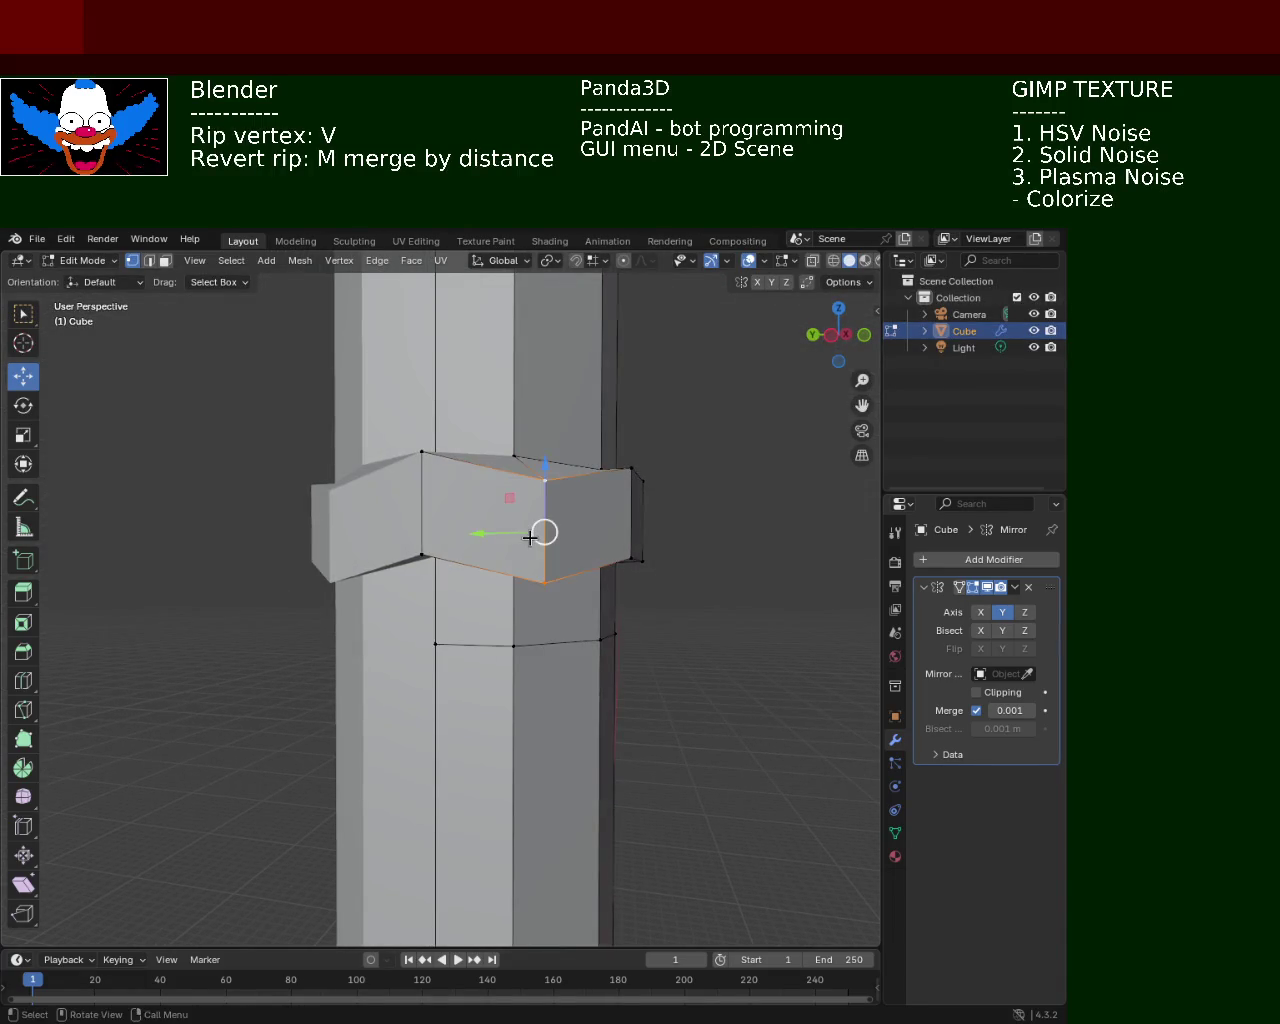
{"action": "key", "text": "ctrl+z"}
Move the ring's middle edge along Y to straighten the band, then view in wireframe
{"action": "mouse_move", "coordinate": [532, 549]}
{"action": "middle_mouse_down"}
{"action": "mouse_move", "coordinate": [578, 657]}
{"action": "mouse_move", "coordinate": [581, 788]}
{"action": "middle_mouse_up"}
{"action": "key", "text": "g"}
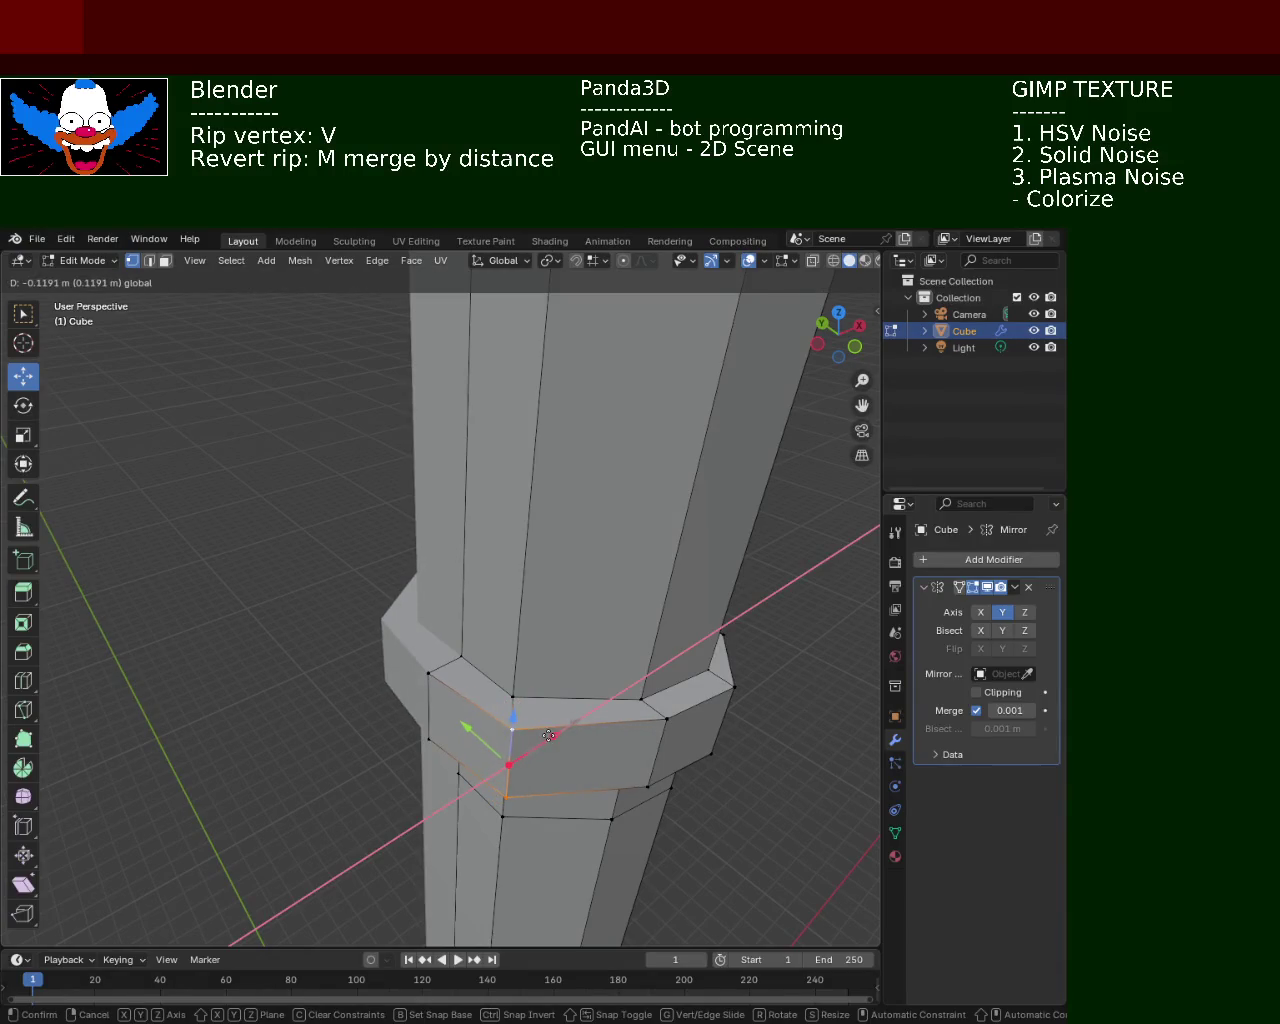
{"action": "left_click", "coordinate": [505, 740]}
{"action": "key", "text": "g"}
{"action": "key", "text": "y"}
{"action": "left_click", "coordinate": [456, 740]}
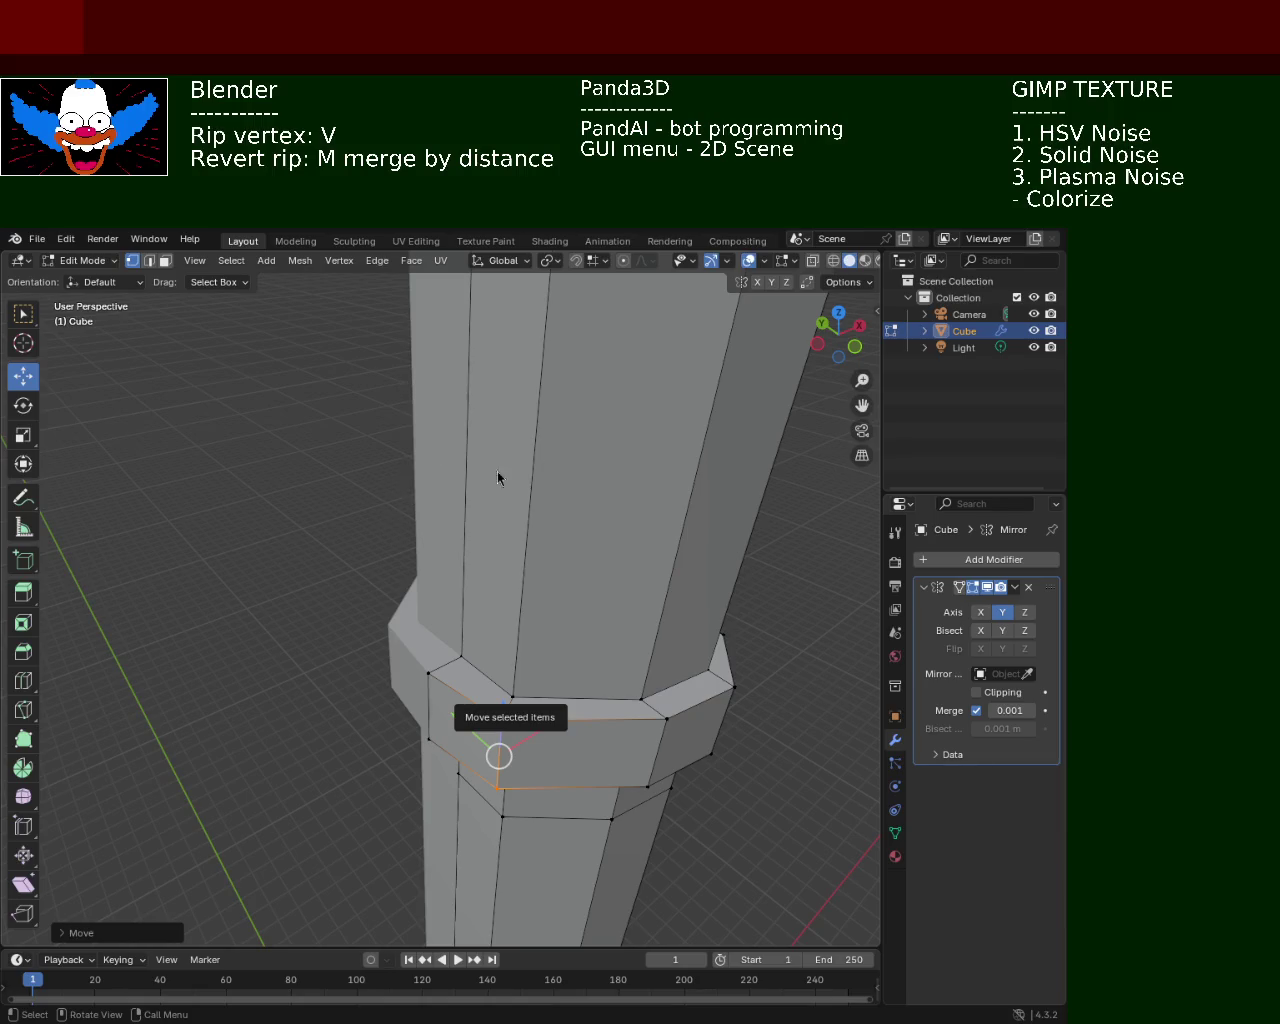
{"action": "mouse_move", "coordinate": [689, 467]}
{"action": "middle_mouse_down"}
{"action": "mouse_move", "coordinate": [613, 580]}
{"action": "mouse_move", "coordinate": [501, 611]}
{"action": "mouse_move", "coordinate": [410, 614]}
{"action": "mouse_move", "coordinate": [457, 538]}
{"action": "middle_mouse_up"}
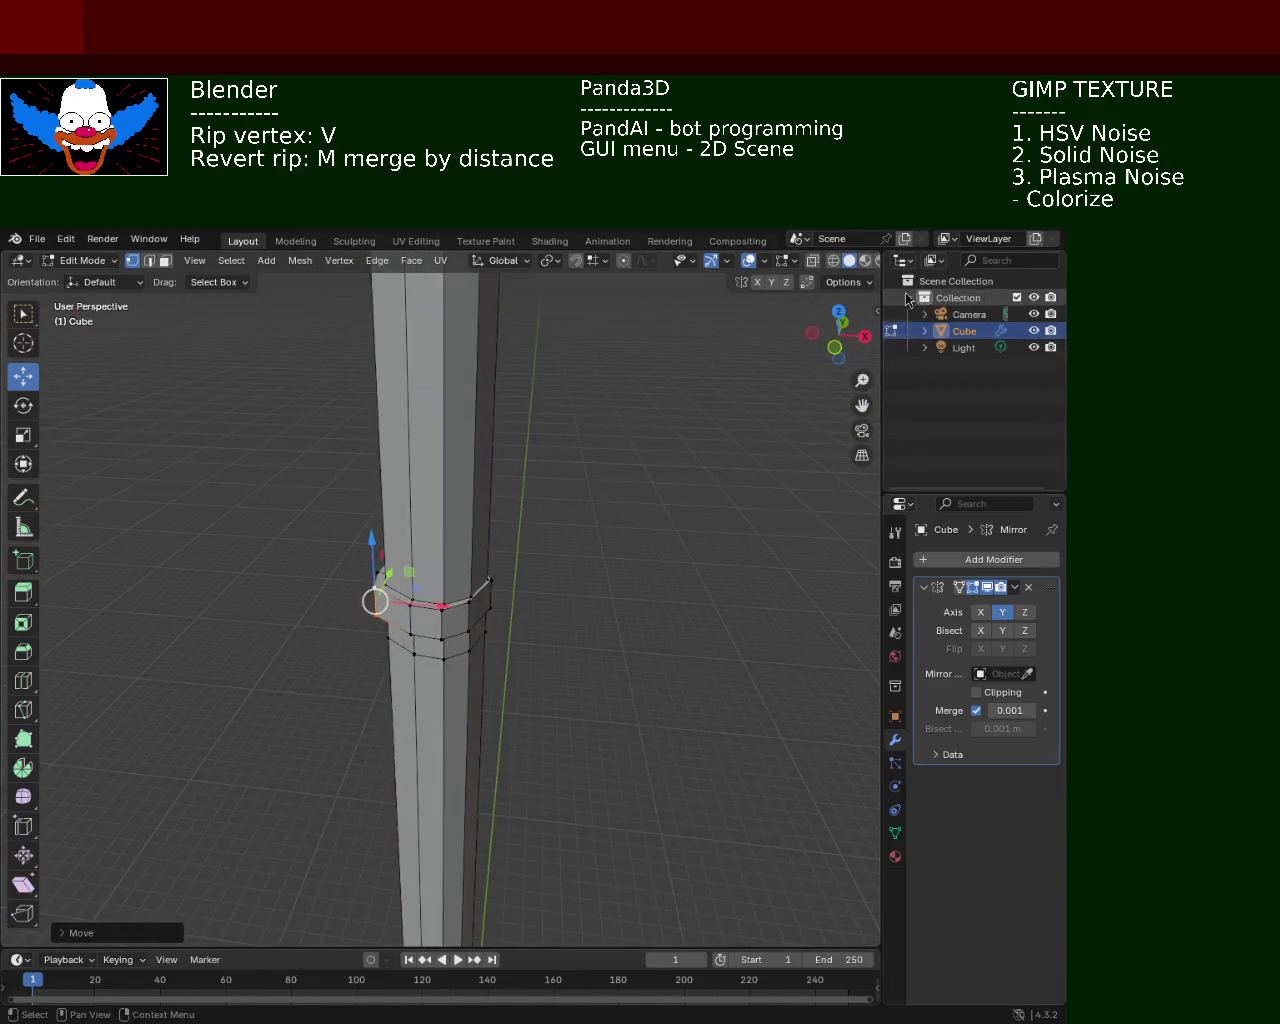
{"action": "left_click", "coordinate": [833, 261]}
Box-select the collar ring, delete its vertices as a trial, then undo the deletion
{"action": "middle_click_drag", "start_coordinate": [560, 470], "coordinate": [354, 440]}
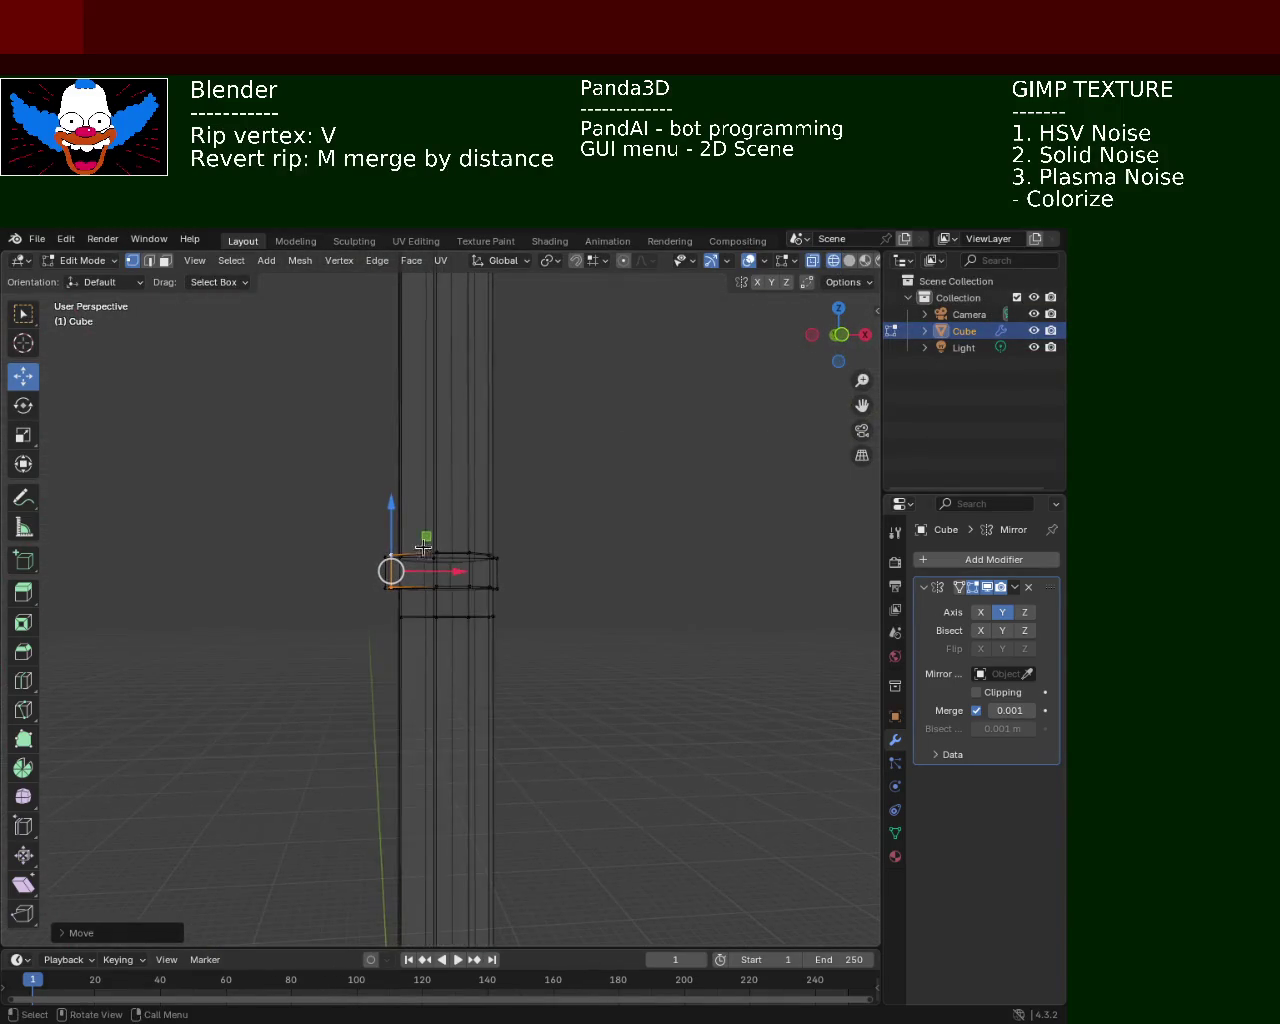
{"action": "left_click_drag", "start_coordinate": [258, 450], "coordinate": [562, 602]}
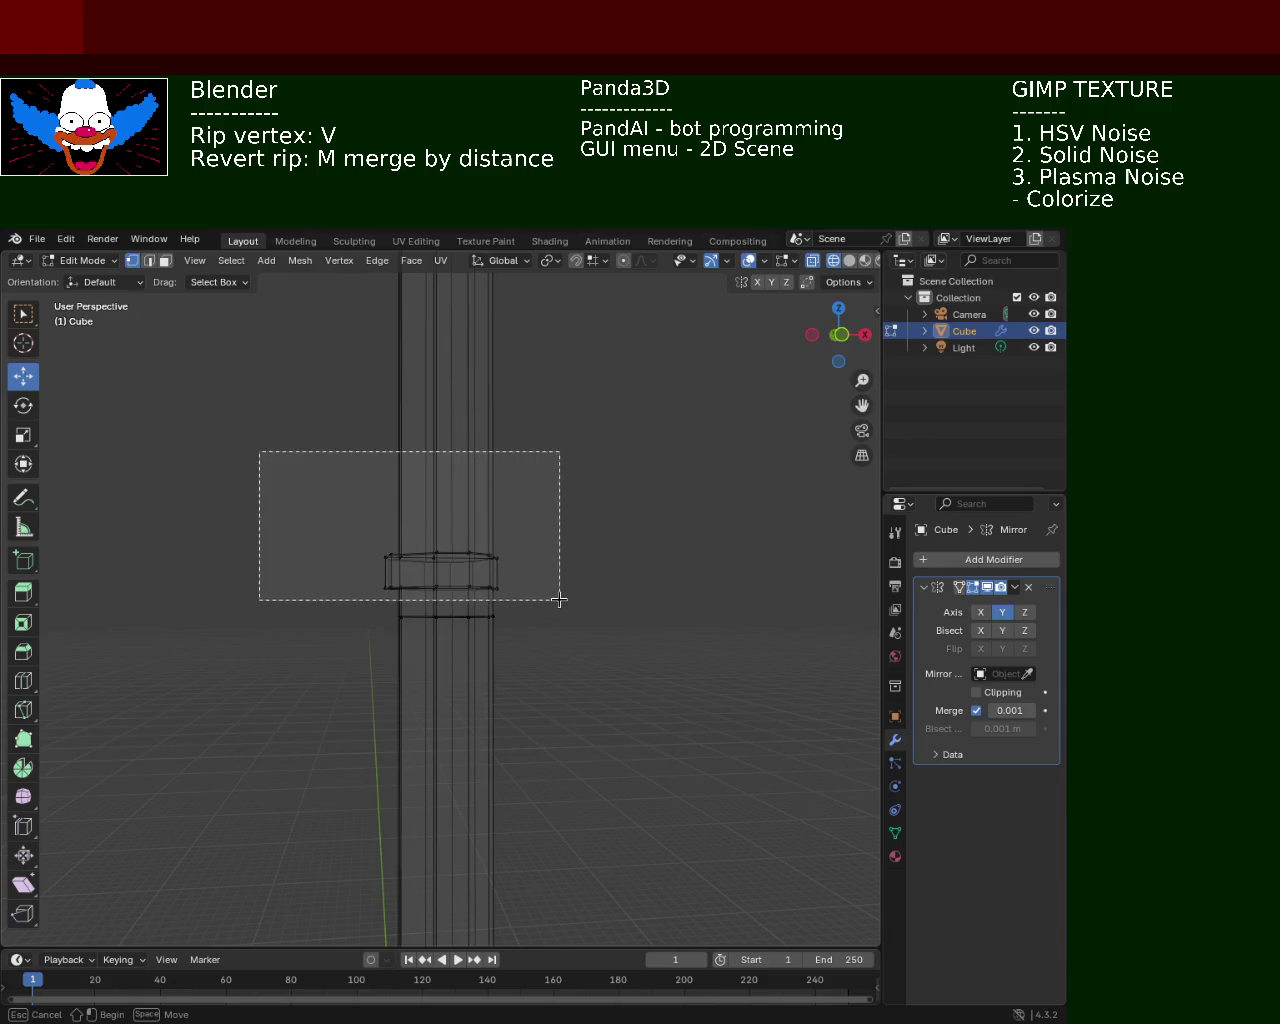
{"action": "key", "text": "x"}
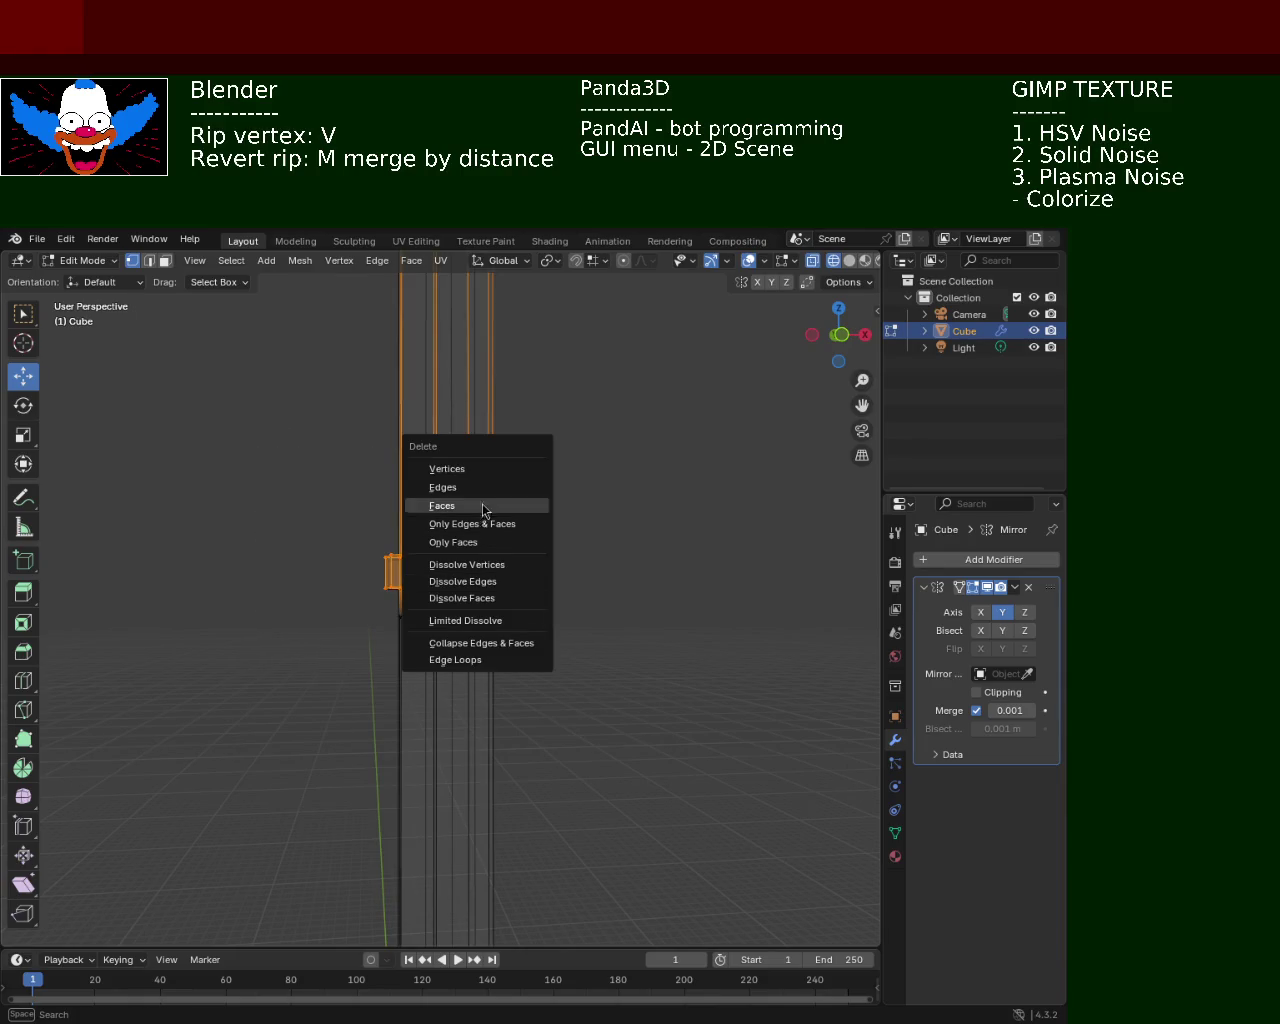
{"action": "left_click", "coordinate": [485, 468]}
{"action": "scroll", "coordinate": [495, 474], "scroll_direction": "down", "scroll_amount": 2}
{"action": "scroll", "coordinate": [514, 478], "scroll_direction": "down", "scroll_amount": 1}
{"action": "scroll", "coordinate": [508, 585], "scroll_direction": "down", "scroll_amount": 1}
{"action": "scroll", "coordinate": [505, 567], "scroll_direction": "down", "scroll_amount": 1}
{"action": "key", "text": "ctrl+z"}
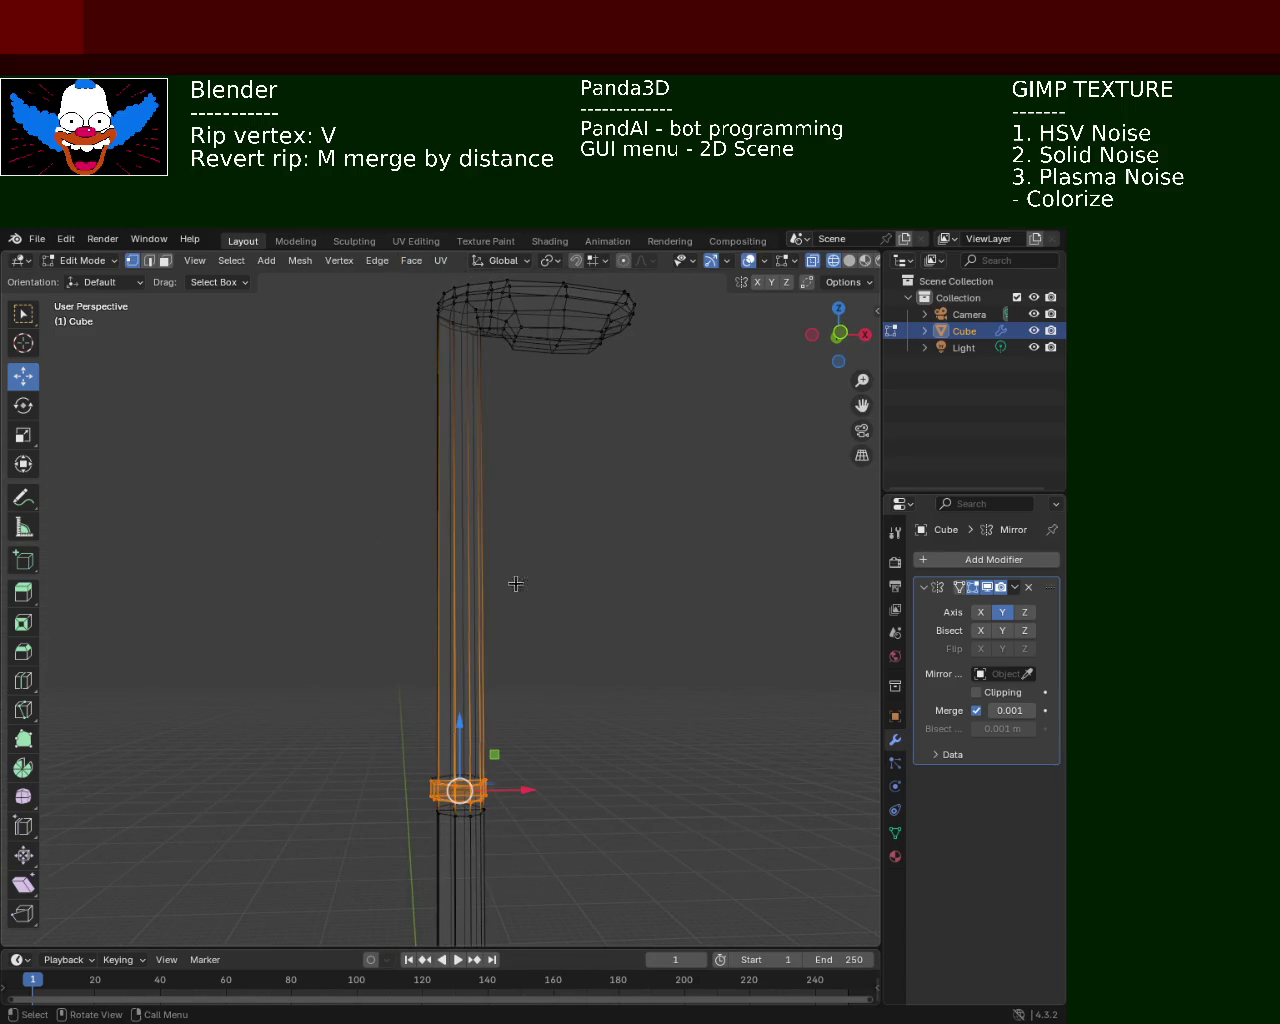
Switch to face selection and return to solid shading around the collar
{"action": "key", "text": "ctrl+z"}
{"action": "key", "text": "ctrl+z"}
{"action": "key", "text": "ctrl+z"}
{"action": "mouse_move", "coordinate": [543, 669]}
{"action": "middle_mouse_down"}
{"action": "mouse_move", "coordinate": [521, 653]}
{"action": "mouse_move", "coordinate": [543, 691]}
{"action": "mouse_move", "coordinate": [574, 698]}
{"action": "mouse_move", "coordinate": [570, 645]}
{"action": "mouse_move", "coordinate": [500, 450]}
{"action": "middle_mouse_up"}
{"action": "left_click", "coordinate": [849, 261]}
{"action": "mouse_move", "coordinate": [583, 686]}
{"action": "middle_mouse_down"}
{"action": "mouse_move", "coordinate": [576, 543]}
{"action": "mouse_move", "coordinate": [577, 678]}
{"action": "mouse_move", "coordinate": [516, 535]}
{"action": "middle_mouse_up"}
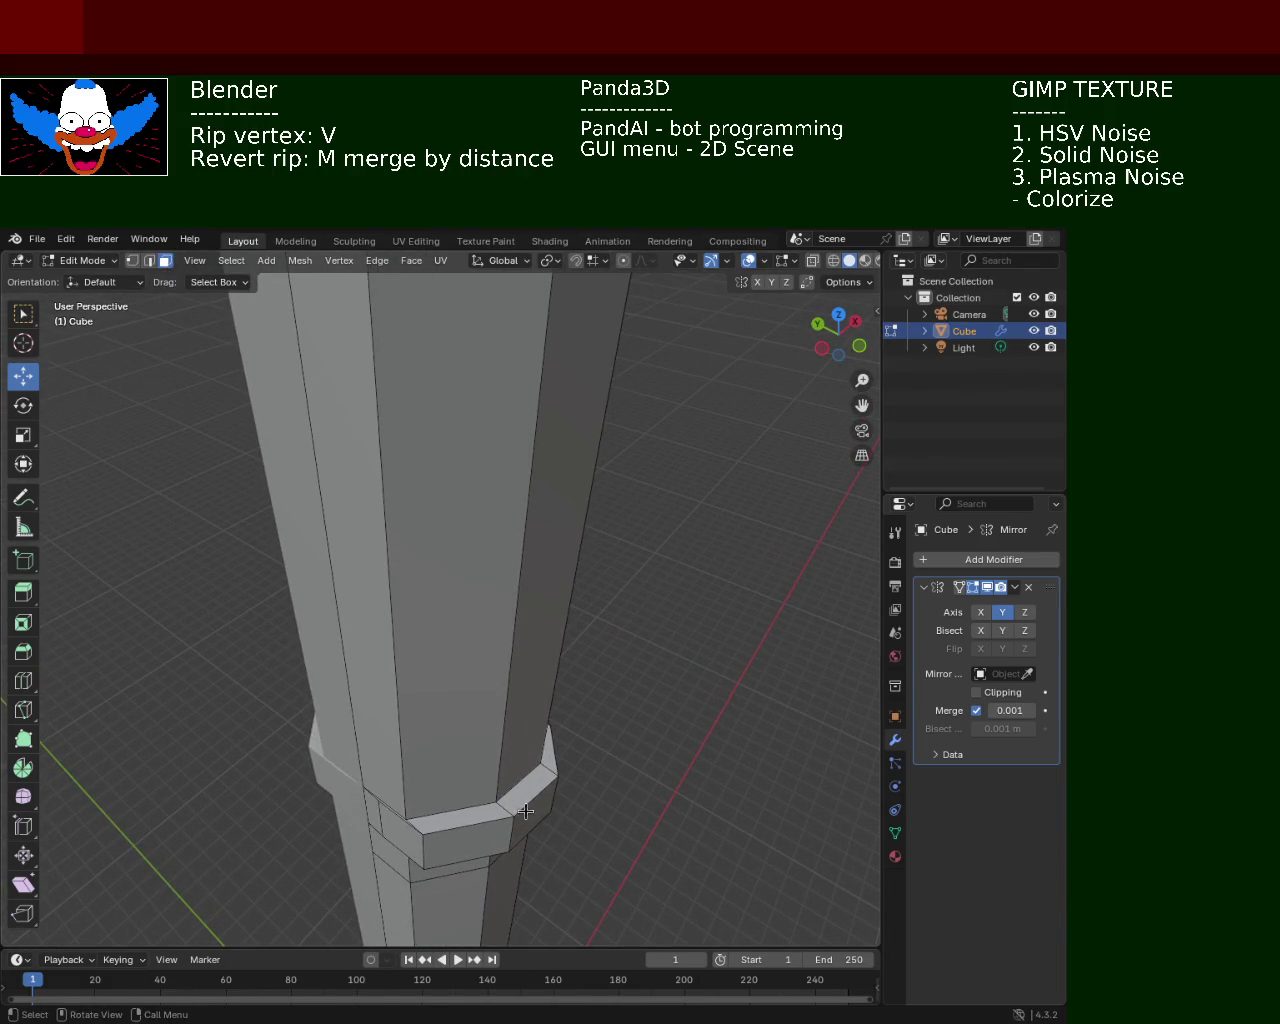
Select several front collar ring faces and delete them
{"action": "left_click", "coordinate": [455, 808]}
{"action": "left_click", "coordinate": [458, 830]}
{"action": "middle_click_drag", "start_coordinate": [540, 786], "coordinate": [399, 647]}
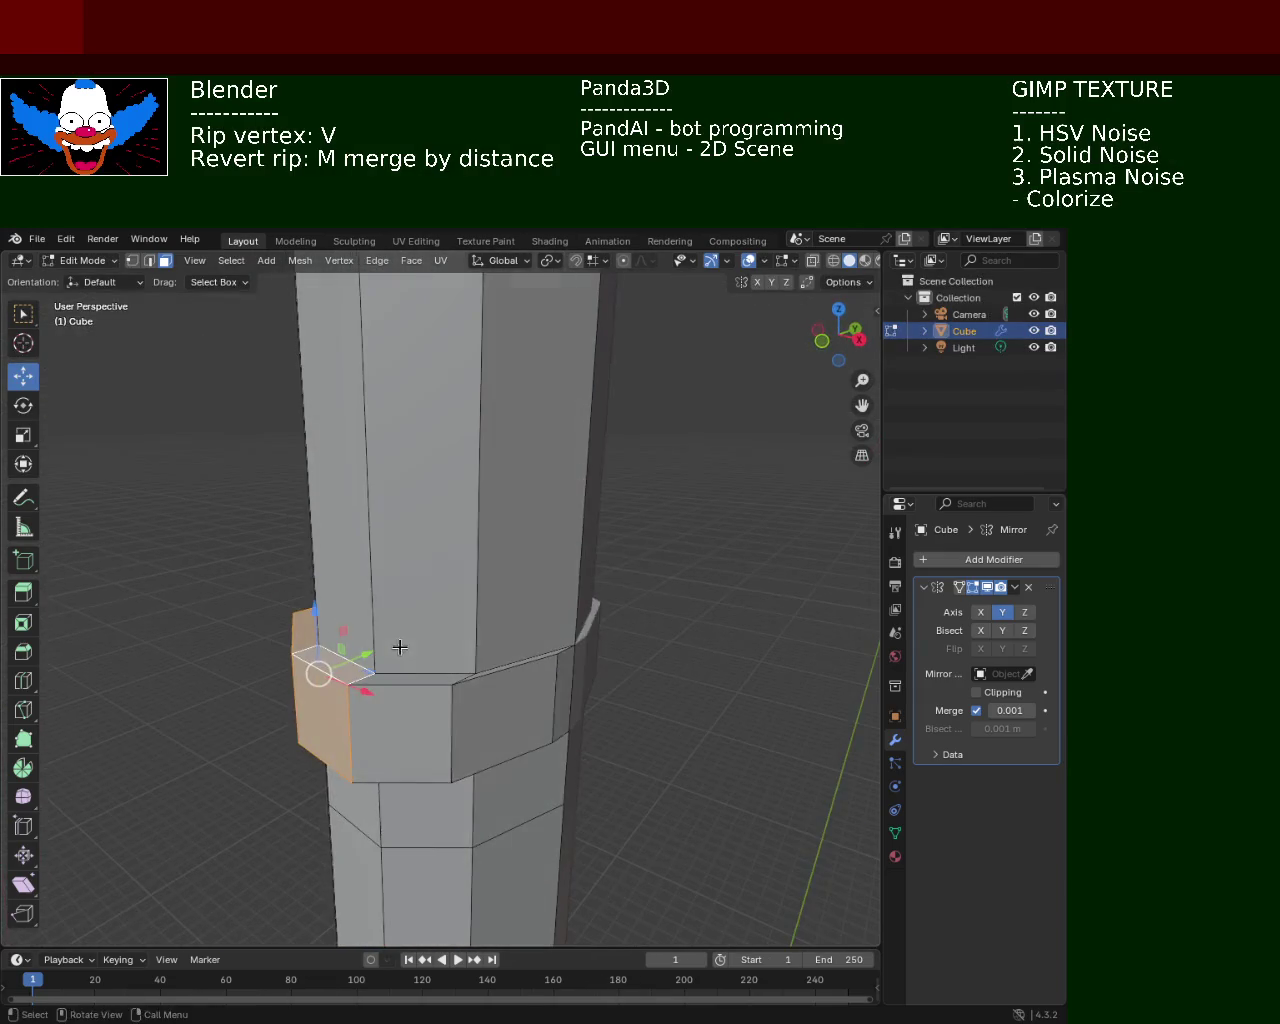
{"action": "left_click", "coordinate": [409, 711], "text": "shift"}
{"action": "left_click", "coordinate": [505, 735], "text": "shift"}
{"action": "middle_click_drag", "start_coordinate": [505, 735], "coordinate": [489, 752]}
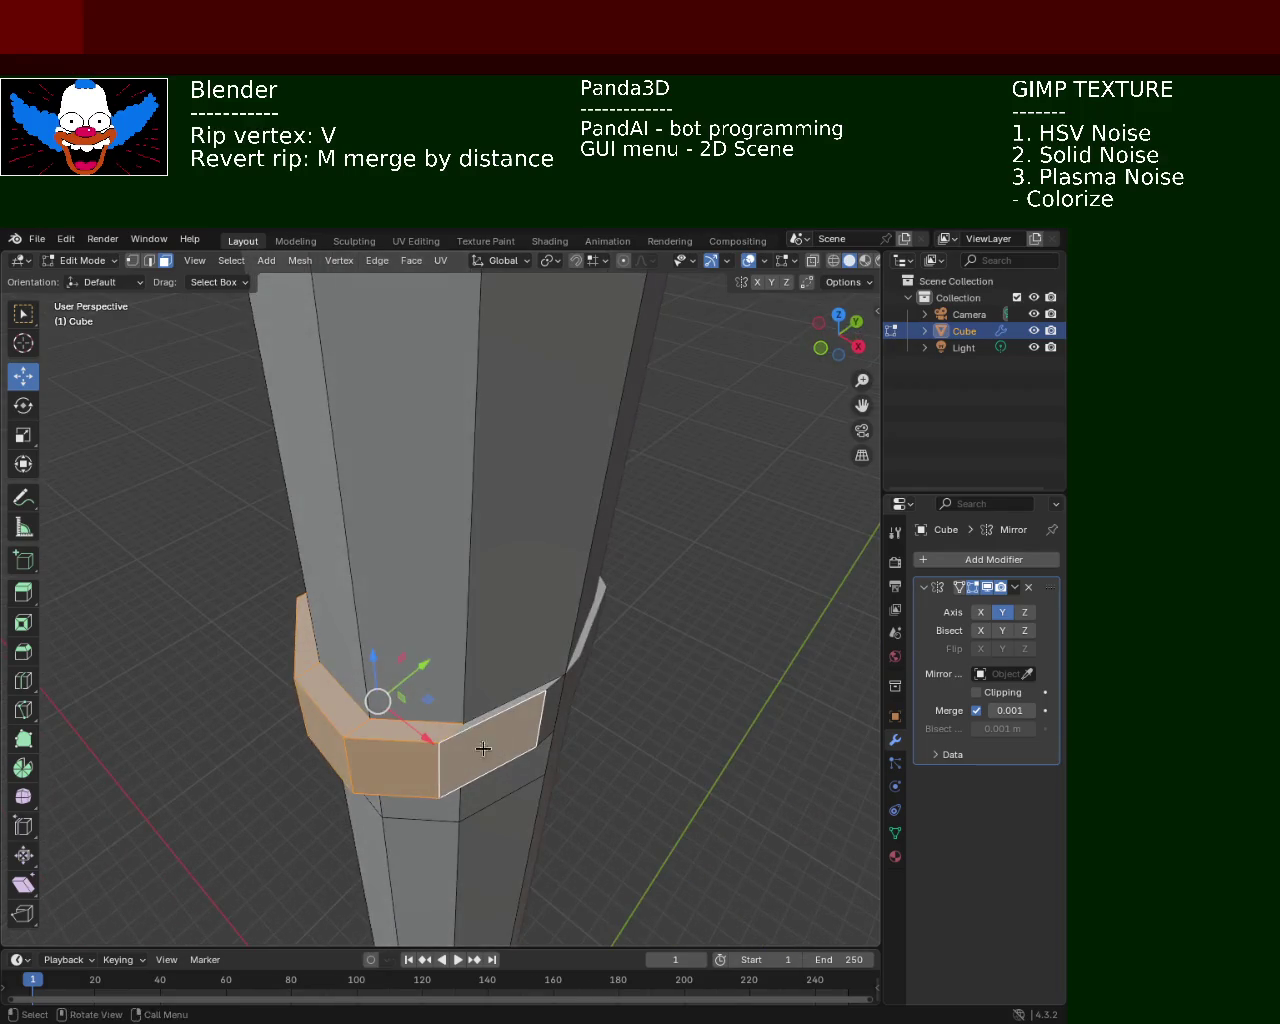
{"action": "left_click", "coordinate": [460, 745], "text": "shift"}
{"action": "key", "text": "x"}
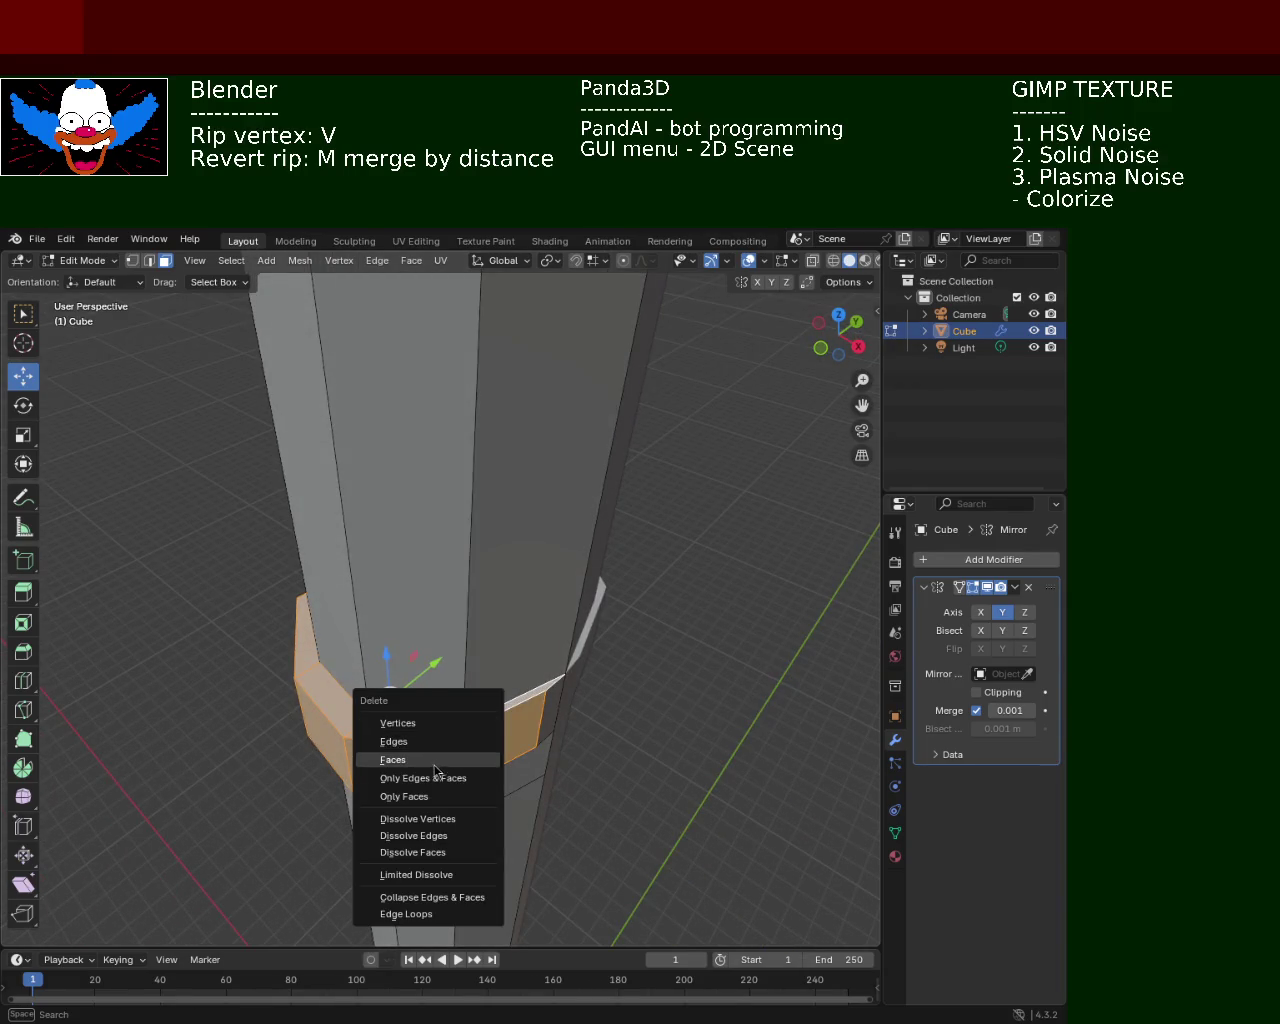
{"action": "left_click", "coordinate": [433, 765]}
Delete the remaining ring faces, including the left ring flap
{"action": "middle_click_drag", "start_coordinate": [449, 691], "coordinate": [487, 780]}
{"action": "left_click", "coordinate": [487, 780]}
{"action": "left_click", "coordinate": [360, 770], "text": "shift"}
{"action": "left_click", "coordinate": [300, 725], "text": "shift"}
{"action": "key", "text": "x"}
{"action": "left_click", "coordinate": [268, 722]}
{"action": "key", "text": "x"}
{"action": "left_click", "coordinate": [300, 675]}
{"action": "mouse_move", "coordinate": [300, 675]}
{"action": "middle_mouse_down"}
{"action": "mouse_move", "coordinate": [360, 640]}
{"action": "mouse_move", "coordinate": [458, 643]}
{"action": "mouse_move", "coordinate": [366, 563]}
{"action": "middle_mouse_up"}
Select two middle band edges, undo a dissolve, then delete them instead
{"action": "key", "text": "2"}
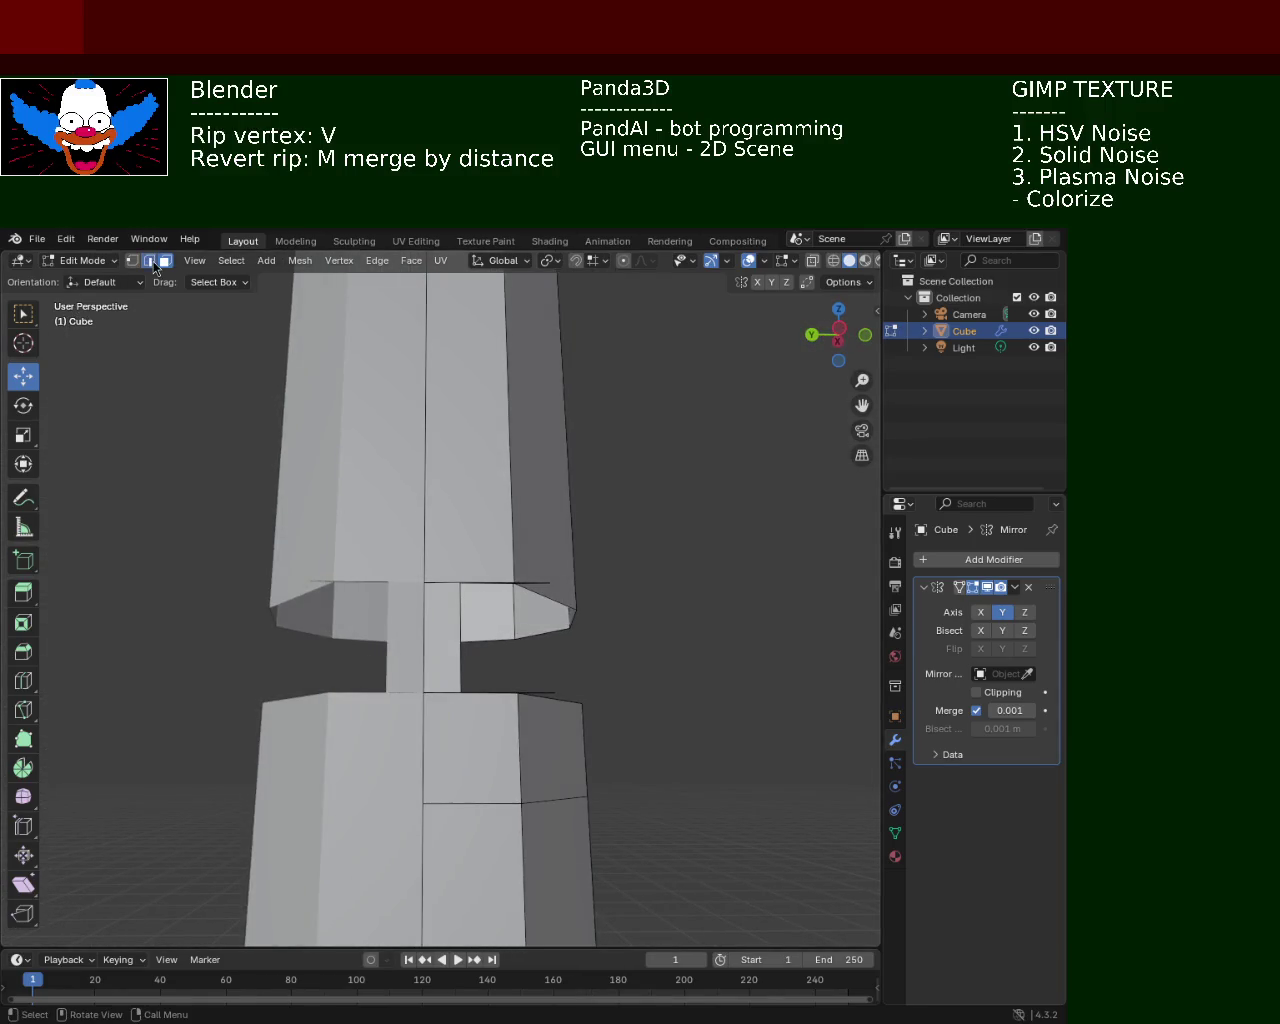
{"action": "left_click", "coordinate": [535, 691]}
{"action": "left_click", "coordinate": [535, 592], "text": "shift"}
{"action": "key", "text": "x"}
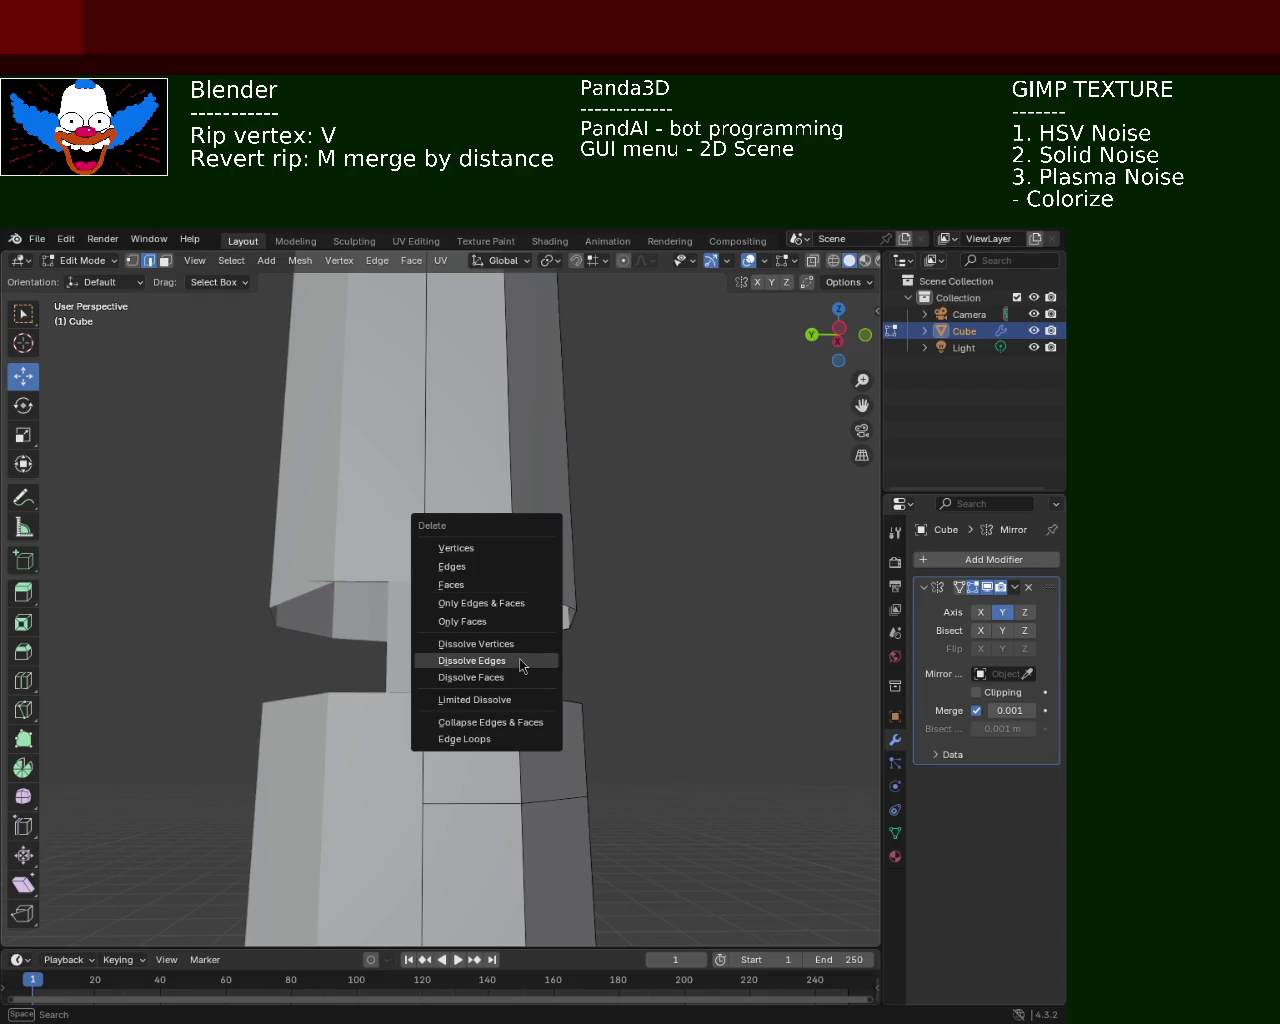
{"action": "left_click", "coordinate": [472, 661]}
{"action": "key", "text": "ctrl+z"}
{"action": "key", "text": "x"}
{"action": "left_click", "coordinate": [446, 532]}
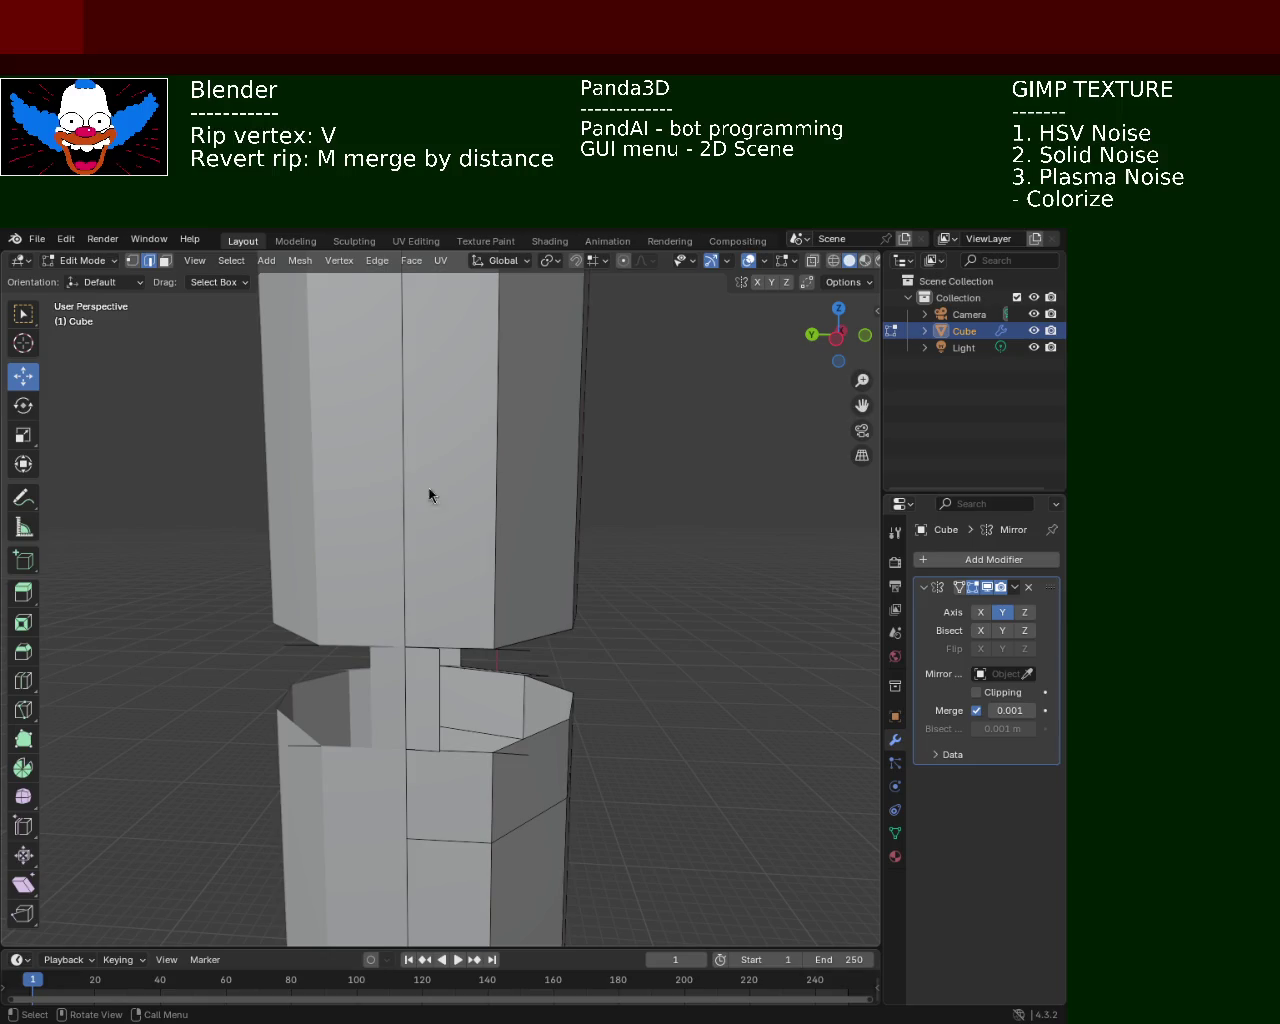
{"action": "mouse_move", "coordinate": [534, 586]}
{"action": "middle_mouse_down"}
{"action": "mouse_move", "coordinate": [349, 645]}
{"action": "mouse_move", "coordinate": [371, 677]}
{"action": "mouse_move", "coordinate": [459, 673]}
{"action": "middle_mouse_up"}
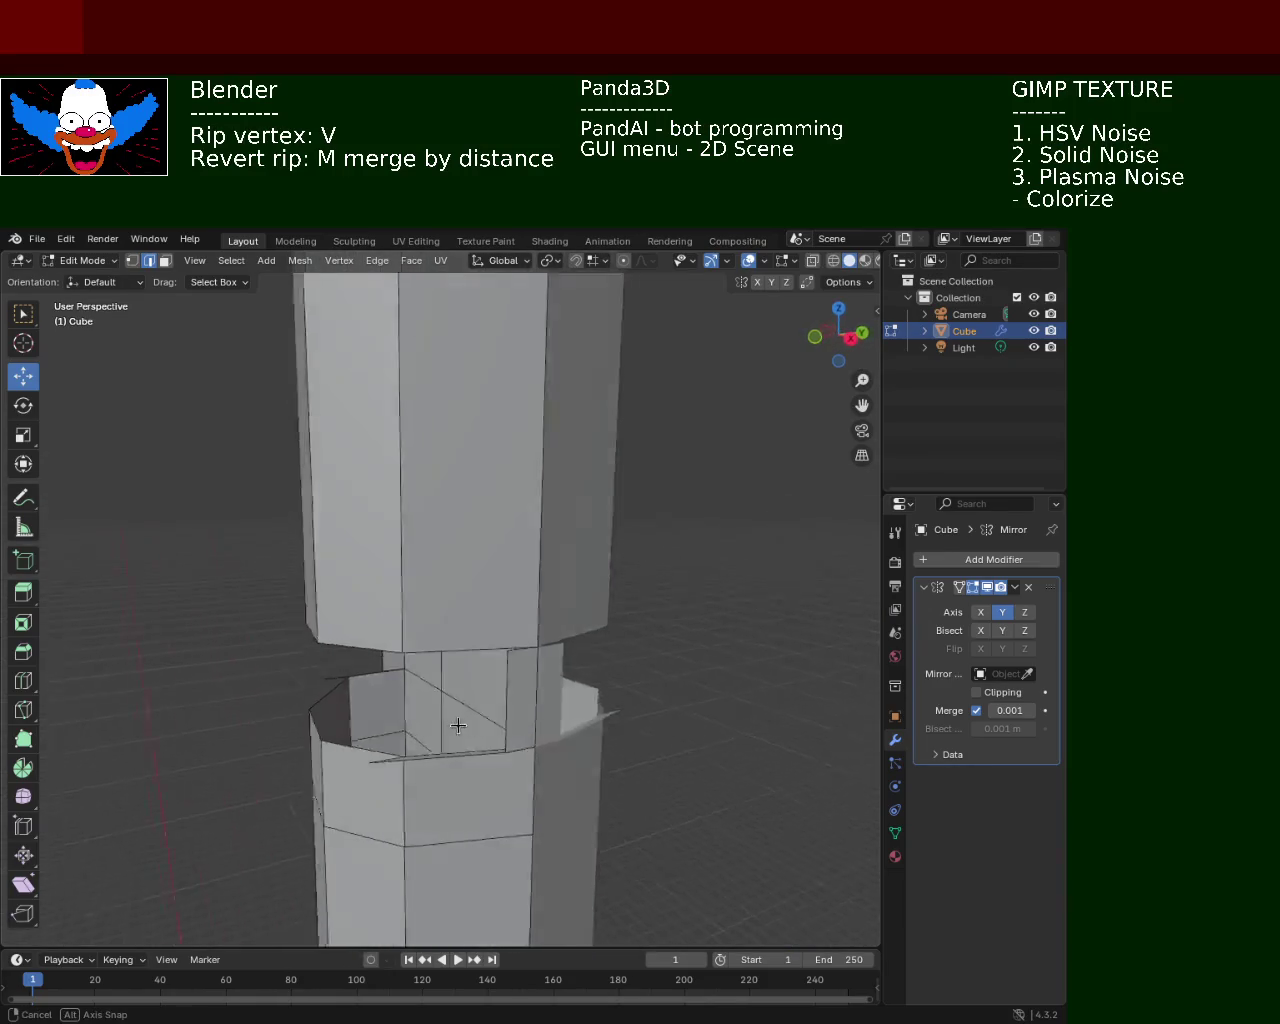
Delete three middle band faces and the narrow side face in face mode
{"action": "left_click", "coordinate": [169, 263]}
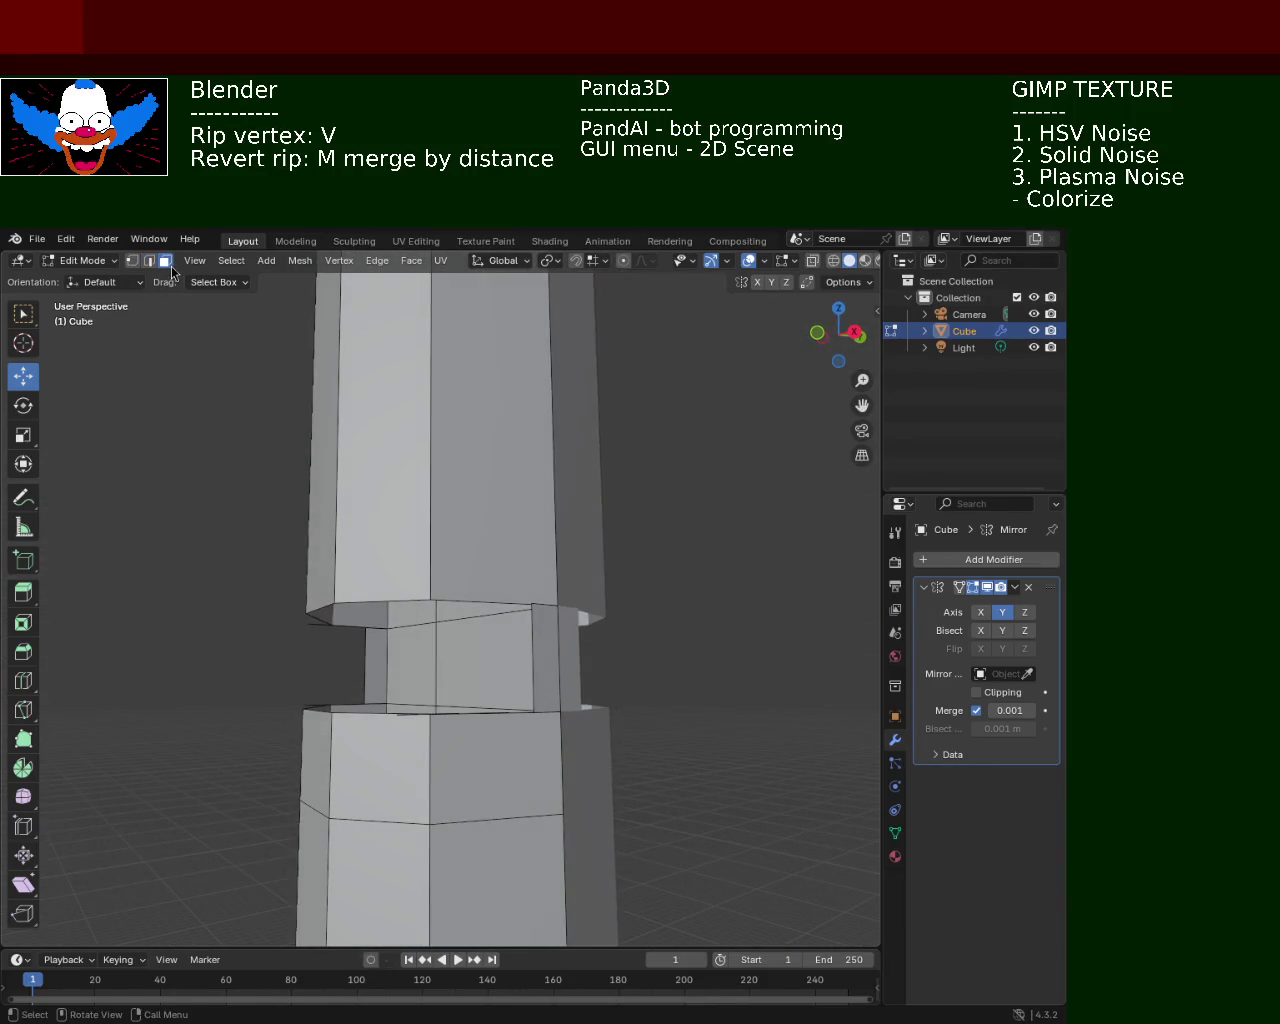
{"action": "left_click", "coordinate": [554, 674]}
{"action": "left_click", "coordinate": [508, 657], "text": "shift"}
{"action": "left_click", "coordinate": [428, 662], "text": "shift"}
{"action": "mouse_move", "coordinate": [428, 662]}
{"action": "middle_mouse_down"}
{"action": "mouse_move", "coordinate": [395, 678]}
{"action": "mouse_move", "coordinate": [365, 658]}
{"action": "mouse_move", "coordinate": [540, 741]}
{"action": "middle_mouse_up"}
{"action": "key", "text": "x"}
{"action": "left_click", "coordinate": [343, 670]}
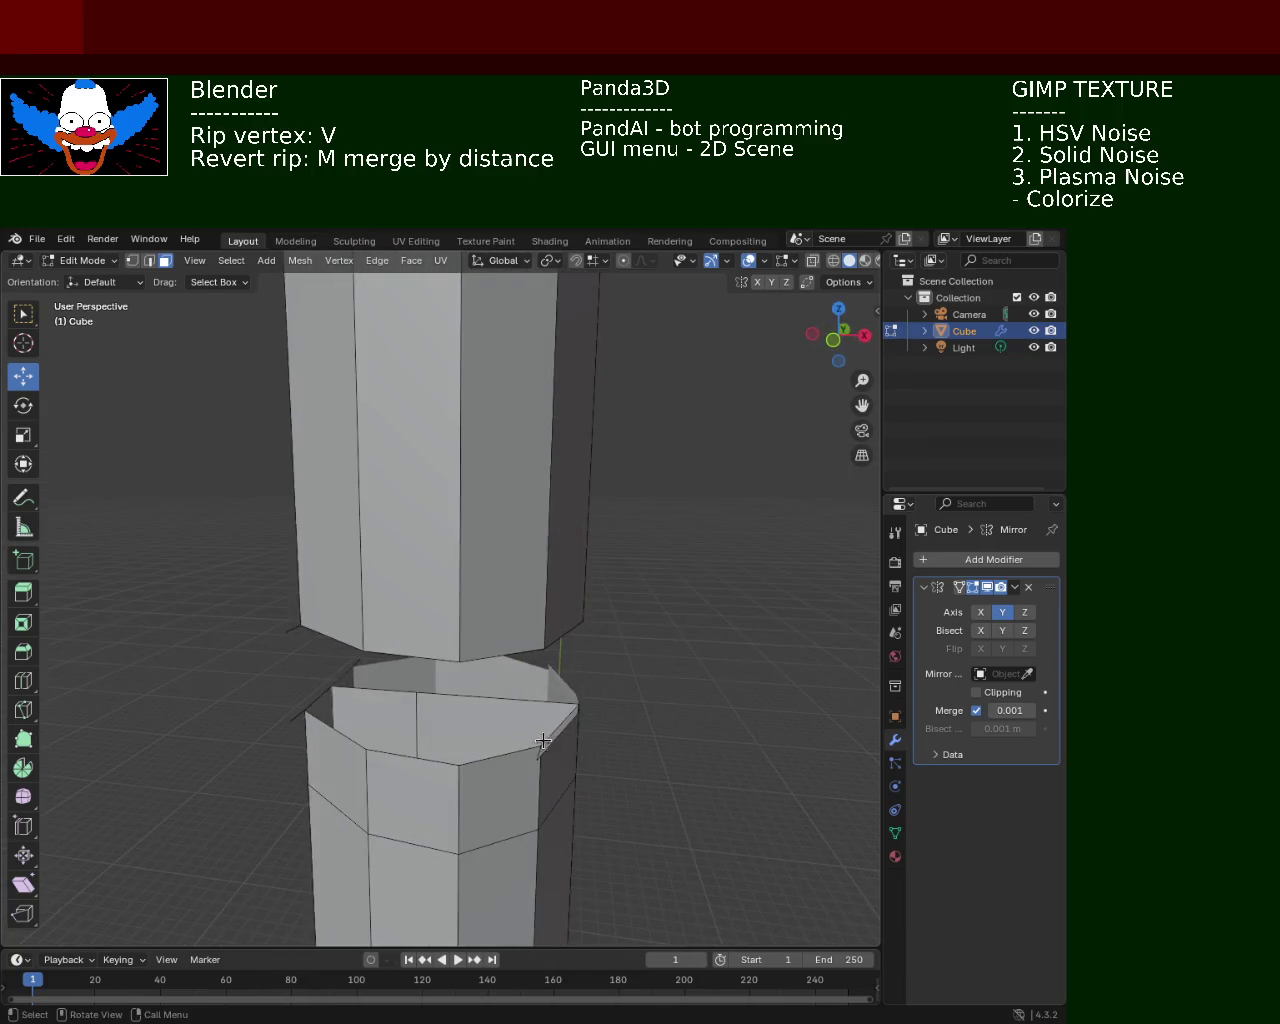
{"action": "left_click", "coordinate": [559, 735]}
{"action": "key", "text": "x"}
{"action": "left_click", "coordinate": [559, 732]}
{"action": "mouse_move", "coordinate": [559, 732]}
{"action": "middle_mouse_down"}
{"action": "mouse_move", "coordinate": [571, 755]}
{"action": "mouse_move", "coordinate": [446, 660]}
{"action": "middle_mouse_up"}
Delete the edge under the upper section, then select another band edge for deletion
{"action": "key", "text": "2"}
{"action": "left_click", "coordinate": [450, 632]}
{"action": "key", "text": "x"}
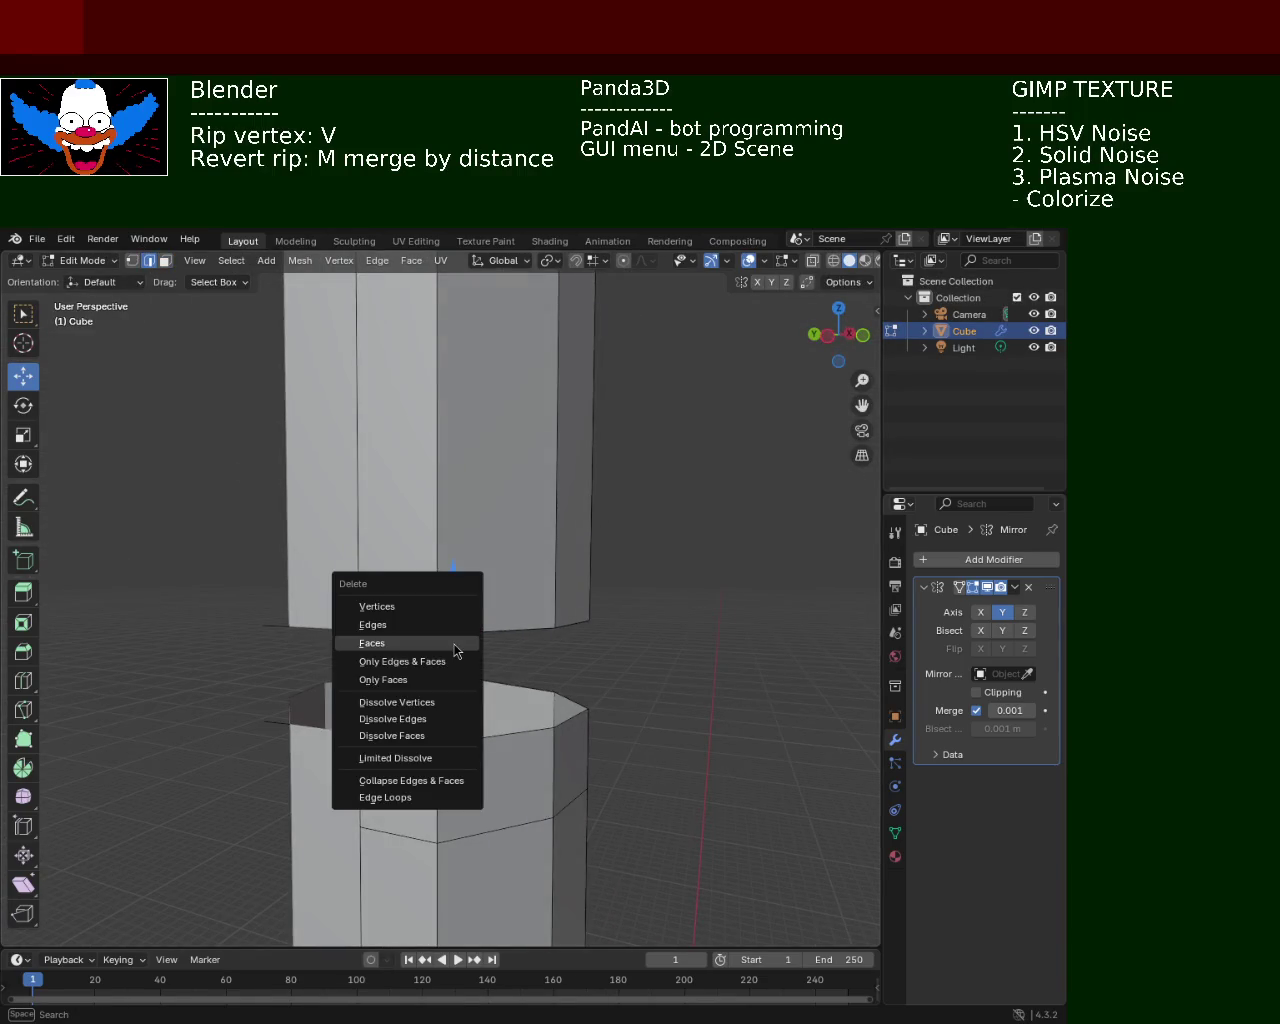
{"action": "left_click", "coordinate": [443, 623]}
{"action": "mouse_move", "coordinate": [459, 707]}
{"action": "middle_mouse_down"}
{"action": "mouse_move", "coordinate": [463, 757]}
{"action": "mouse_move", "coordinate": [418, 797]}
{"action": "mouse_move", "coordinate": [204, 492]}
{"action": "middle_mouse_up"}
{"action": "left_click", "coordinate": [463, 757]}
{"action": "key", "text": "x"}
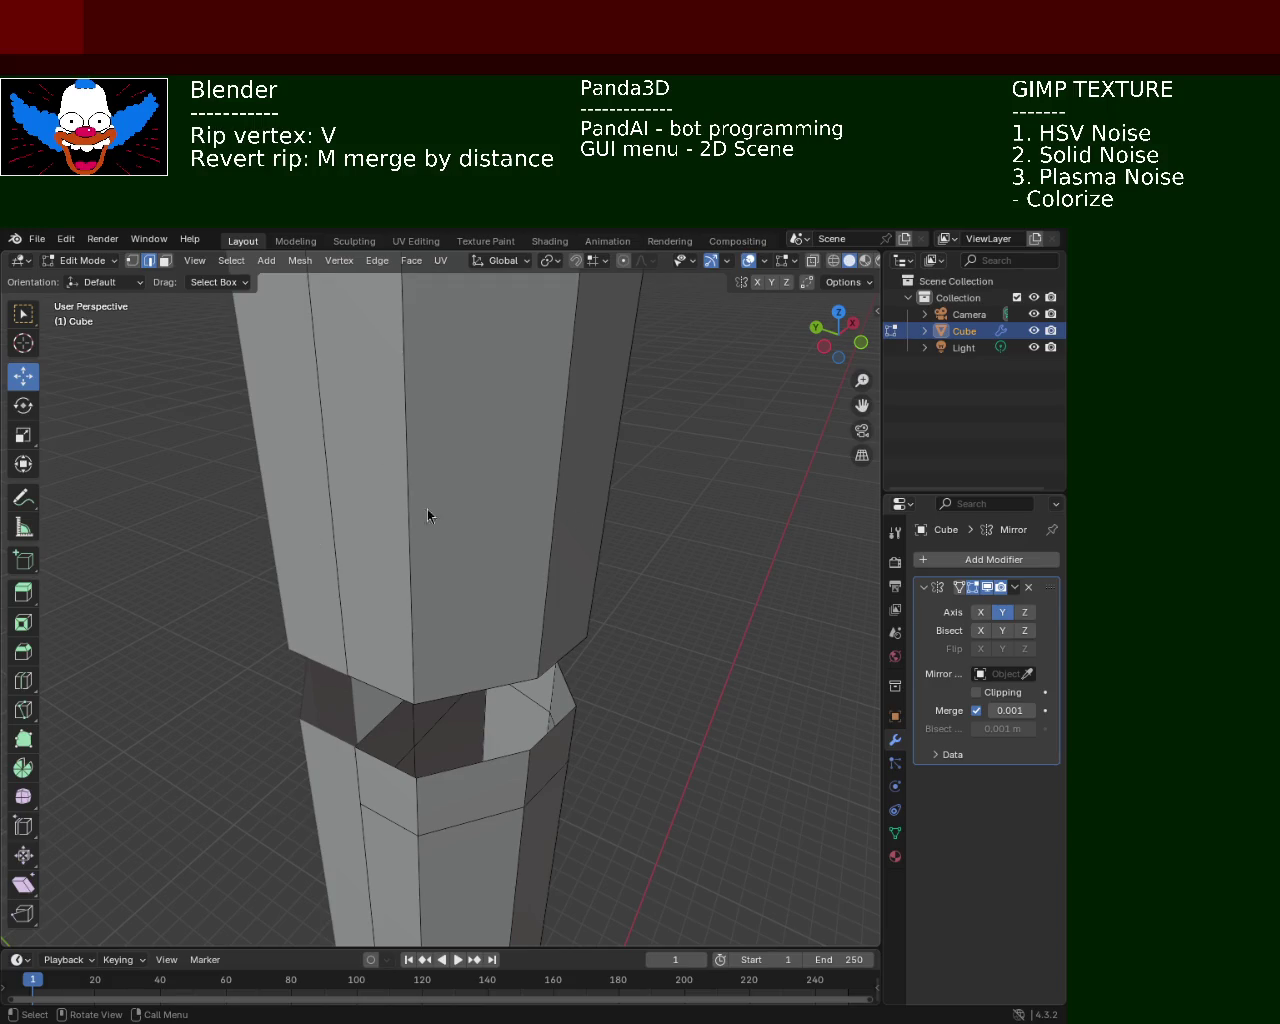
Switch to vertex select and select the seam vertices around the ripped gap
{"action": "mouse_move", "coordinate": [608, 590]}
{"action": "middle_mouse_down"}
{"action": "mouse_move", "coordinate": [524, 630]}
{"action": "mouse_move", "coordinate": [503, 578]}
{"action": "middle_mouse_up"}
{"action": "left_click", "coordinate": [132, 260]}
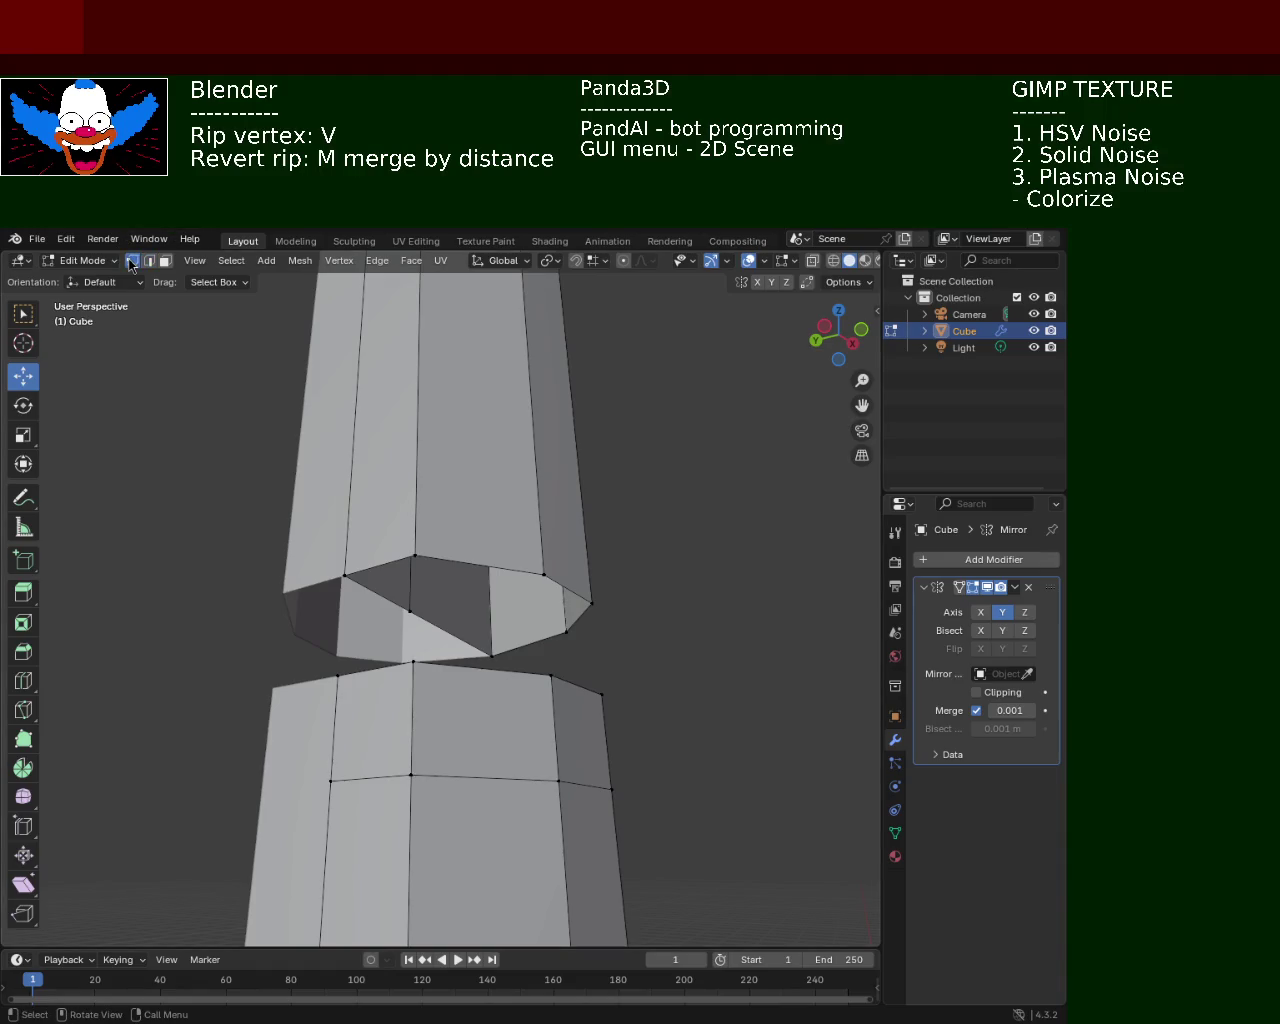
{"action": "middle_click_drag", "start_coordinate": [410, 547], "coordinate": [413, 633]}
{"action": "left_click", "coordinate": [360, 614]}
{"action": "left_click", "coordinate": [358, 717], "text": "shift"}
{"action": "left_click", "coordinate": [435, 722], "text": "shift"}
{"action": "left_click", "coordinate": [435, 620], "text": "shift"}
{"action": "left_click_drag", "start_coordinate": [440, 610], "coordinate": [350, 728]}
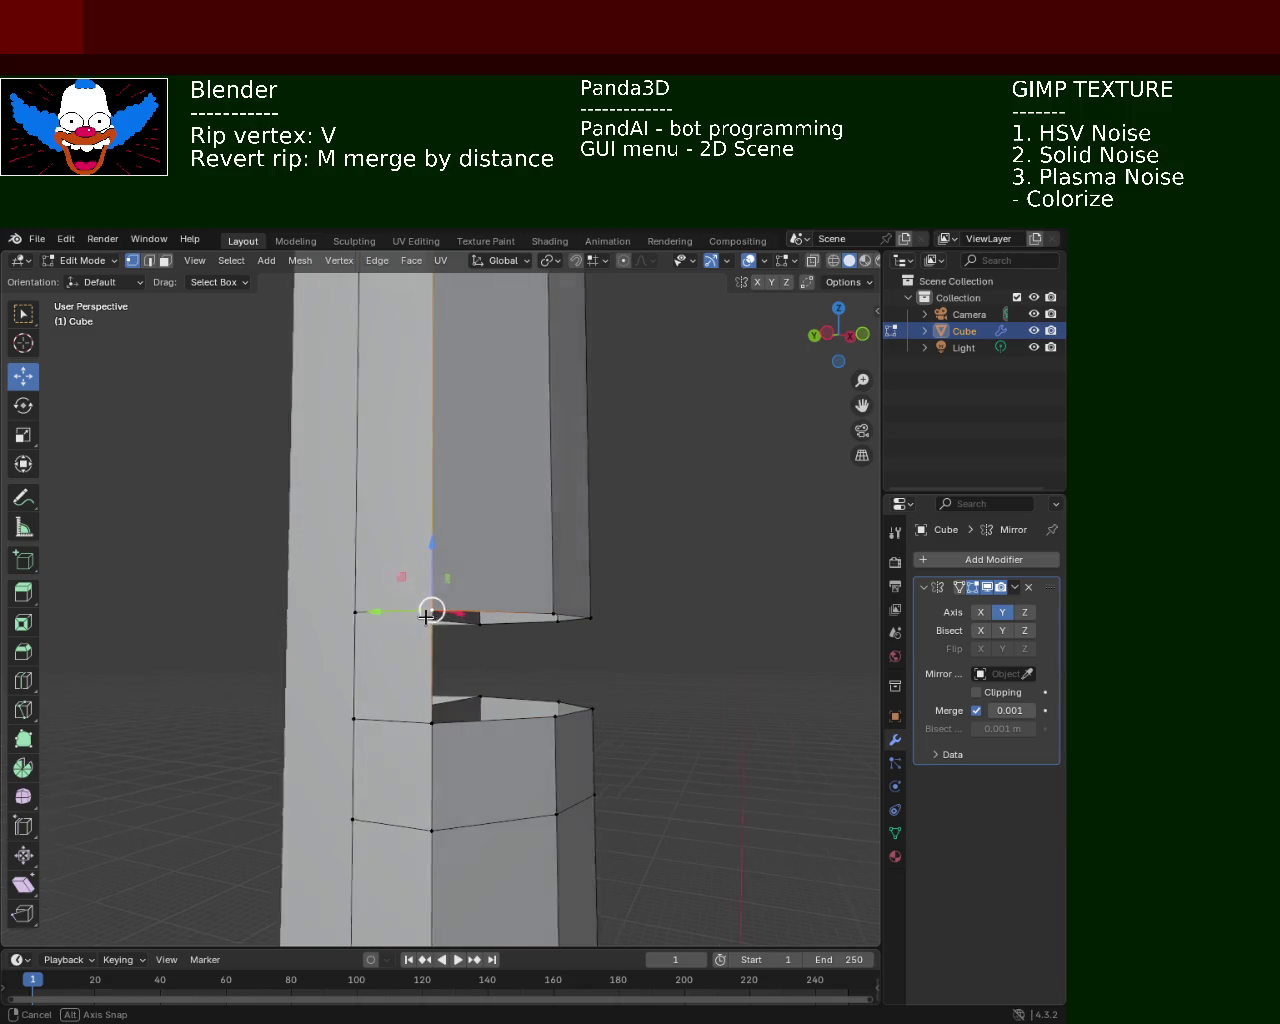
Fill the first part of the gap with a quad face instead of a triangle
{"action": "middle_click_drag", "start_coordinate": [430, 612], "coordinate": [370, 742]}
{"action": "left_click", "coordinate": [367, 630], "text": "shift"}
{"action": "left_click", "coordinate": [506, 630], "text": "shift"}
{"action": "key", "text": "f"}
{"action": "middle_click_drag", "start_coordinate": [587, 790], "coordinate": [425, 733]}
{"action": "key", "text": "ctrl+z"}
{"action": "key", "text": "f"}
Fill the next section of the gap from three selected seam vertices
{"action": "left_click", "coordinate": [402, 644]}
{"action": "left_click", "coordinate": [403, 747], "text": "shift"}
{"action": "left_click", "coordinate": [506, 750], "text": "shift"}
{"action": "key", "text": "f"}
Fill the left side of the gap with a quad face from four seam vertices
{"action": "middle_click_drag", "start_coordinate": [531, 651], "coordinate": [318, 625]}
{"action": "left_click", "coordinate": [320, 618]}
{"action": "left_click", "coordinate": [316, 720], "text": "shift"}
{"action": "left_click", "coordinate": [409, 732], "text": "shift"}
{"action": "left_click", "coordinate": [410, 608], "text": "shift"}
{"action": "key", "text": "f"}
Merge the ripped vertices by distance, then deselect everything
{"action": "left_click", "coordinate": [407, 713], "text": "shift"}
{"action": "left_click", "coordinate": [540, 722], "text": "shift"}
{"action": "left_click", "coordinate": [553, 624], "text": "shift"}
{"action": "key", "text": "m"}
{"action": "left_click", "coordinate": [549, 622]}
{"action": "mouse_move", "coordinate": [549, 622]}
{"action": "middle_mouse_down"}
{"action": "mouse_move", "coordinate": [611, 671]}
{"action": "mouse_move", "coordinate": [734, 594]}
{"action": "middle_mouse_up"}
{"action": "key", "text": "alt+a"}
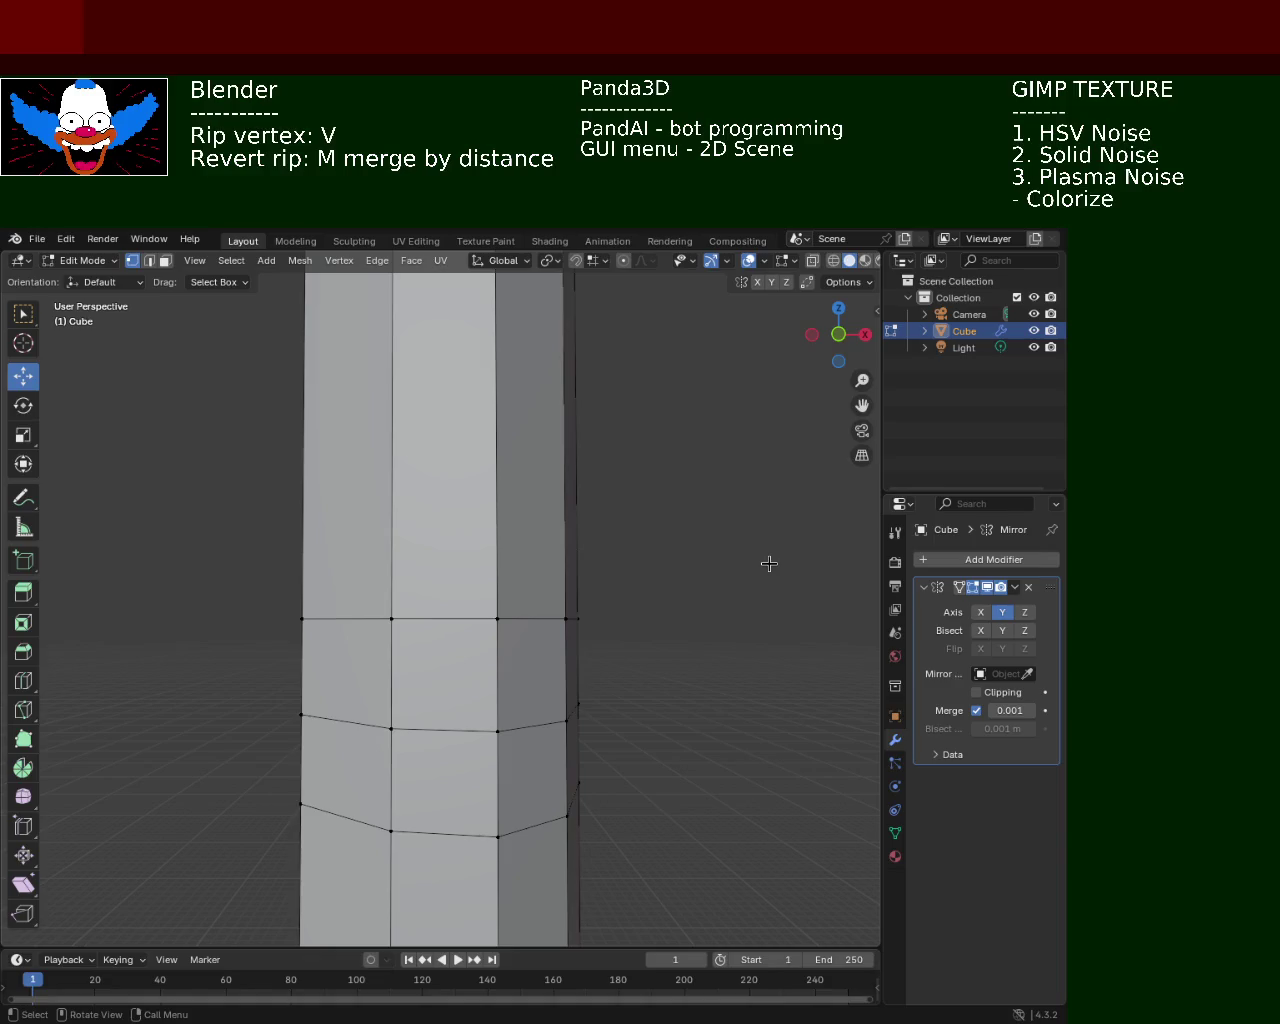
Turn off the Mirror modifier's Y axis and zoom out to view the whole lamp post
{"action": "left_click", "coordinate": [1002, 612]}
{"action": "mouse_move", "coordinate": [521, 522]}
{"action": "middle_mouse_down"}
{"action": "mouse_move", "coordinate": [606, 526]}
{"action": "mouse_move", "coordinate": [471, 496]}
{"action": "mouse_move", "coordinate": [477, 551]}
{"action": "mouse_move", "coordinate": [474, 466]}
{"action": "mouse_move", "coordinate": [480, 677]}
{"action": "mouse_move", "coordinate": [509, 549]}
{"action": "middle_mouse_up"}
{"action": "scroll", "coordinate": [527, 710], "scroll_direction": "up", "scroll_amount": 3}
In face select mode, select the stray pole faces and the small faces below the pole
{"action": "left_click", "coordinate": [165, 260]}
{"action": "left_click", "coordinate": [450, 515]}
{"action": "left_click", "coordinate": [457, 518], "text": "shift"}
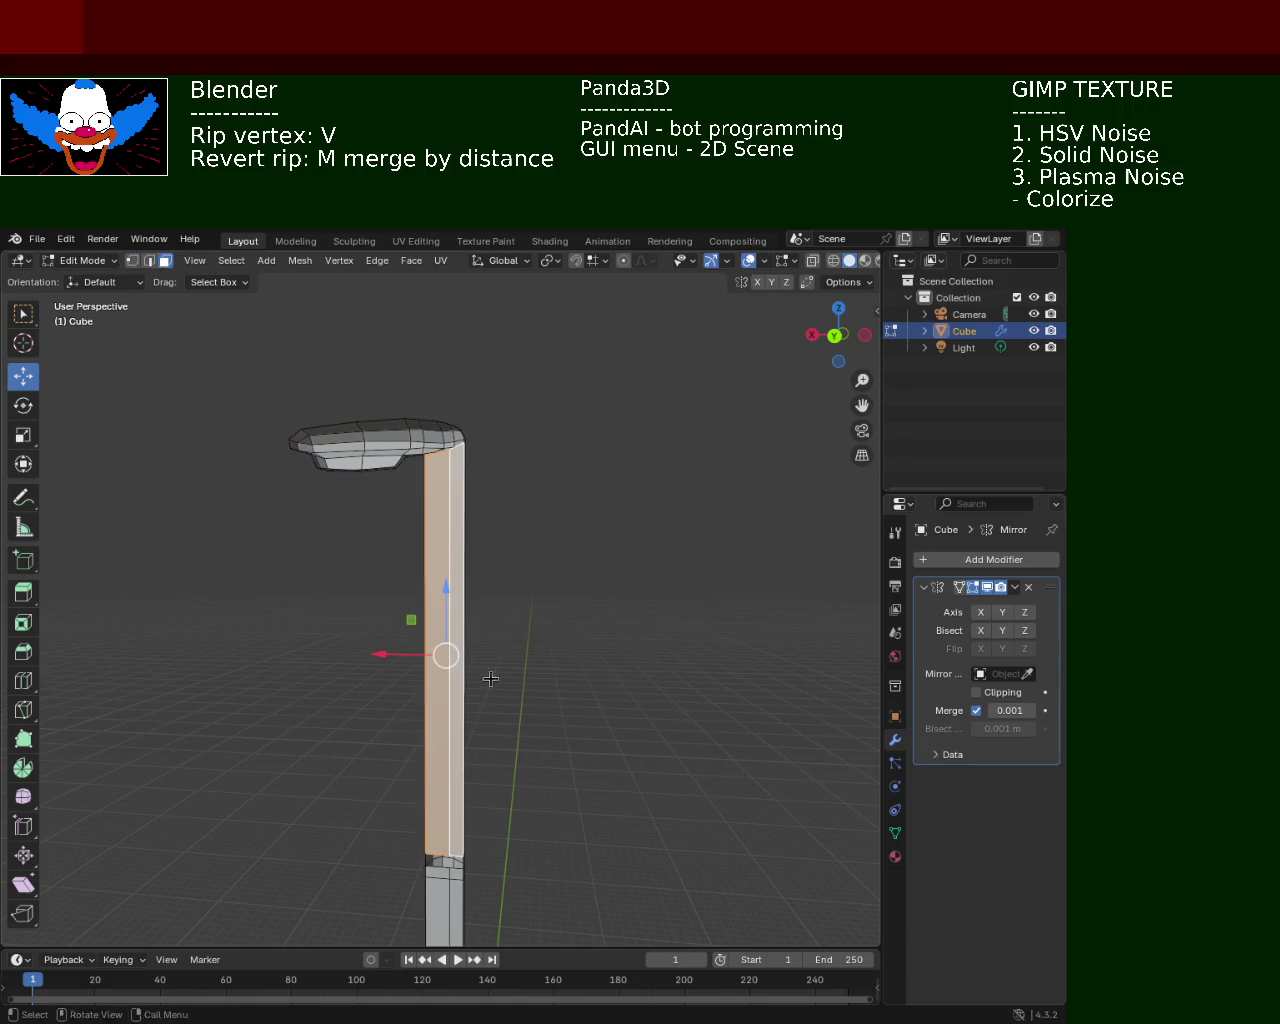
{"action": "middle_click_drag", "start_coordinate": [494, 669], "coordinate": [474, 526], "text": "shift"}
{"action": "left_click", "coordinate": [446, 716], "text": "shift"}
{"action": "left_click", "coordinate": [458, 717], "text": "shift"}
{"action": "mouse_move", "coordinate": [457, 760]}
{"action": "middle_mouse_down"}
{"action": "mouse_move", "coordinate": [481, 711]}
{"action": "mouse_move", "coordinate": [457, 623]}
{"action": "middle_mouse_up"}
{"action": "left_click", "coordinate": [457, 649], "text": "shift"}
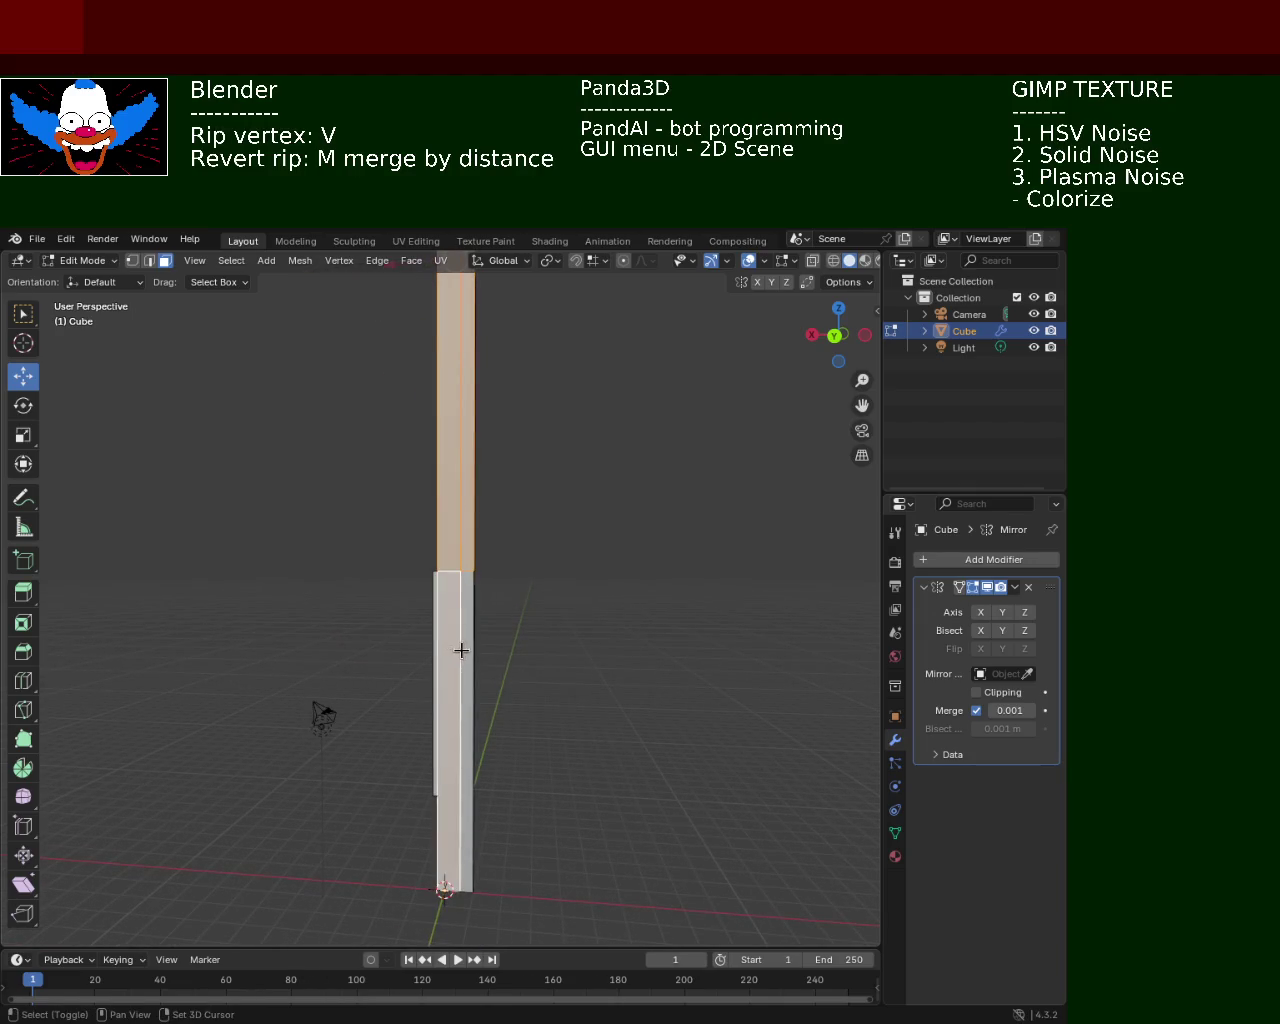
{"action": "left_click", "coordinate": [466, 651], "text": "shift"}
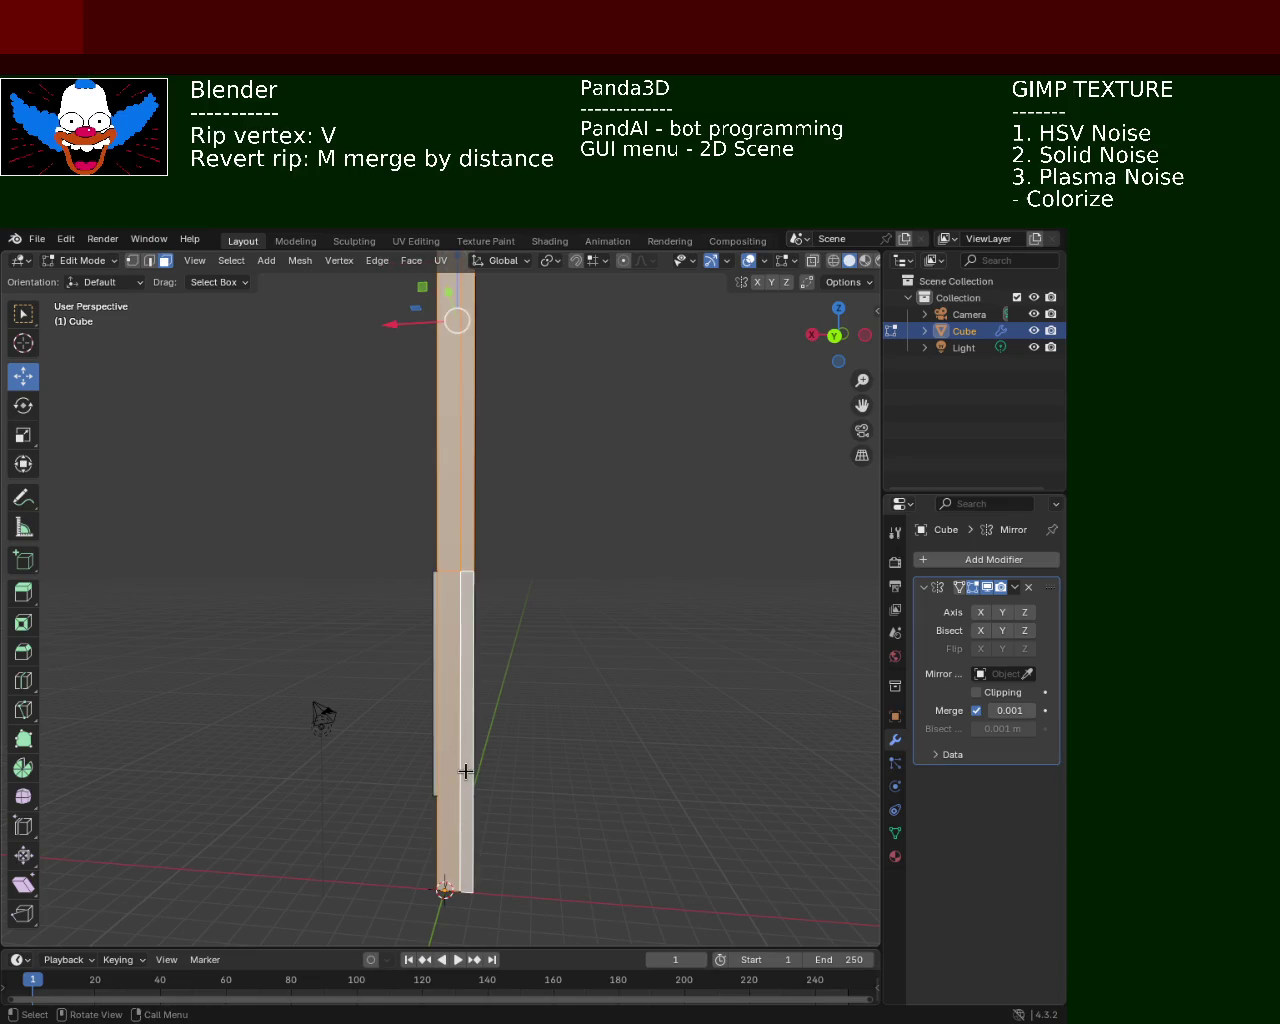
Delete the selected pole faces and orbit around the pole to check the result
{"action": "key", "text": "x"}
{"action": "left_click", "coordinate": [415, 809]}
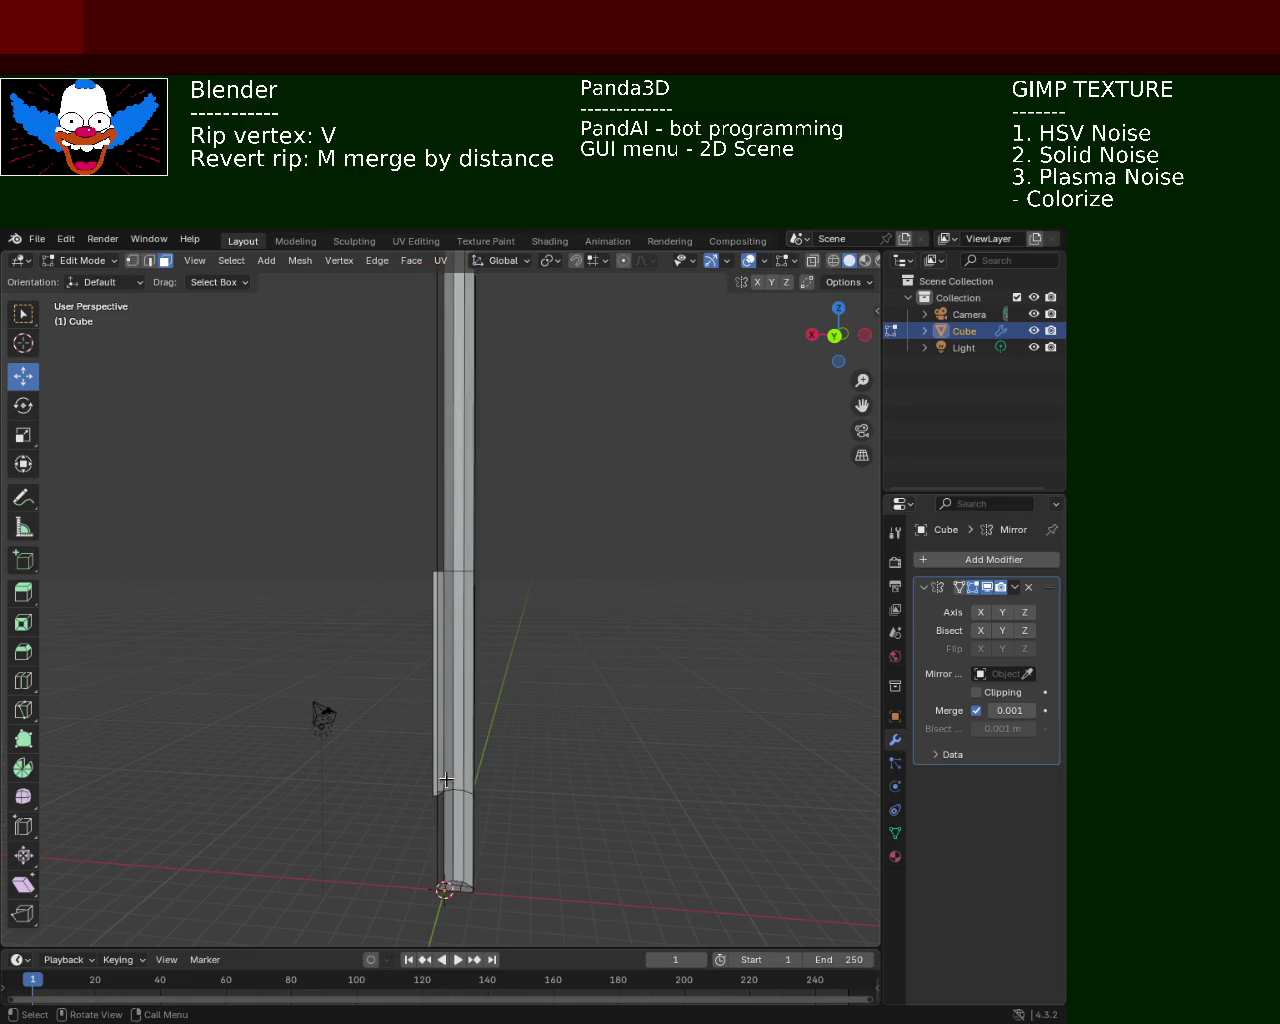
{"action": "mouse_move", "coordinate": [463, 771]}
{"action": "middle_mouse_down"}
{"action": "mouse_move", "coordinate": [481, 760]}
{"action": "mouse_move", "coordinate": [511, 678]}
{"action": "mouse_move", "coordinate": [478, 660]}
{"action": "middle_mouse_up"}
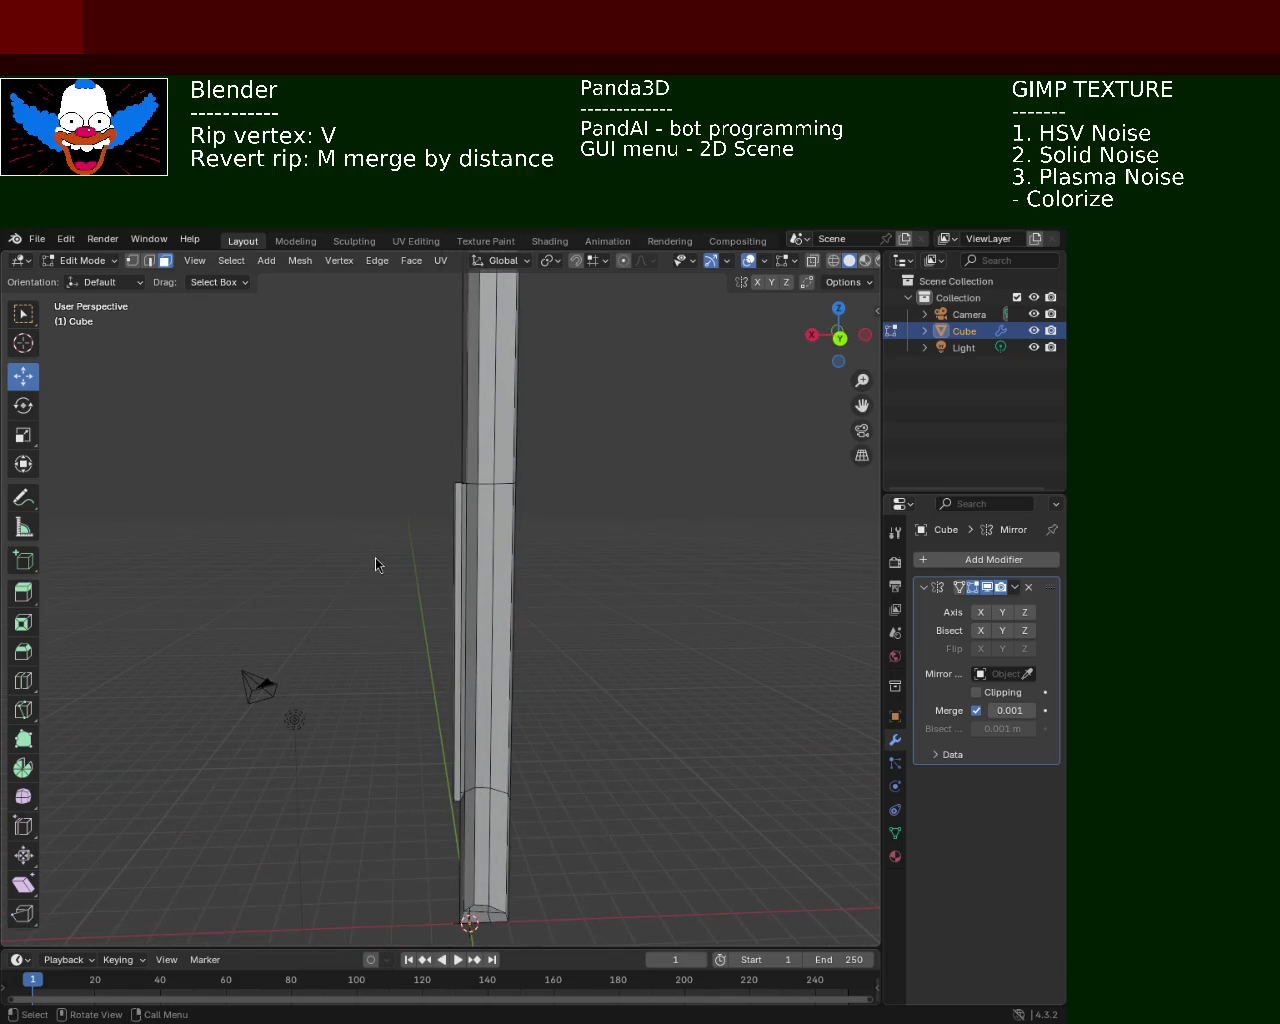
{"action": "mouse_move", "coordinate": [660, 446]}
{"action": "middle_mouse_down"}
{"action": "mouse_move", "coordinate": [485, 425]}
{"action": "mouse_move", "coordinate": [511, 452]}
{"action": "mouse_move", "coordinate": [388, 432]}
{"action": "middle_mouse_up"}
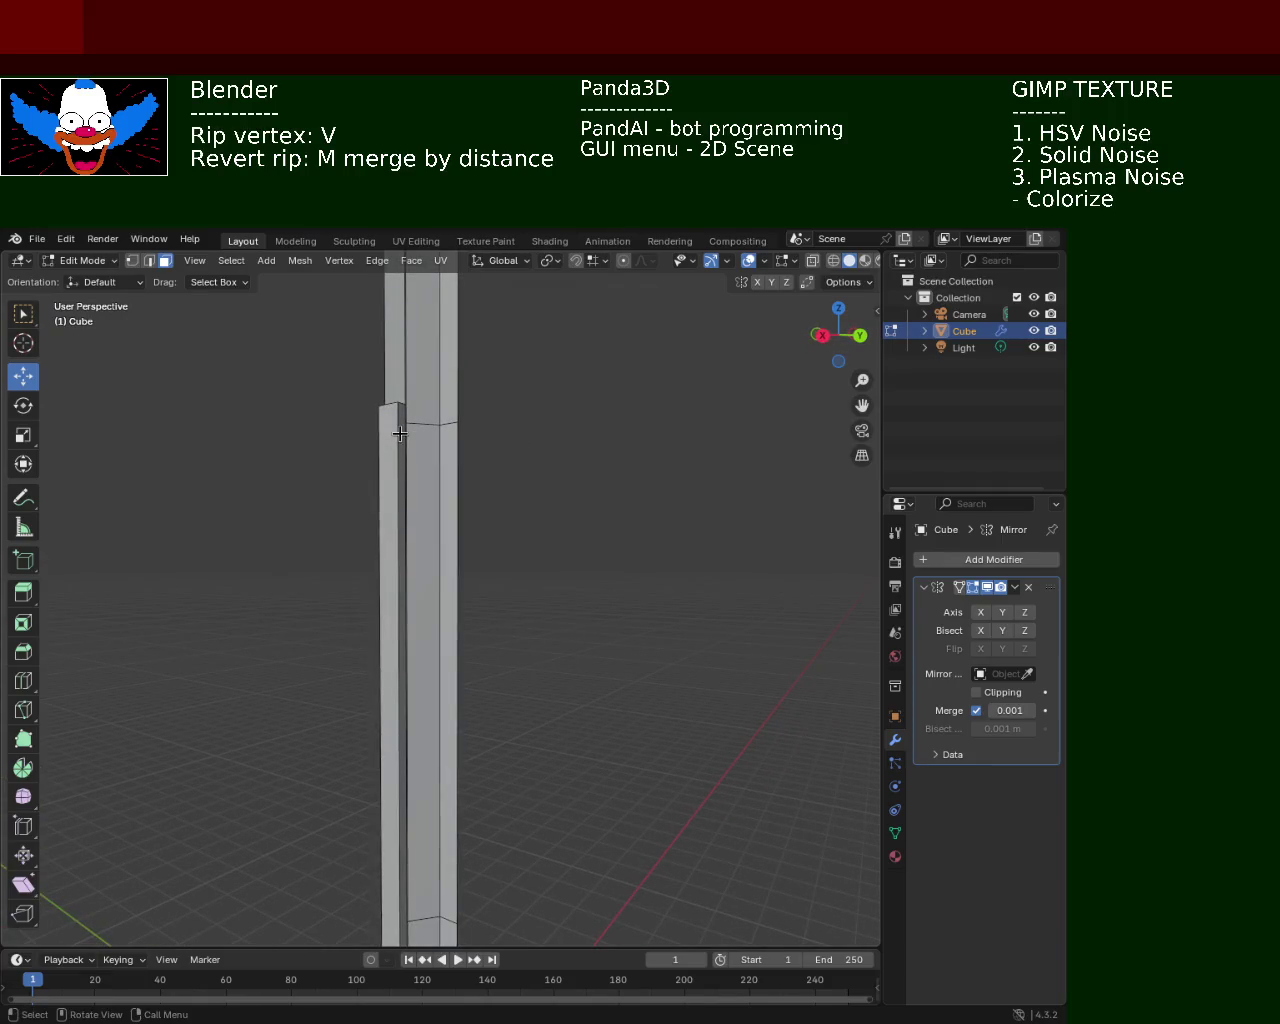
{"action": "mouse_move", "coordinate": [474, 609]}
{"action": "middle_mouse_down"}
{"action": "mouse_move", "coordinate": [442, 563]}
{"action": "mouse_move", "coordinate": [374, 740]}
{"action": "middle_mouse_up"}
{"action": "key", "text": "x"}
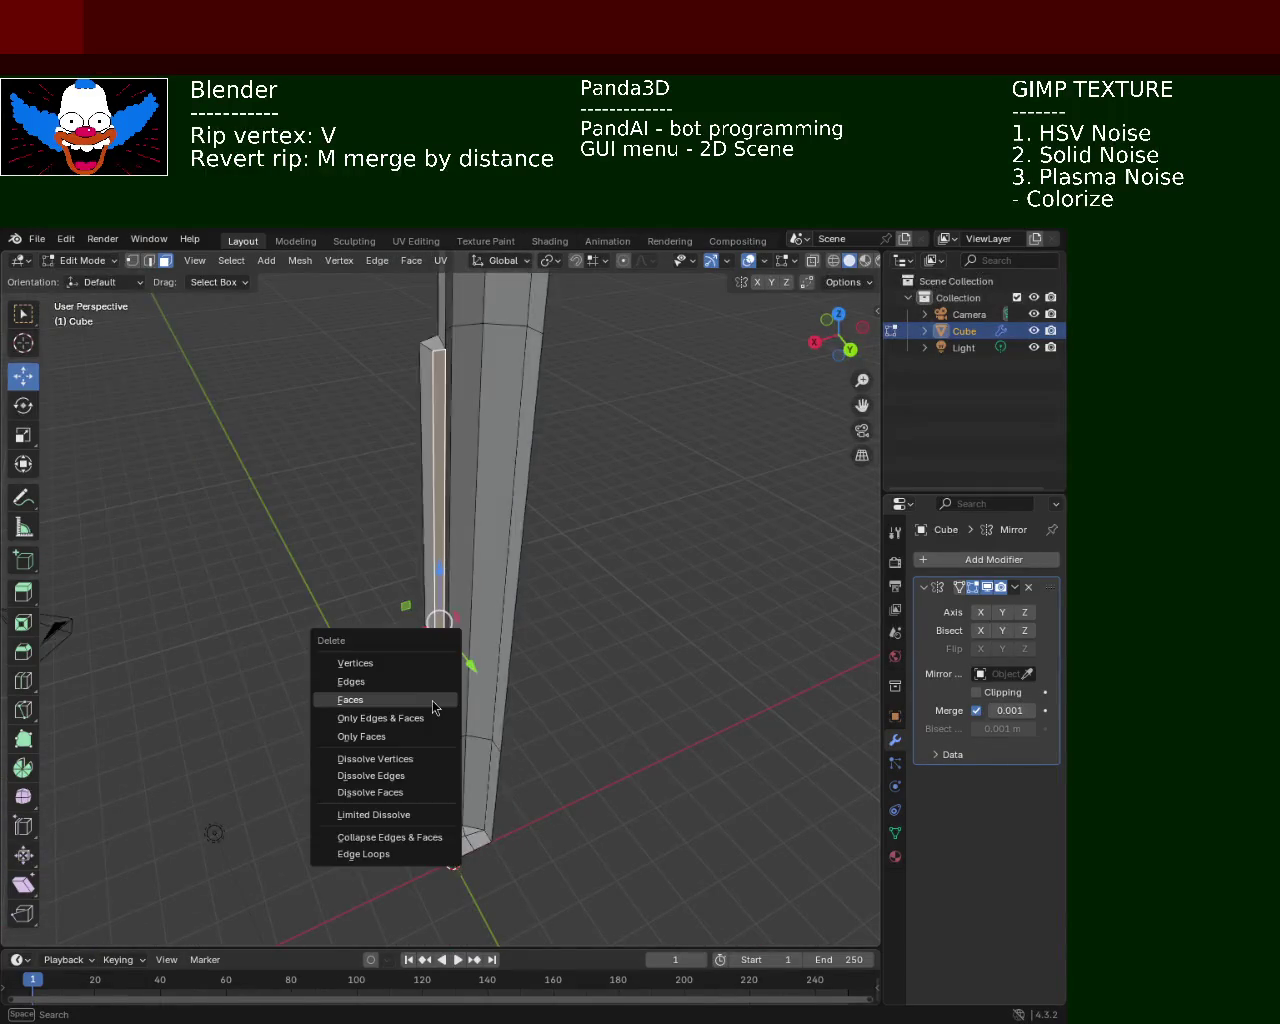
{"action": "key", "text": "Escape"}
{"action": "mouse_move", "coordinate": [494, 634]}
{"action": "middle_mouse_down"}
{"action": "mouse_move", "coordinate": [517, 580]}
{"action": "mouse_move", "coordinate": [511, 652]}
{"action": "middle_mouse_up"}
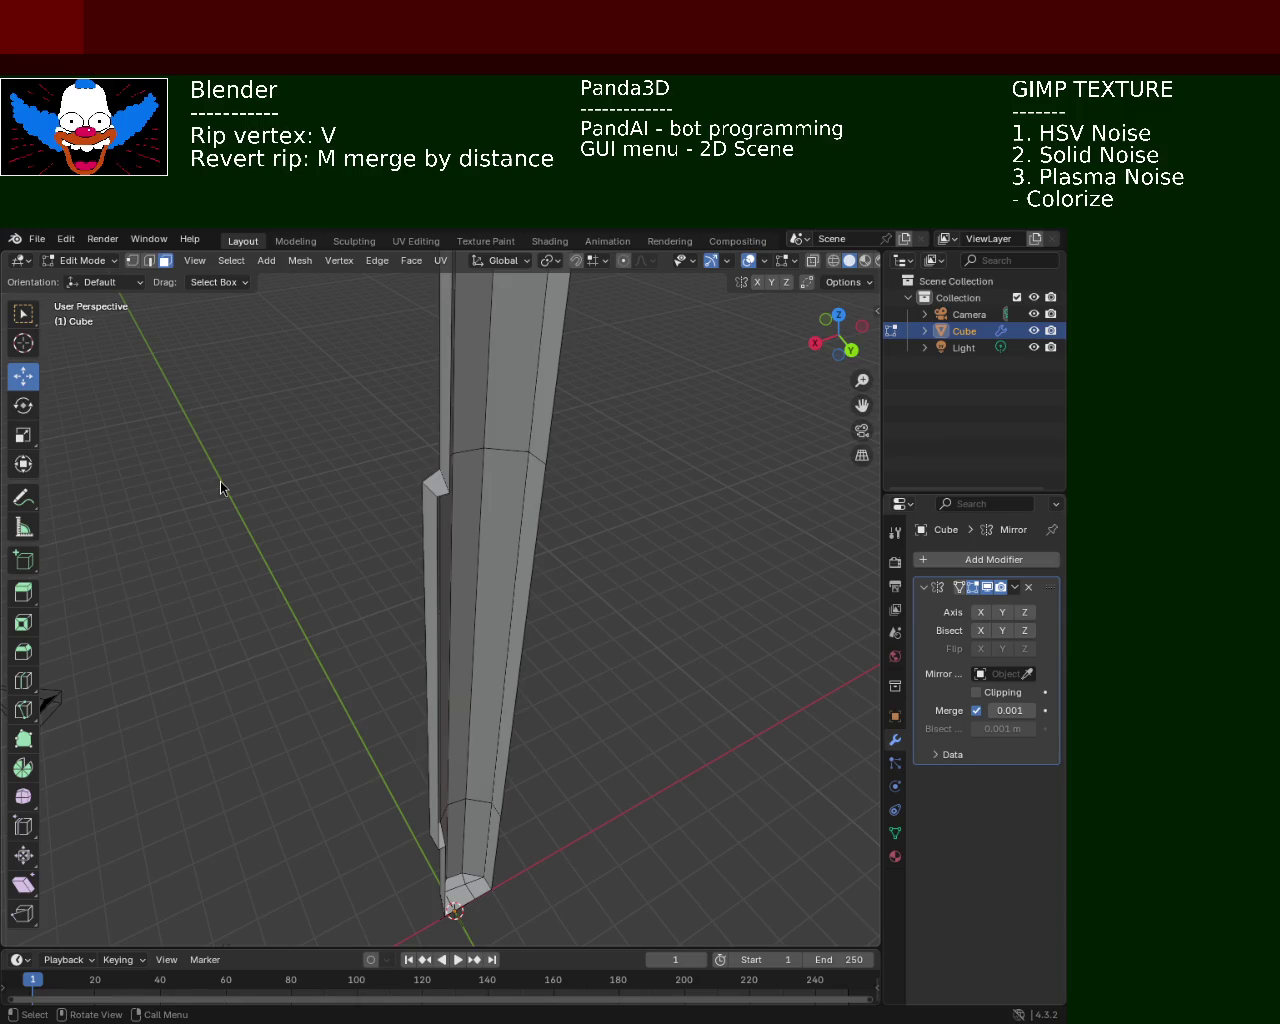
{"action": "mouse_move", "coordinate": [694, 538]}
{"action": "middle_mouse_down"}
{"action": "mouse_move", "coordinate": [592, 461]}
{"action": "mouse_move", "coordinate": [571, 557]}
{"action": "mouse_move", "coordinate": [494, 480]}
{"action": "mouse_move", "coordinate": [600, 544]}
{"action": "mouse_move", "coordinate": [614, 580]}
{"action": "mouse_move", "coordinate": [397, 557]}
{"action": "middle_mouse_up"}
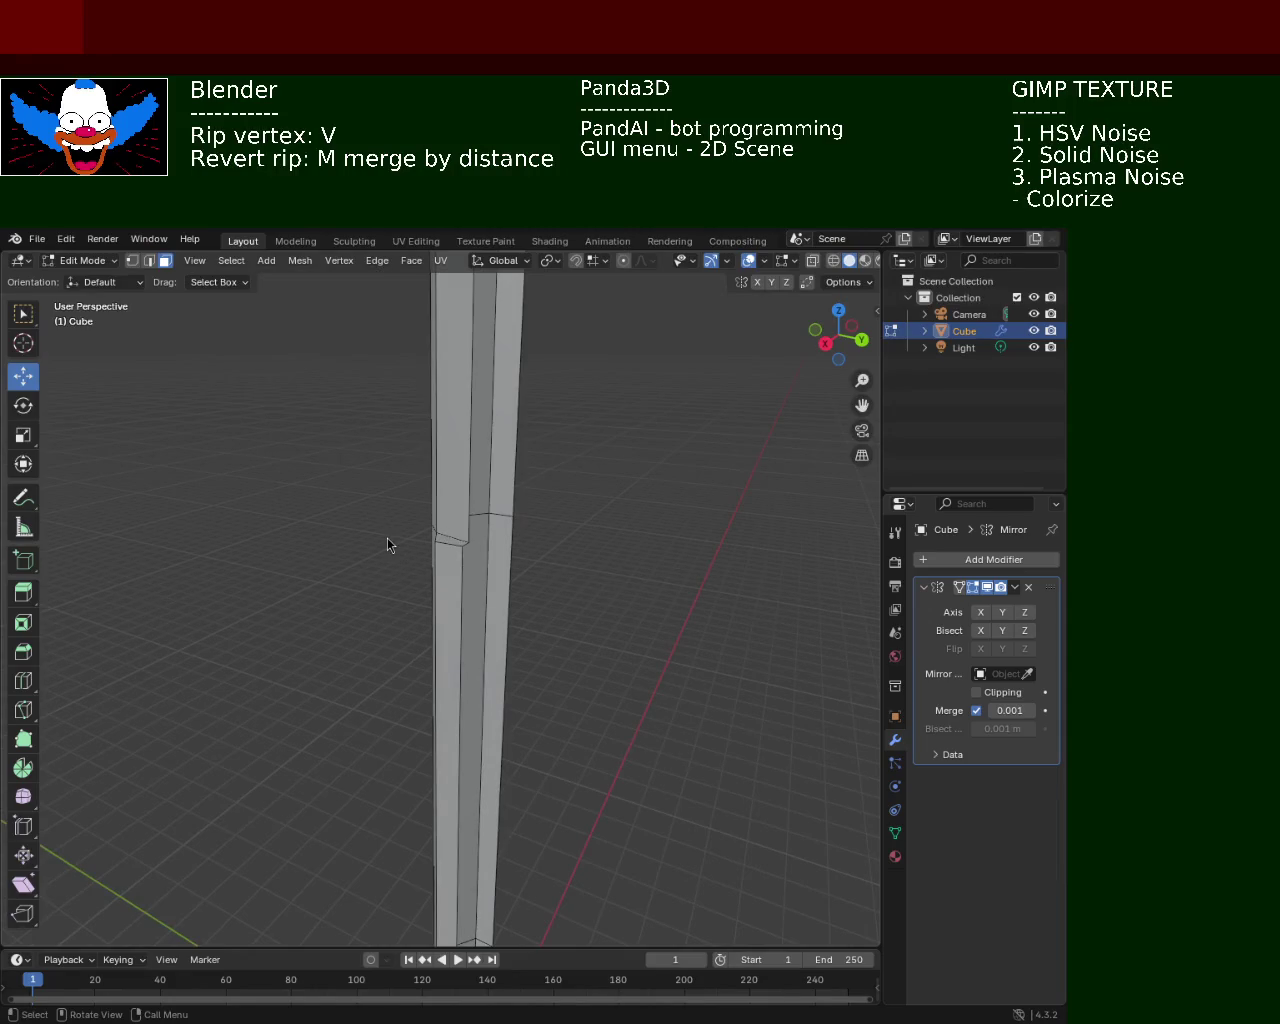